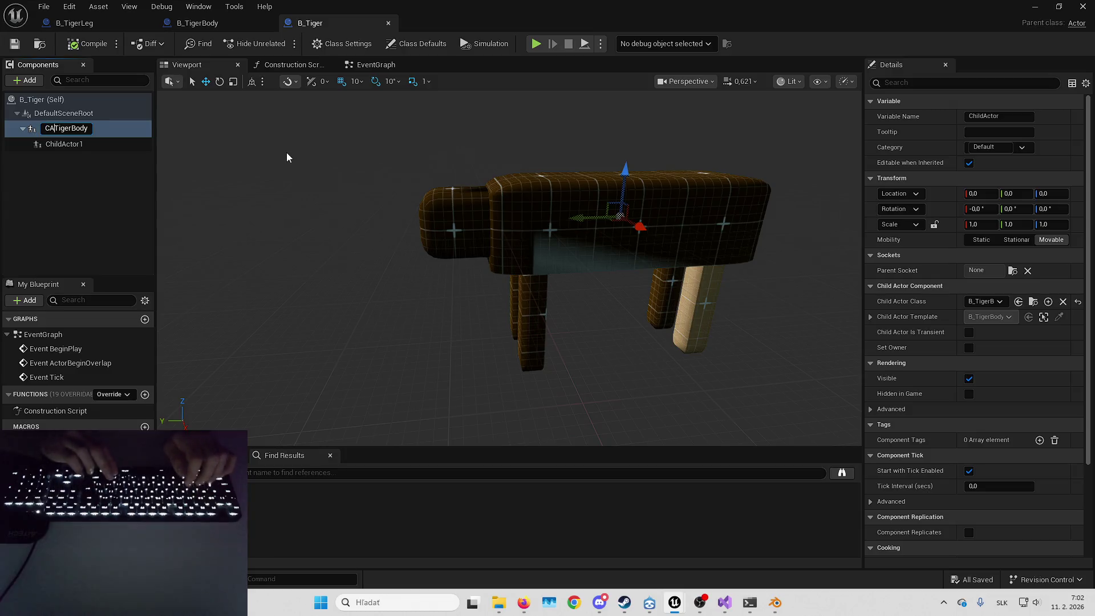
# Rename the leg child actor component to CA_TigerLeg.
pyautogui.click(60, 142)
pyautogui.press('F2')
pyautogui.write('CA_TigerLeg')
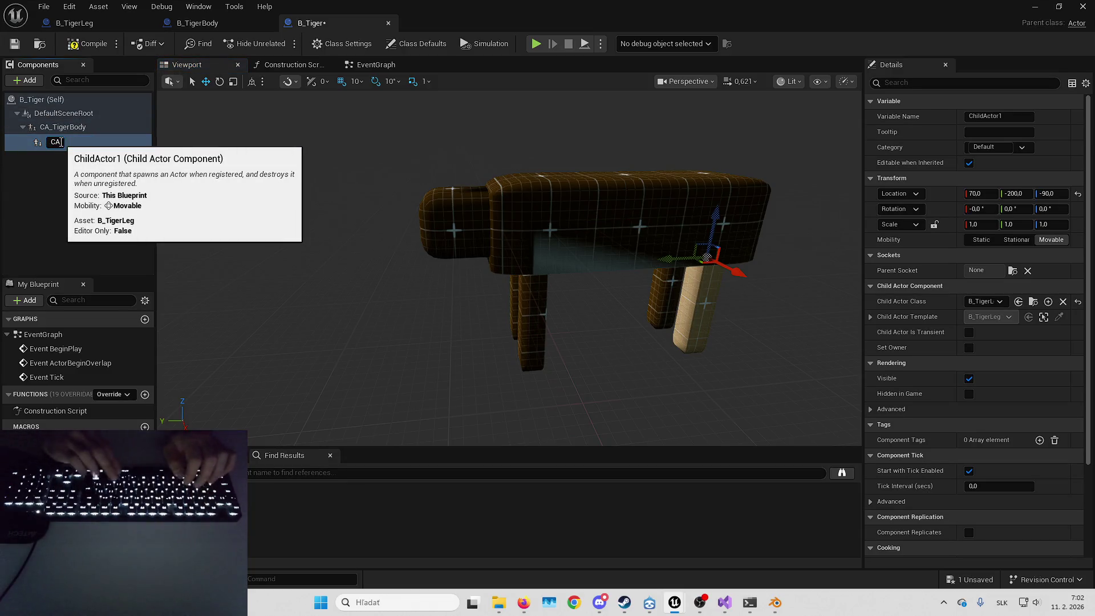
pyautogui.press('Return')
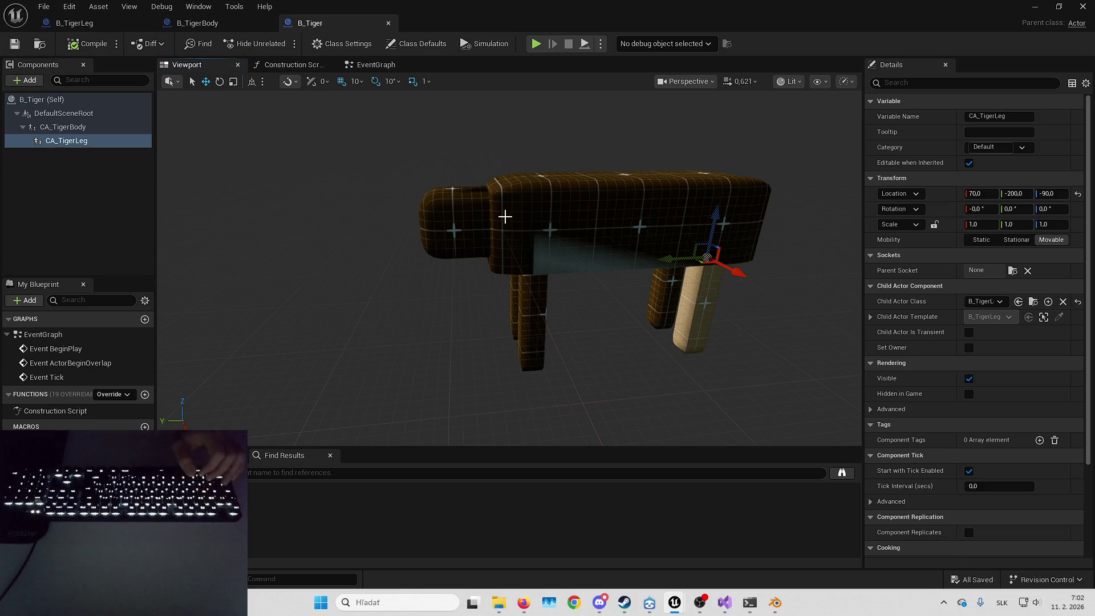
# Inspect the CA_TigerBody and CA_TigerLeg components while orbiting the viewport around the tiger.
pyautogui.click(453, 216)
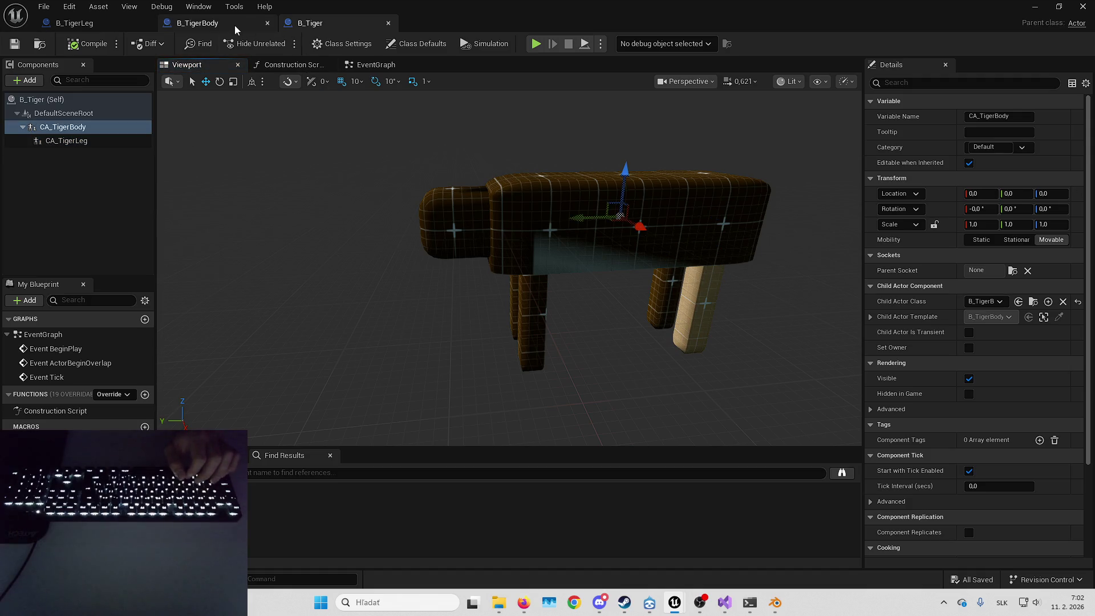
pyautogui.click(712, 273)
pyautogui.moveTo(713, 273)
pyautogui.mouseDown()
pyautogui.moveTo(693, 281)
pyautogui.moveTo(710, 294)
pyautogui.moveTo(689, 281)
pyautogui.mouseUp()
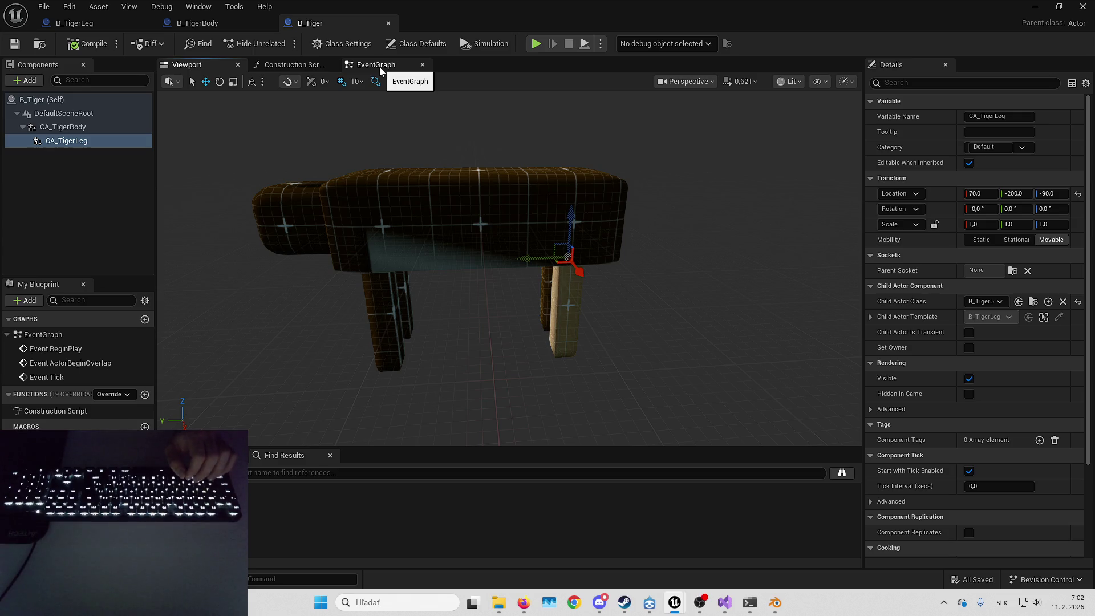
pyautogui.click(481, 259)
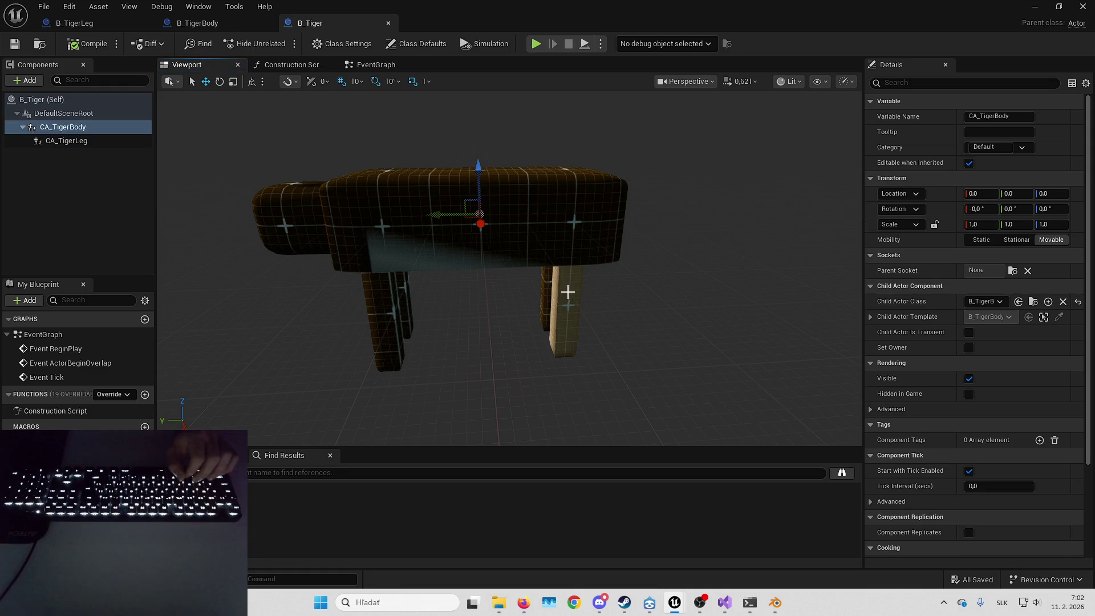
pyautogui.moveTo(580, 296)
pyautogui.mouseDown()
pyautogui.moveTo(570, 296)
pyautogui.moveTo(570, 256)
pyautogui.mouseUp()
pyautogui.click(656, 268)
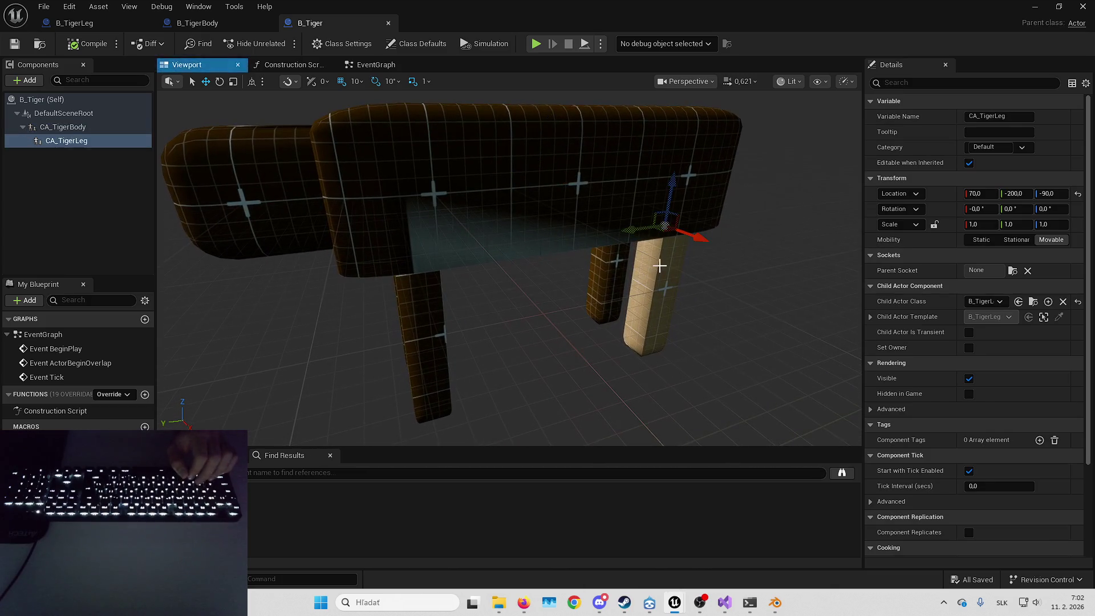
pyautogui.click(562, 213)
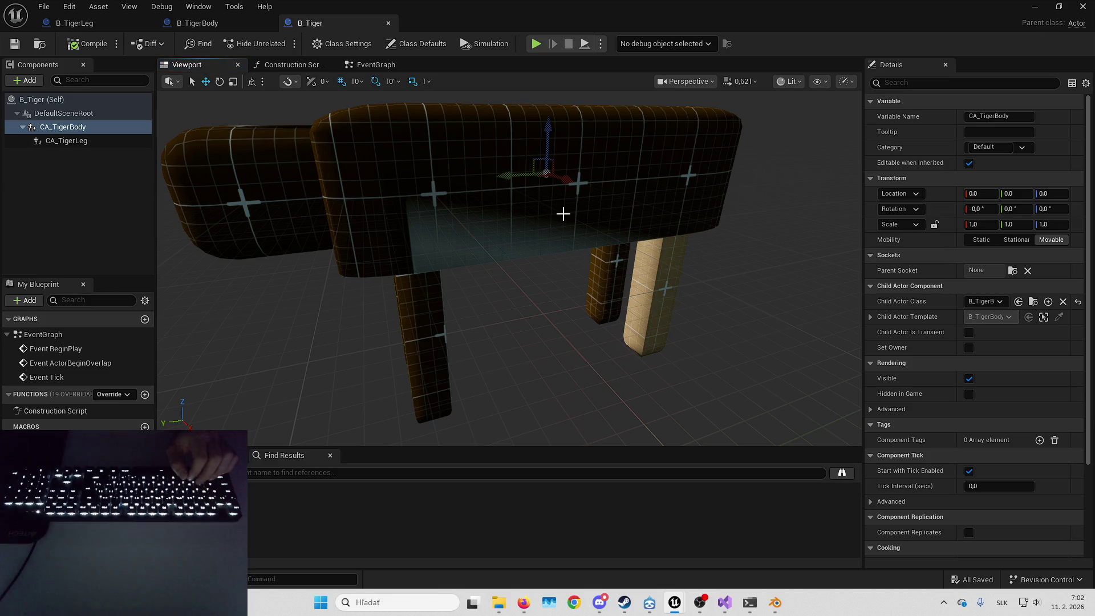
pyautogui.moveTo(401, 199); pyautogui.dragTo(393, 239)
# Glance at the event graph, return to the tiger viewport, and dismiss the File menu.
pyautogui.click(375, 64)
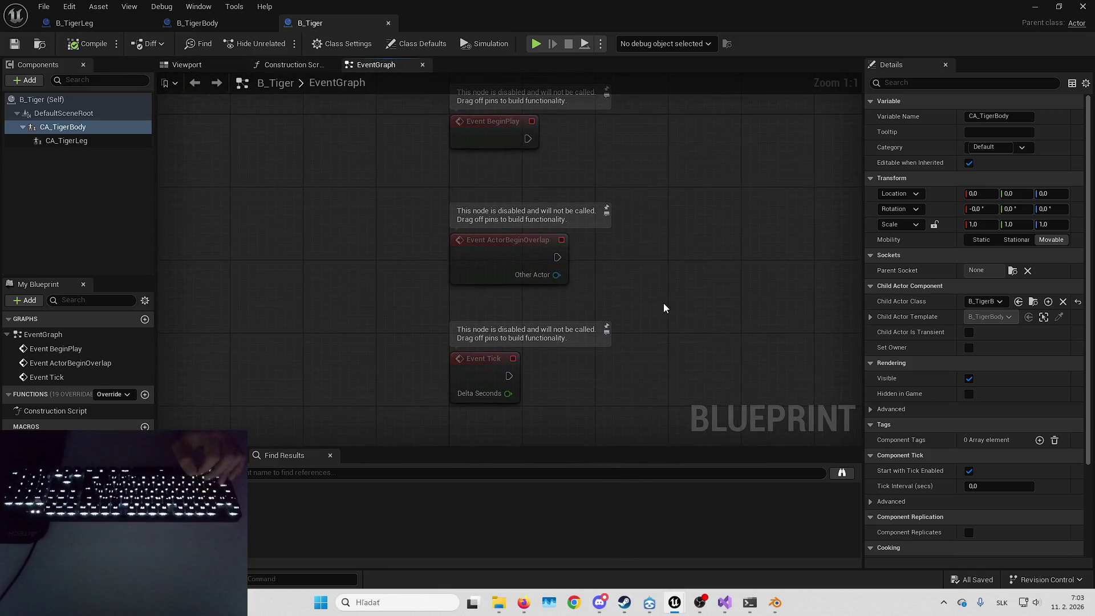
pyautogui.click(187, 64)
pyautogui.moveTo(492, 338)
pyautogui.mouseDown()
pyautogui.moveTo(501, 342)
pyautogui.moveTo(492, 338)
pyautogui.mouseUp()
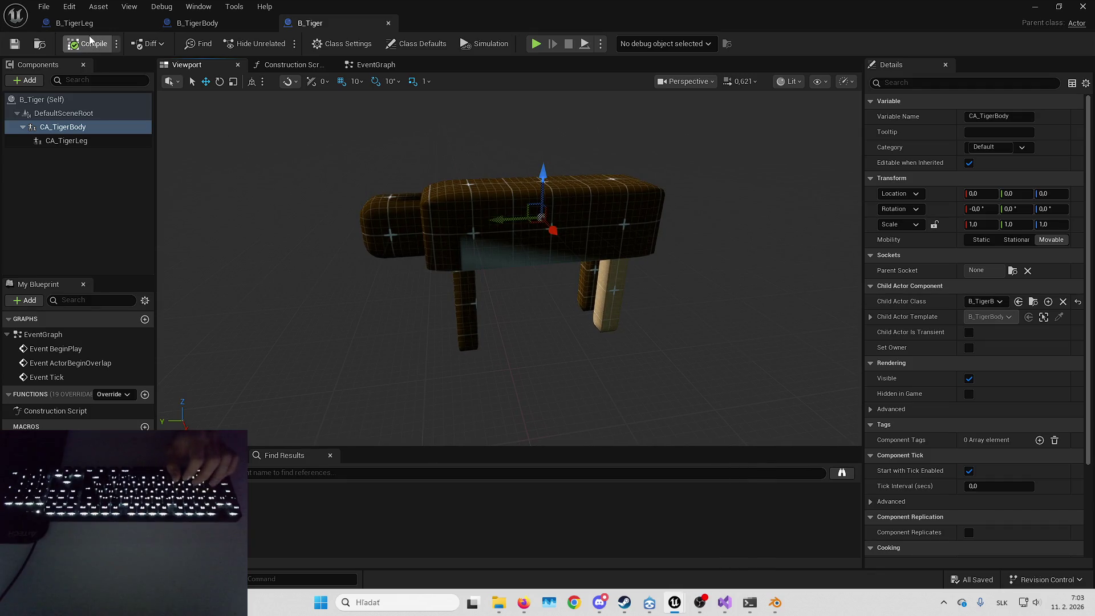
pyautogui.click(43, 7)
pyautogui.click(360, 180)
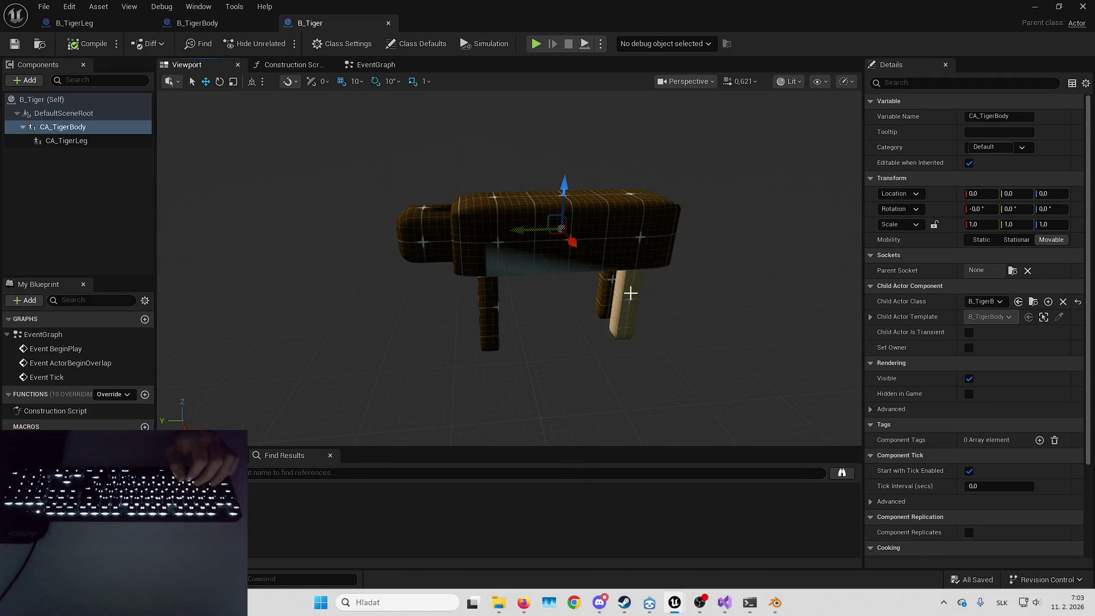
# Add a Boolean variable named TigerLegReference to B_TigerBody.
pyautogui.click(208, 23)
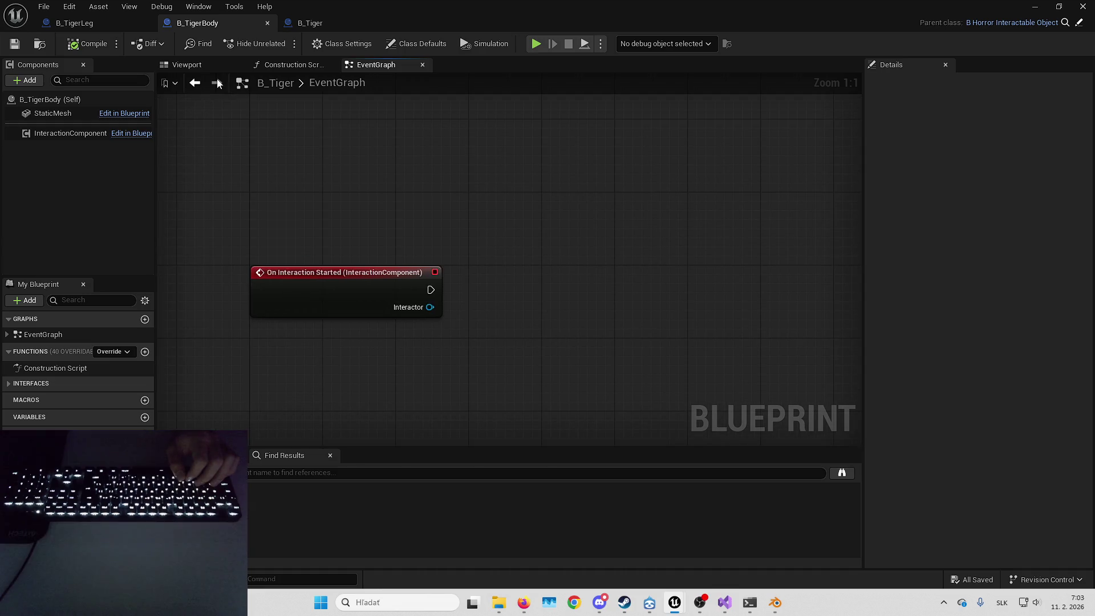
pyautogui.click(144, 418)
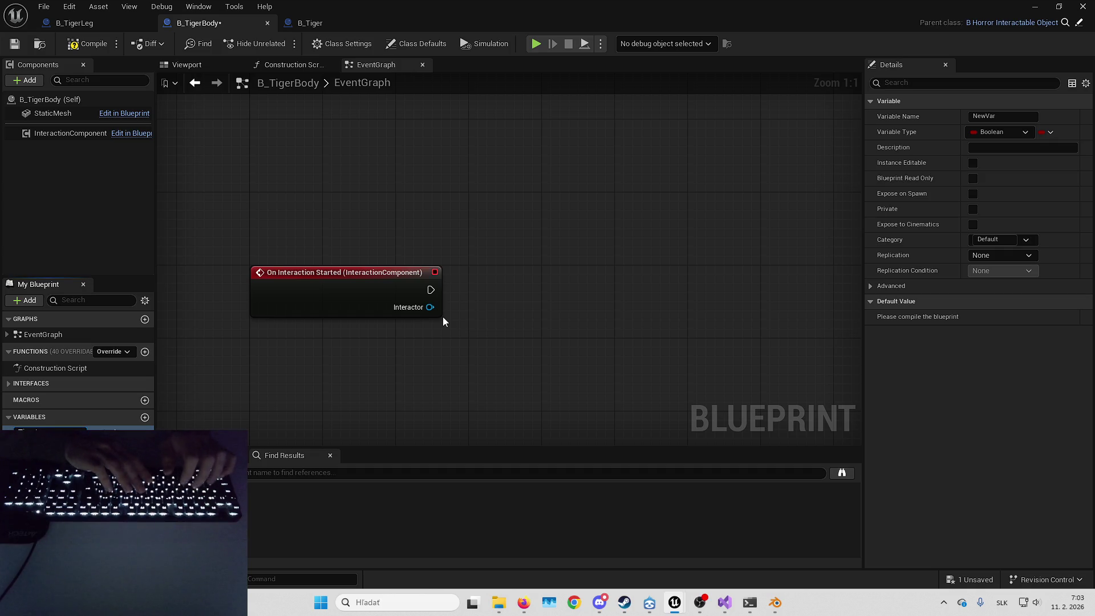
pyautogui.press('Return')
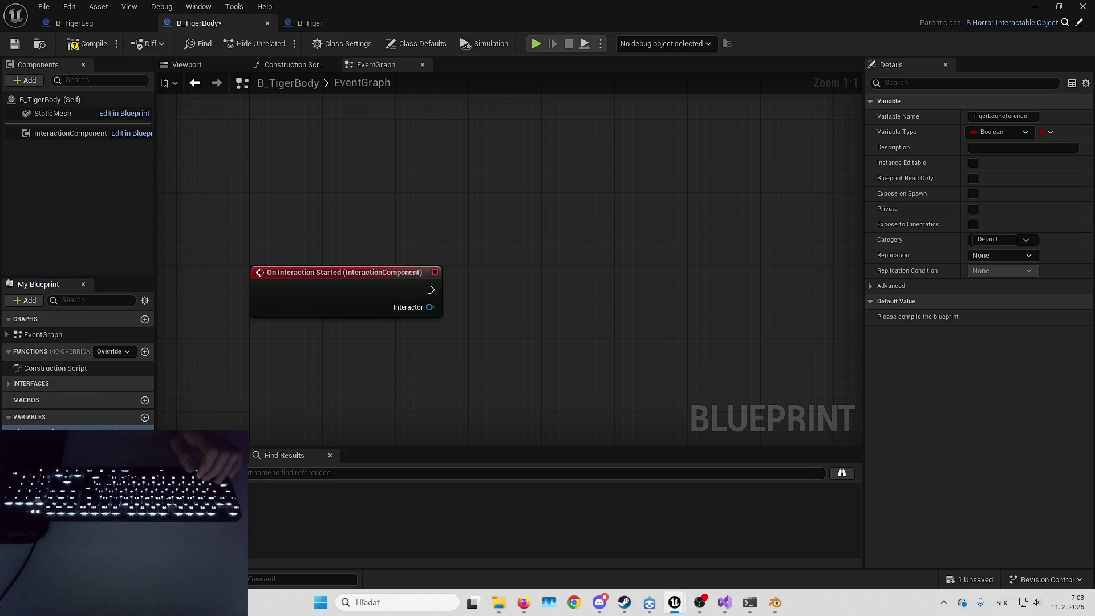
pyautogui.click(114, 429)
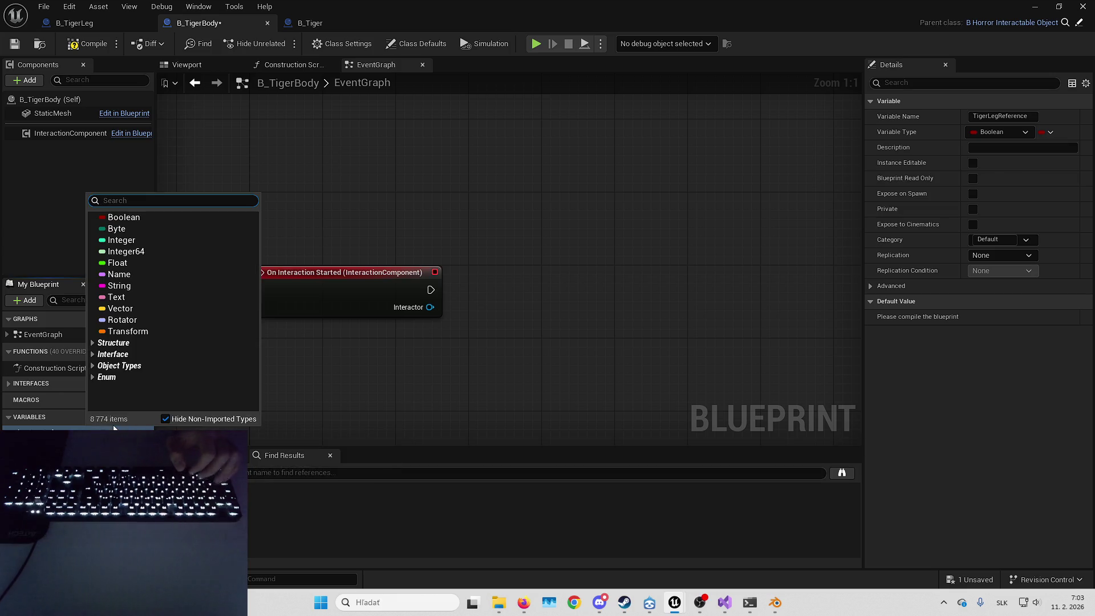
pyautogui.press('Escape')
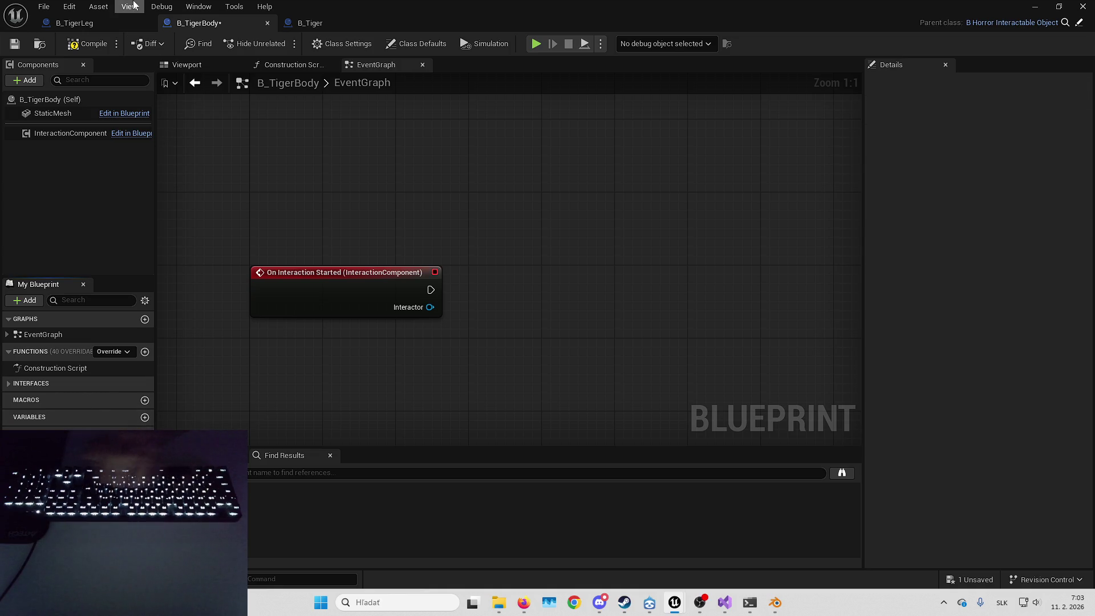
pyautogui.click(307, 23)
# Delete the overlap and tick event nodes from B_Tiger's event graph.
pyautogui.click(375, 64)
pyautogui.rightClick(514, 227)
pyautogui.click(199, 22)
pyautogui.moveTo(478, 301)
pyautogui.mouseDown()
pyautogui.moveTo(444, 276)
pyautogui.moveTo(447, 309)
pyautogui.mouseUp()
pyautogui.click(317, 24)
pyautogui.moveTo(327, 230); pyautogui.dragTo(491, 378)
pyautogui.press('Delete')
# Add CA_TigerBody and CA_TigerLeg reference nodes, with Get Child Actor fed by the body.
pyautogui.moveTo(74, 128)
pyautogui.mouseDown()
pyautogui.moveTo(465, 287)
pyautogui.moveTo(447, 354)
pyautogui.mouseUp()
pyautogui.moveTo(514, 265); pyautogui.dragTo(378, 293)
pyautogui.write('ge')
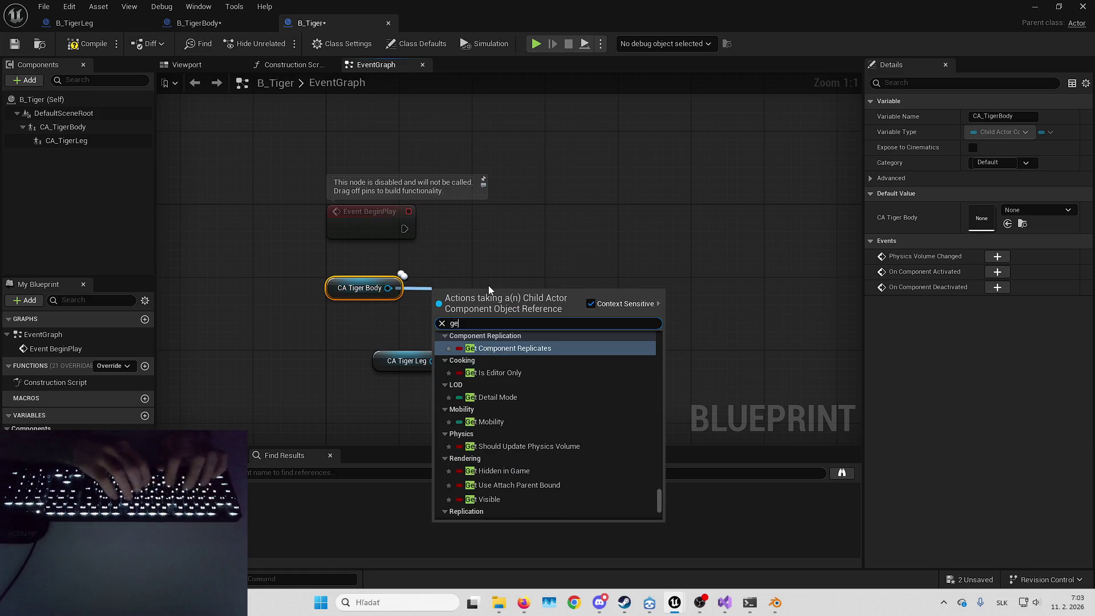
pyautogui.write('t child actor')
pyautogui.press('Return')
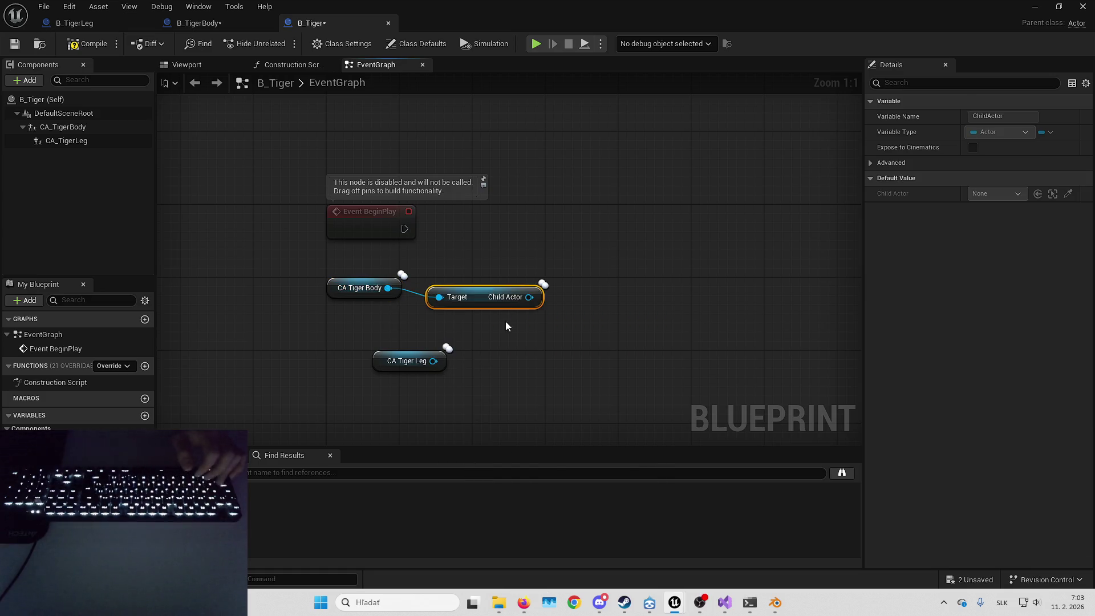
pyautogui.moveTo(353, 290)
pyautogui.mouseDown()
pyautogui.moveTo(482, 345)
pyautogui.moveTo(375, 284)
pyautogui.mouseUp()
pyautogui.keyDown('ctrl'); pyautogui.click(470, 305); pyautogui.keyUp('ctrl')
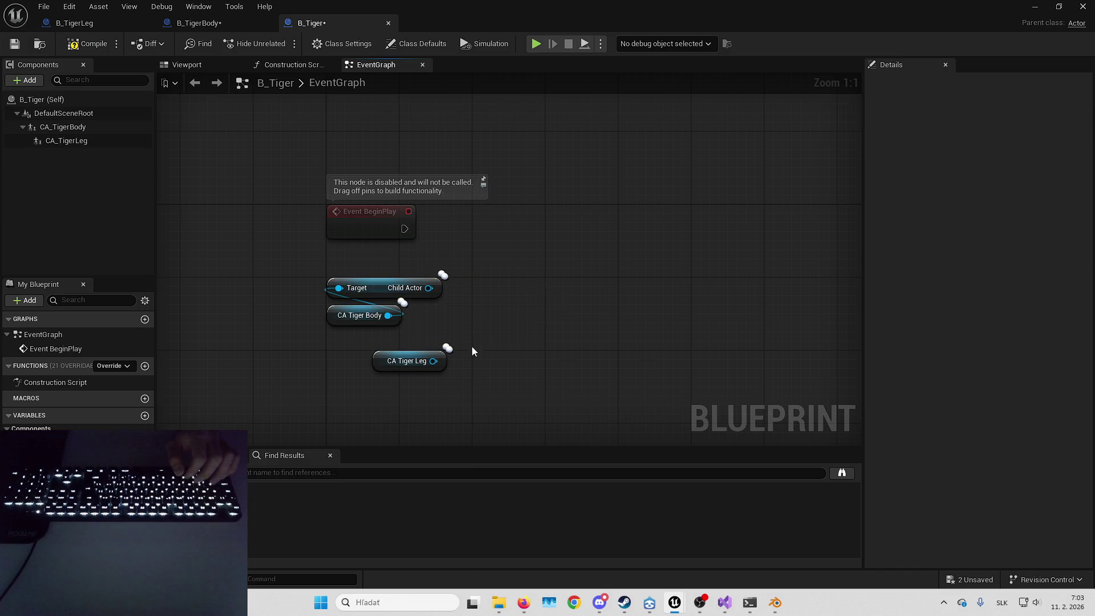
pyautogui.click(444, 360)
pyautogui.click(508, 361)
pyautogui.moveTo(433, 360); pyautogui.dragTo(548, 351)
pyautogui.press('Escape')
# Add Event ForceOpen to B_TigerLeg's graph and wire it to an Interact call.
pyautogui.click(92, 23)
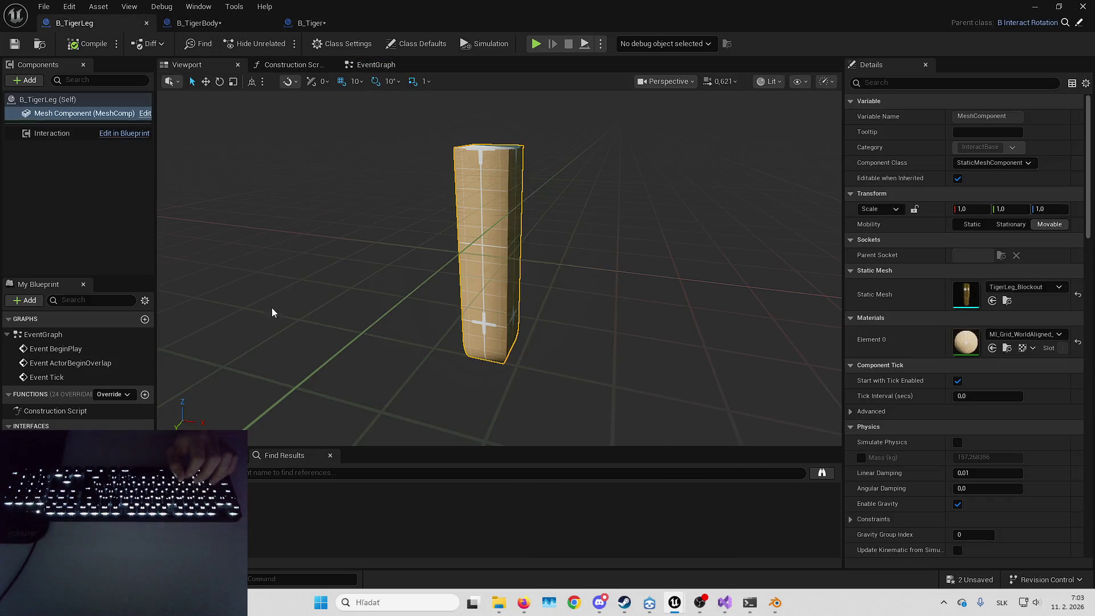
pyautogui.click(376, 65)
pyautogui.doubleClick(46, 440)
pyautogui.moveTo(340, 299); pyautogui.dragTo(309, 358)
pyautogui.rightClick(477, 325)
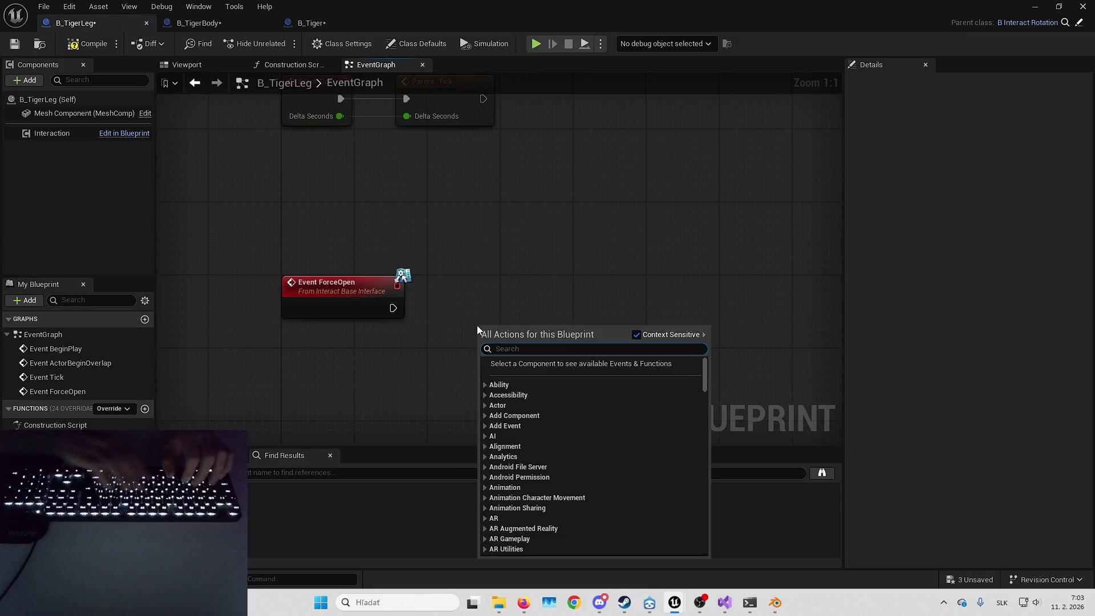
pyautogui.write('interact')
pyautogui.scroll(2, 704, 431)
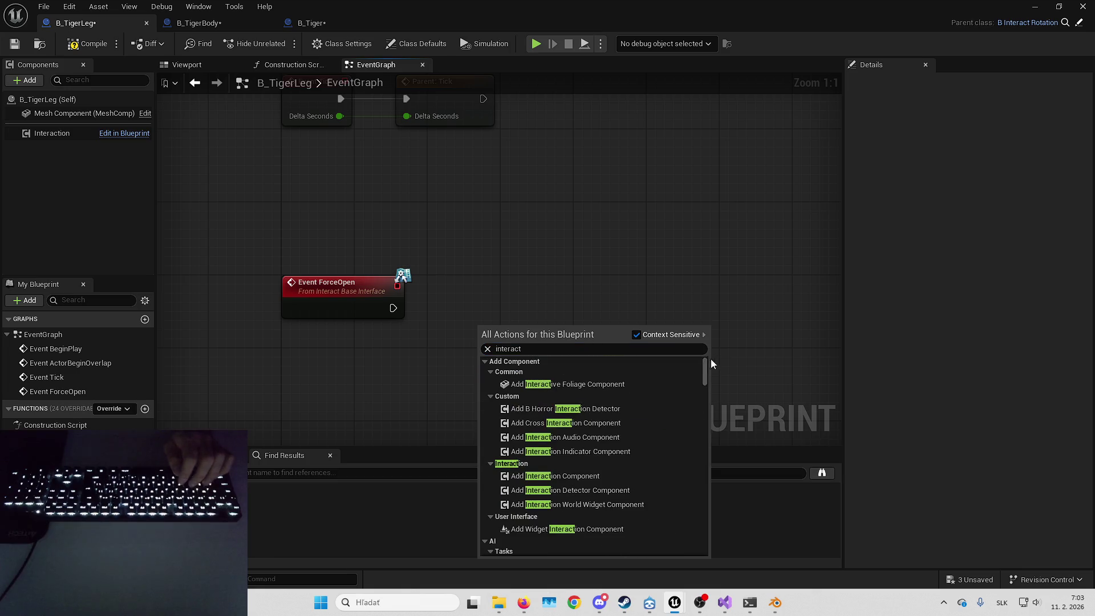
pyautogui.scroll(-3, 577, 456)
pyautogui.click(535, 476)
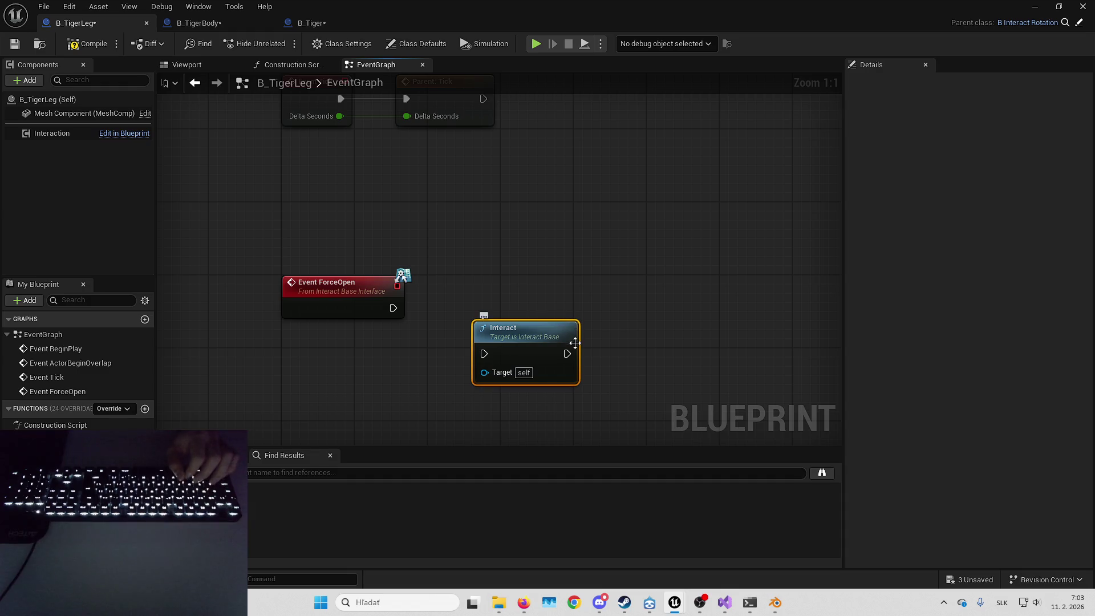
pyautogui.moveTo(532, 347); pyautogui.dragTo(505, 314)
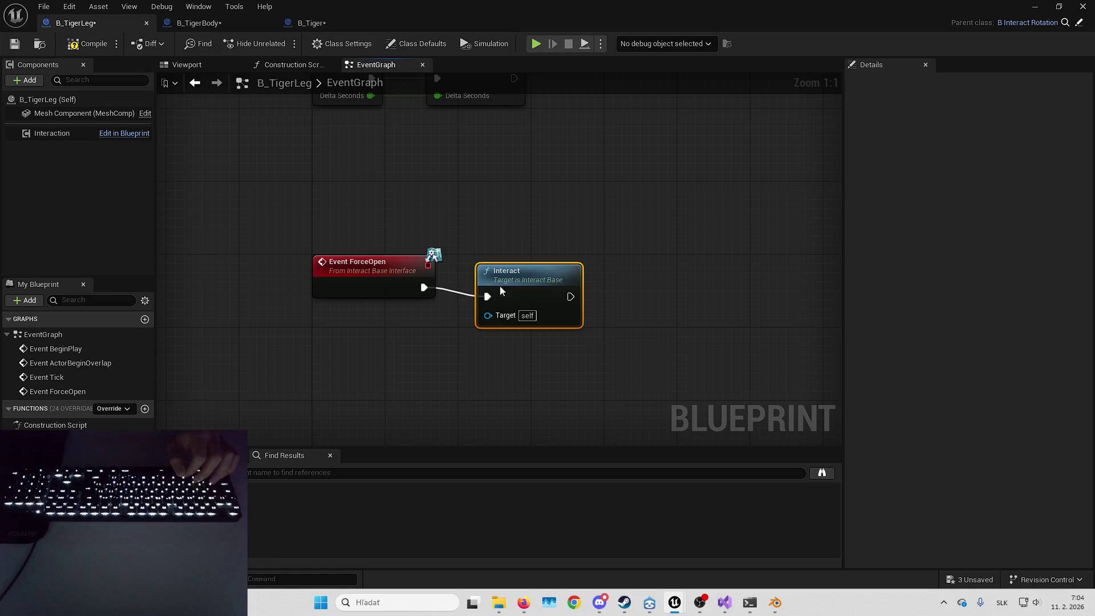
pyautogui.press('q')
pyautogui.click(529, 203)
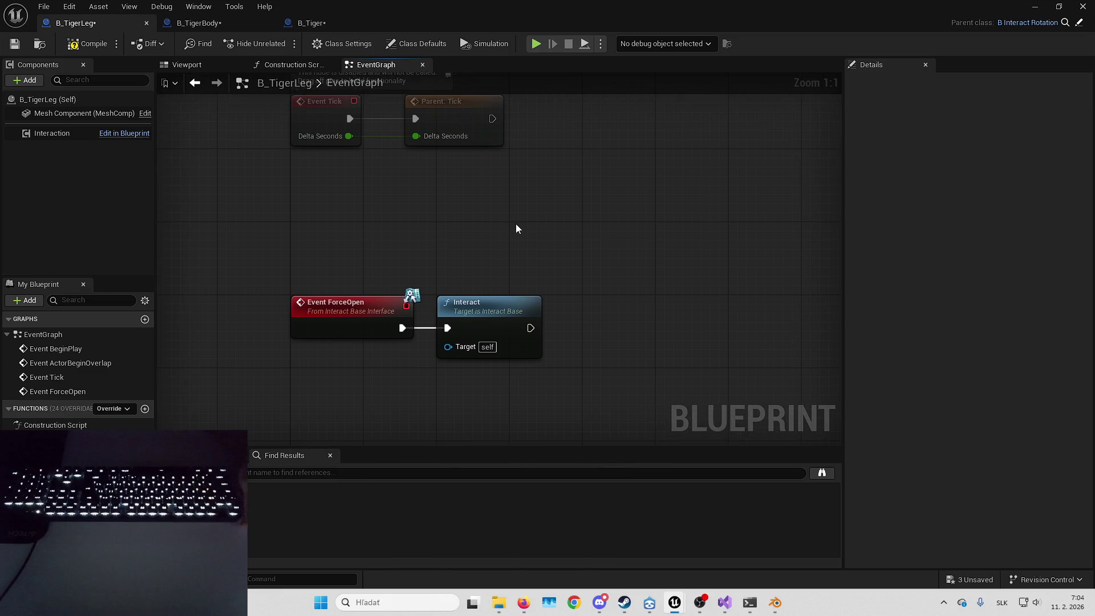
# Save B_TigerLeg and tidy the graph, moving the Interact node further right.
pyautogui.rightClick(493, 228)
pyautogui.moveTo(494, 228)
pyautogui.mouseDown()
pyautogui.moveTo(553, 229)
pyautogui.moveTo(509, 232)
pyautogui.moveTo(562, 212)
pyautogui.moveTo(423, 228)
pyautogui.mouseUp()
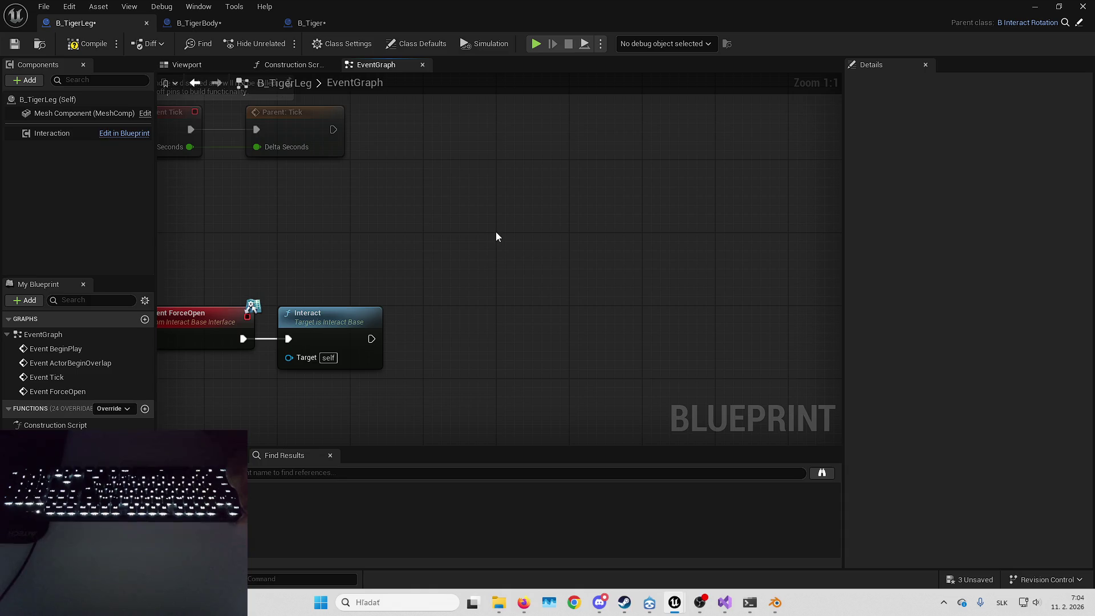
pyautogui.press('Home')
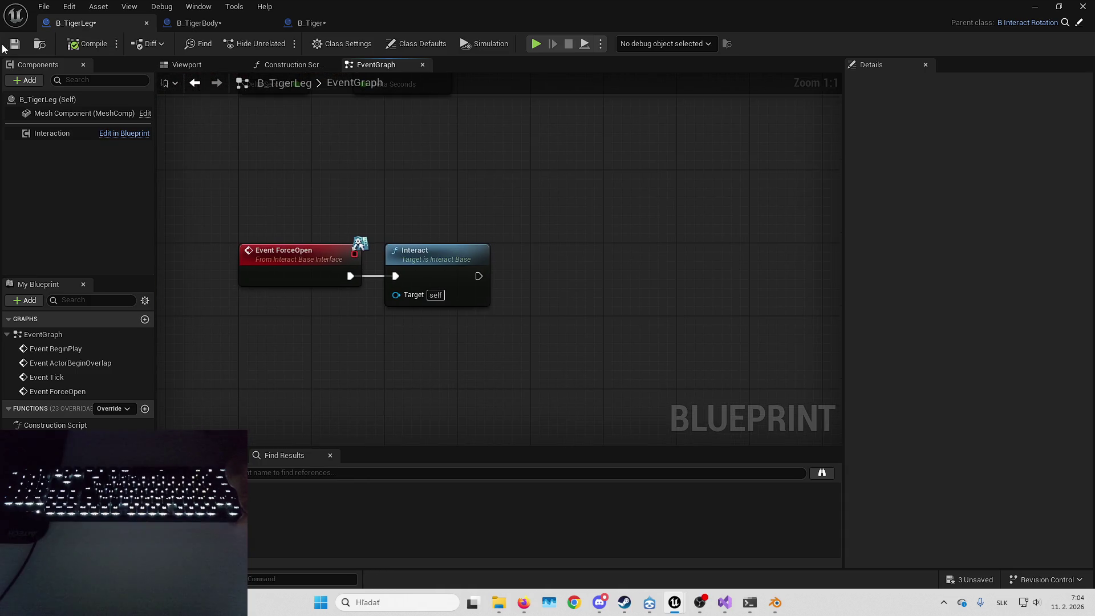
pyautogui.hotkey('ctrl', 's')
pyautogui.moveTo(481, 187); pyautogui.dragTo(579, 201)
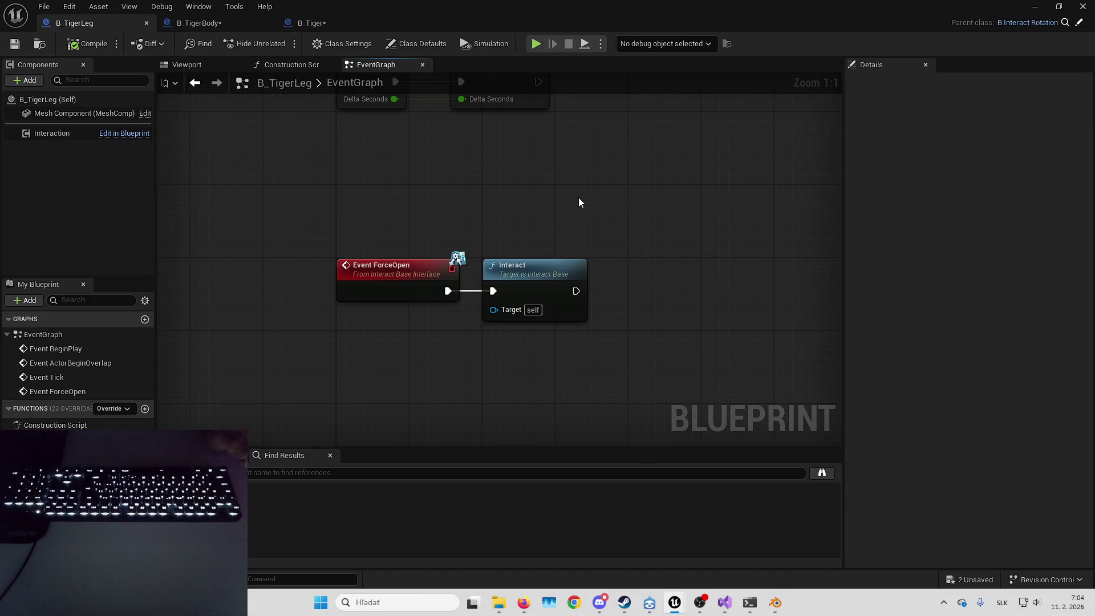
pyautogui.moveTo(579, 197)
pyautogui.mouseDown()
pyautogui.moveTo(537, 265)
pyautogui.moveTo(522, 223)
pyautogui.mouseUp()
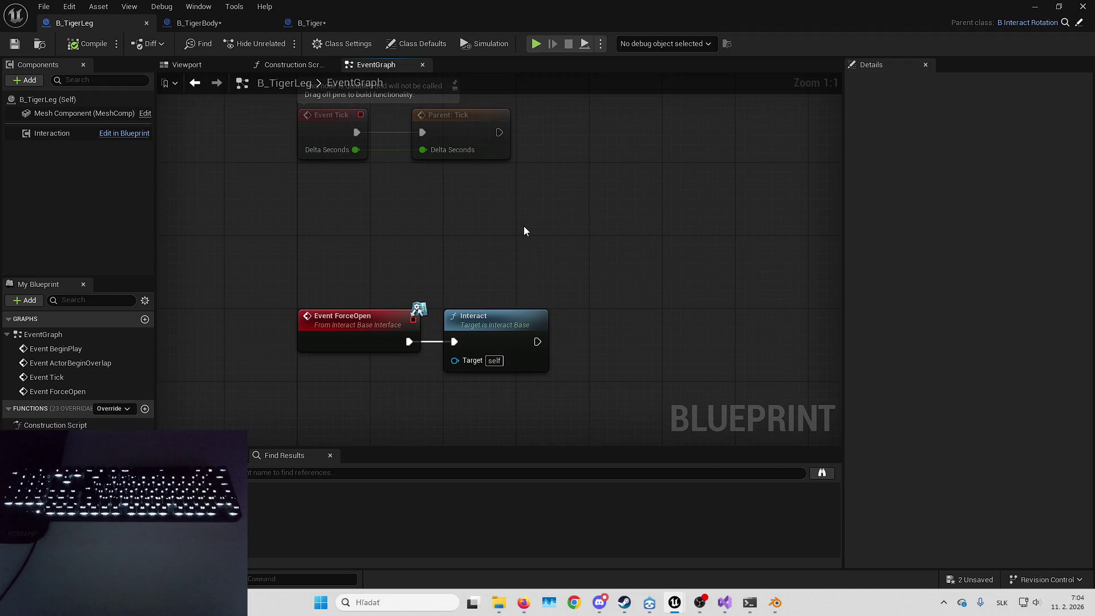
pyautogui.moveTo(524, 231)
pyautogui.mouseDown()
pyautogui.moveTo(558, 224)
pyautogui.moveTo(632, 242)
pyautogui.mouseUp()
pyautogui.moveTo(604, 315); pyautogui.dragTo(675, 315)
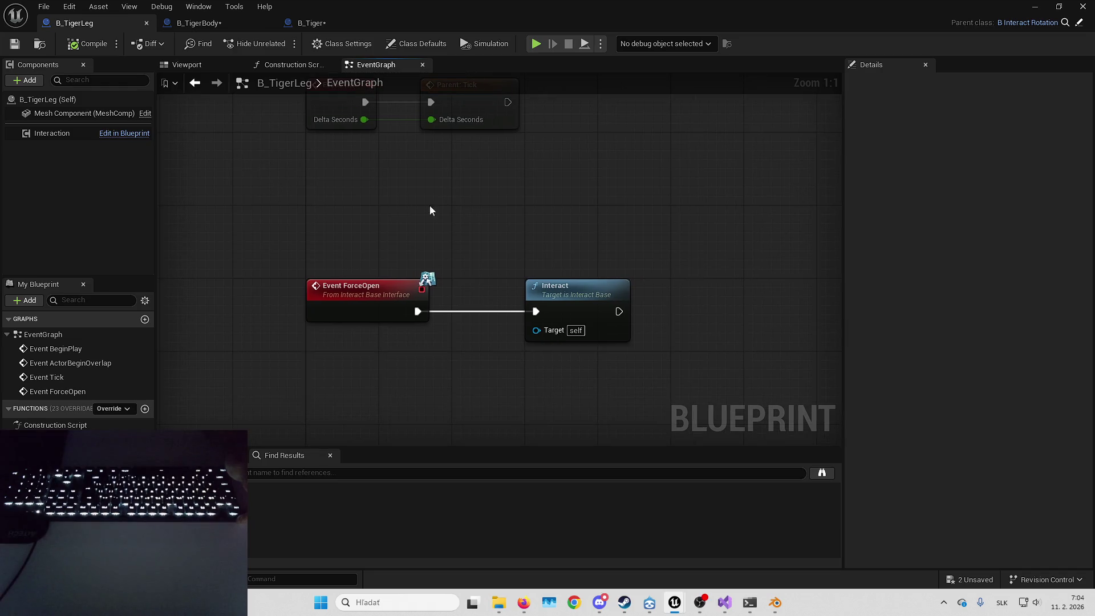
pyautogui.moveTo(523, 230); pyautogui.dragTo(491, 237)
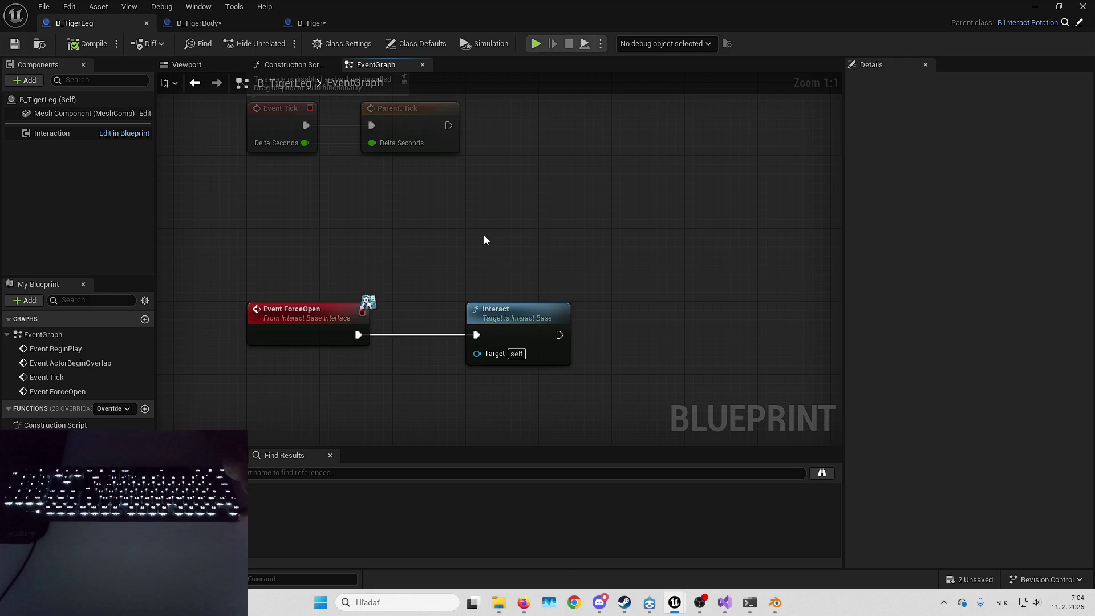
pyautogui.click(190, 62)
pyautogui.click(379, 64)
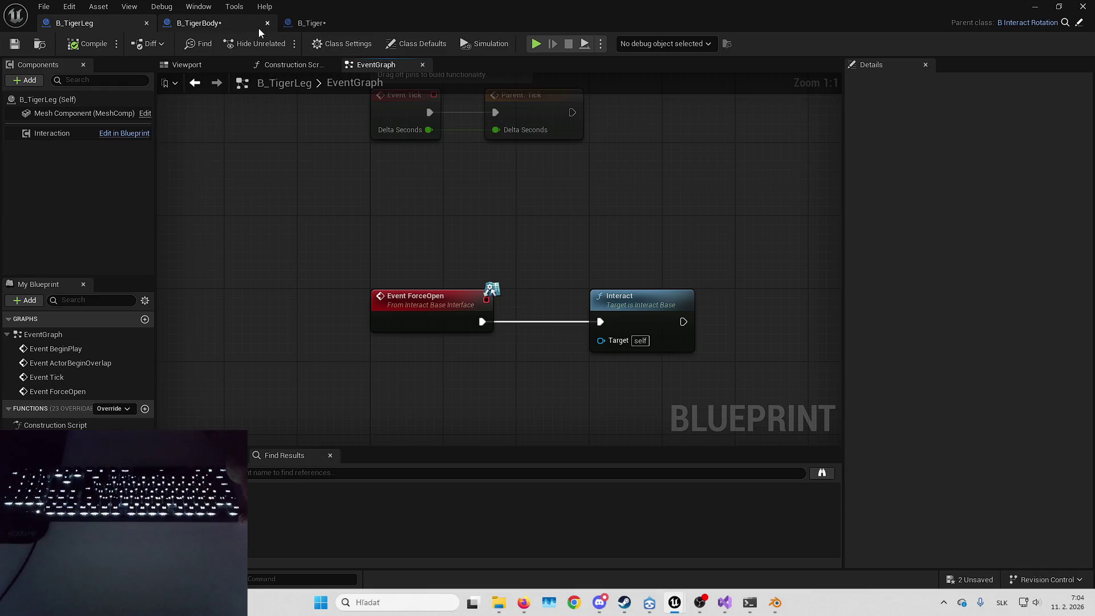
pyautogui.click(225, 25)
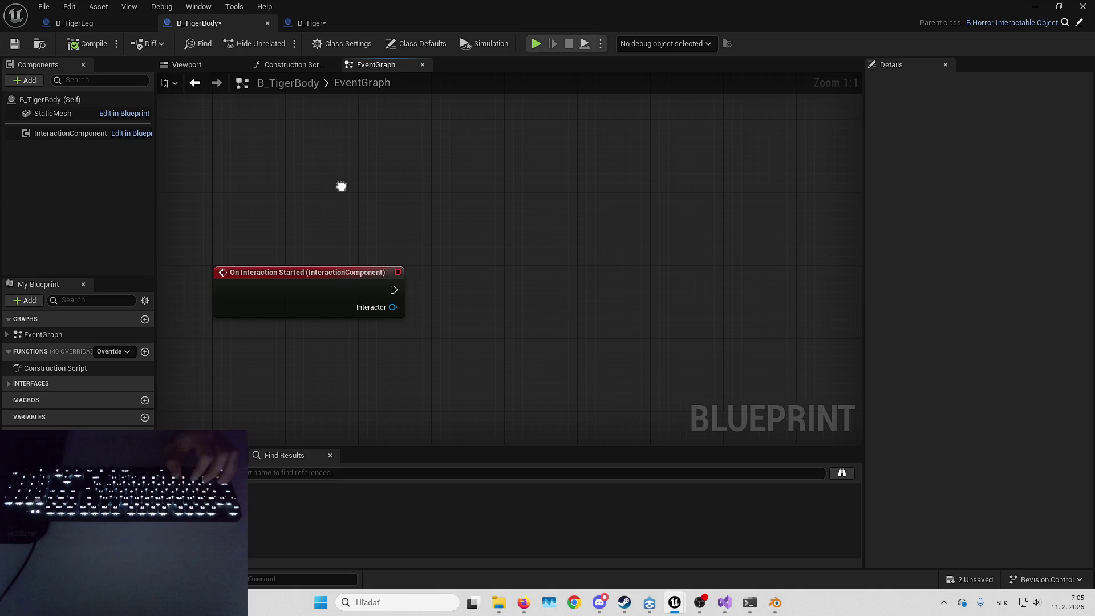
# Delete B_TigerBody's On Interaction Started (InteractionComponent) node and compile the blueprint.
pyautogui.click(439, 257)
pyautogui.press('Delete')
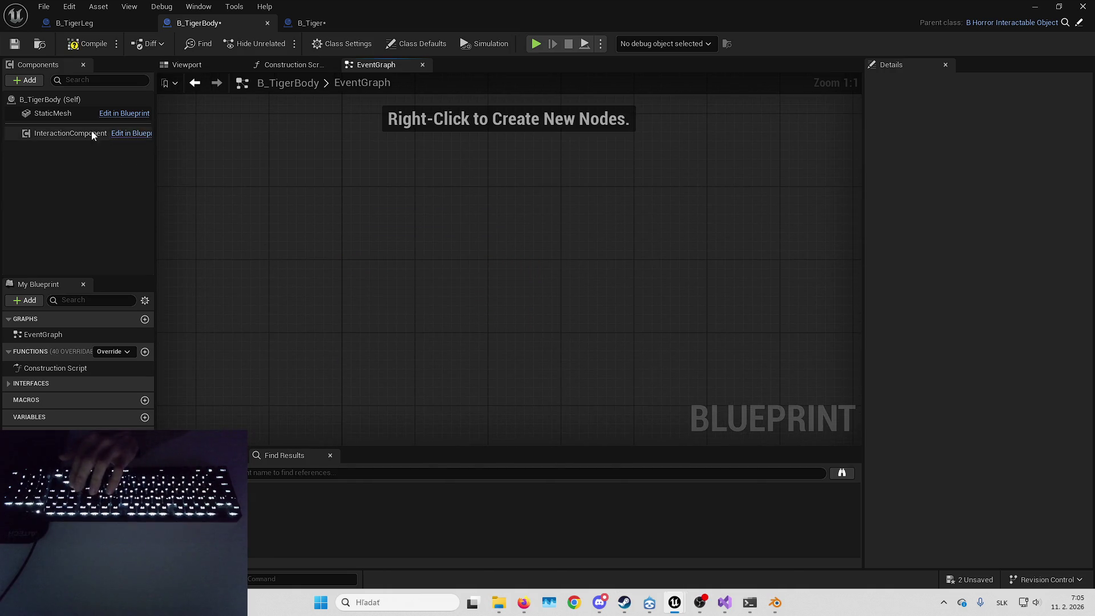
pyautogui.click(90, 134)
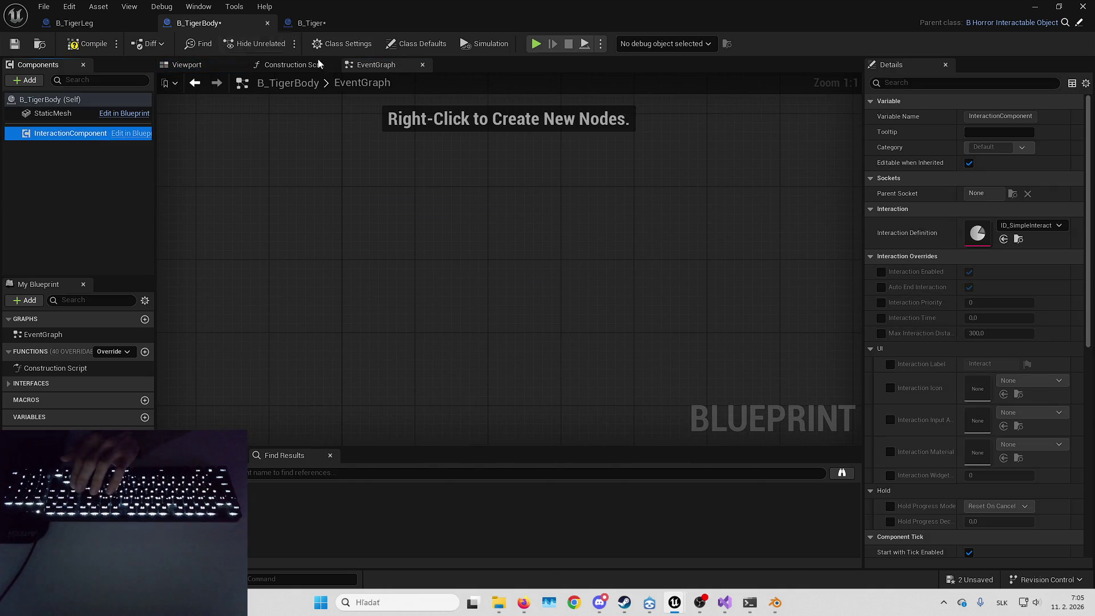
pyautogui.click(78, 45)
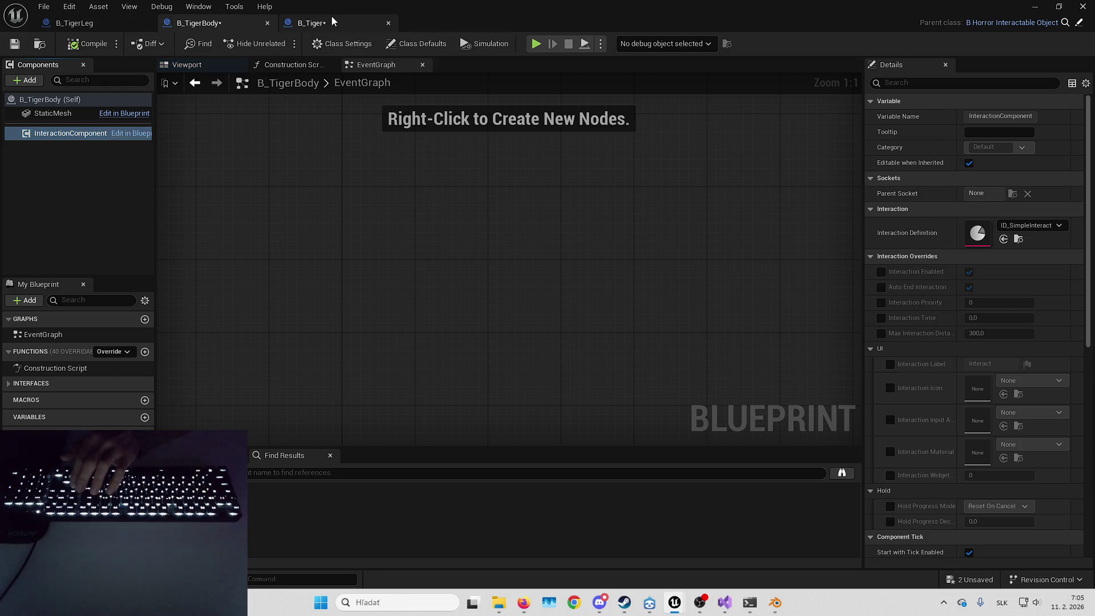
pyautogui.click(328, 22)
# Add a Get Component by Class node on the child actor set to Interaction Component.
pyautogui.moveTo(376, 268); pyautogui.dragTo(447, 234)
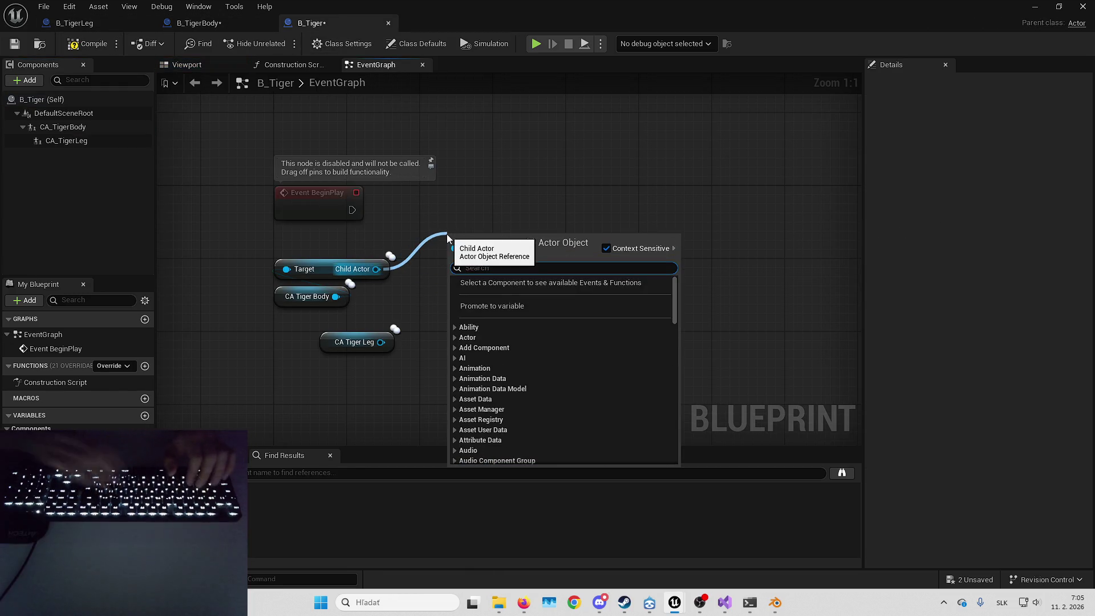
pyautogui.write('get component')
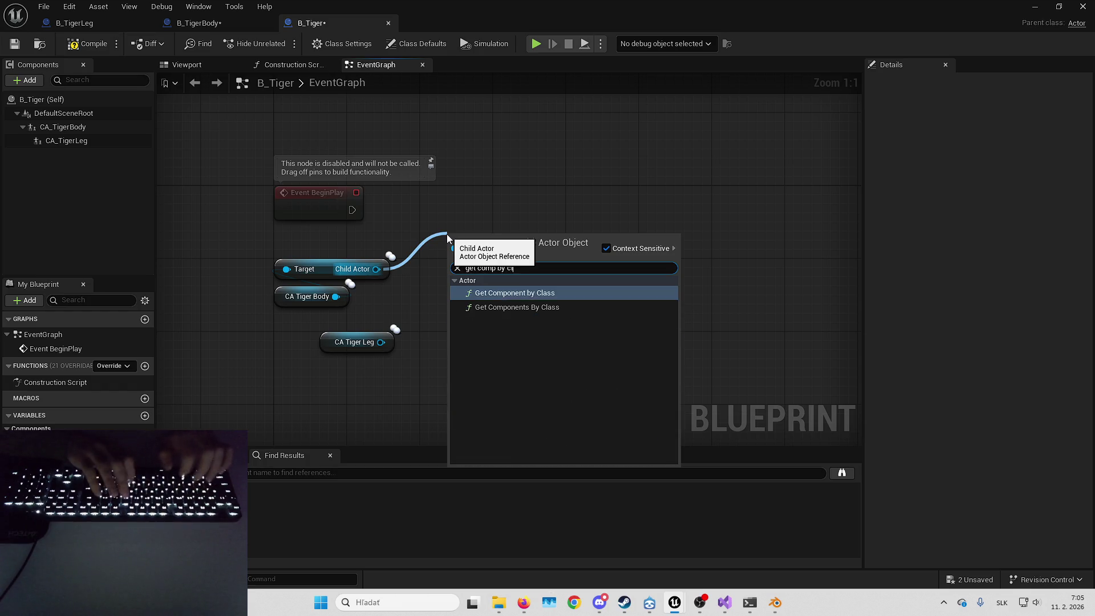
pyautogui.press('Return')
pyautogui.click(502, 291)
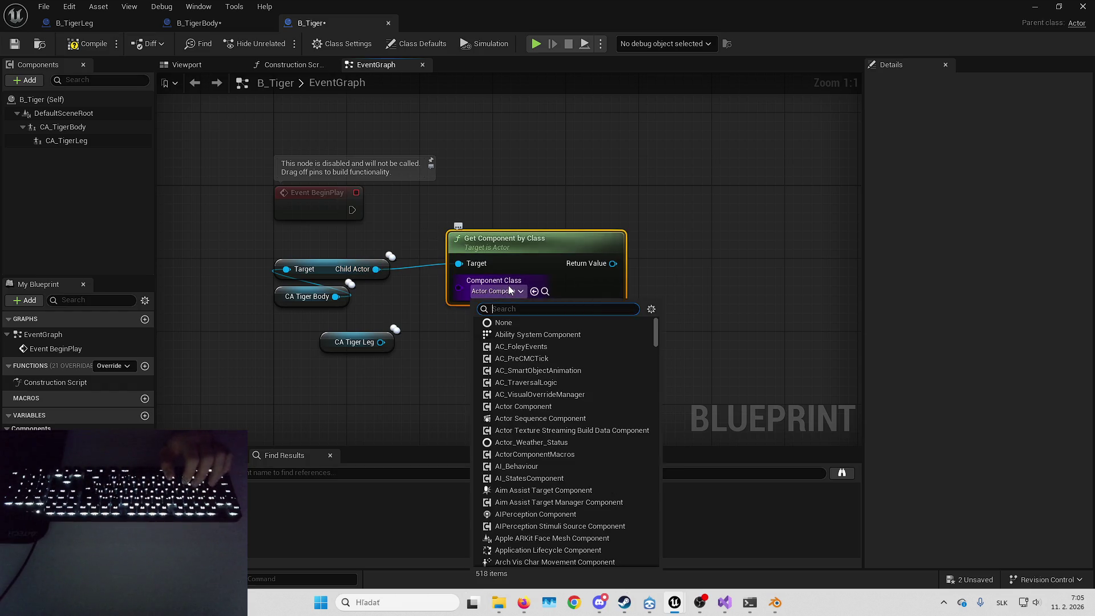
pyautogui.write('interact')
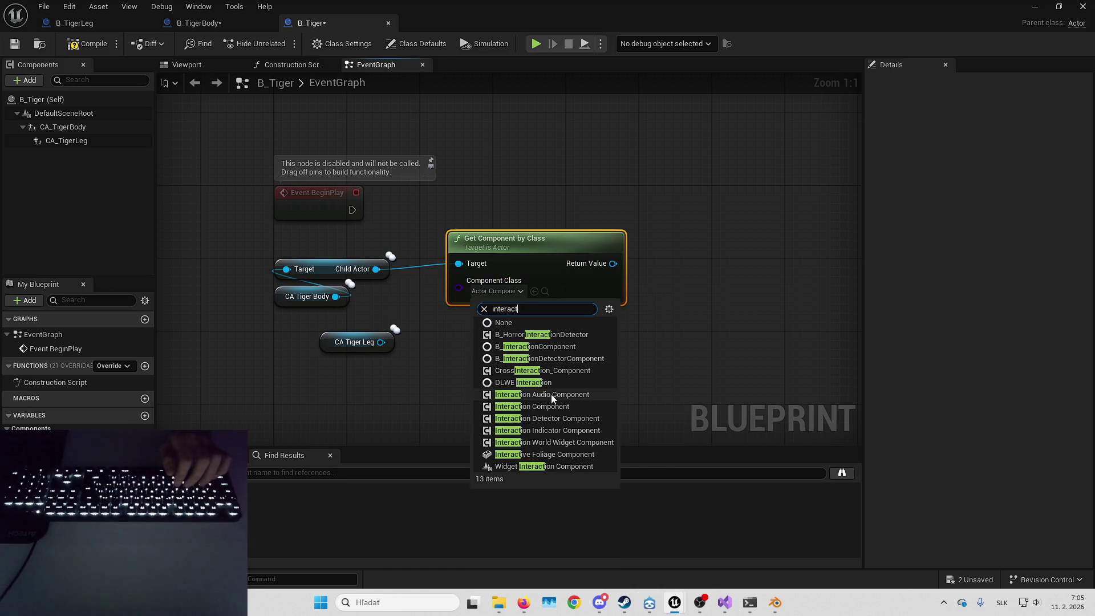
pyautogui.click(551, 399)
# Bind a custom event to On Interaction Started, run from Event BeginPlay.
pyautogui.moveTo(611, 264); pyautogui.dragTo(683, 228)
pyautogui.write('assaig')
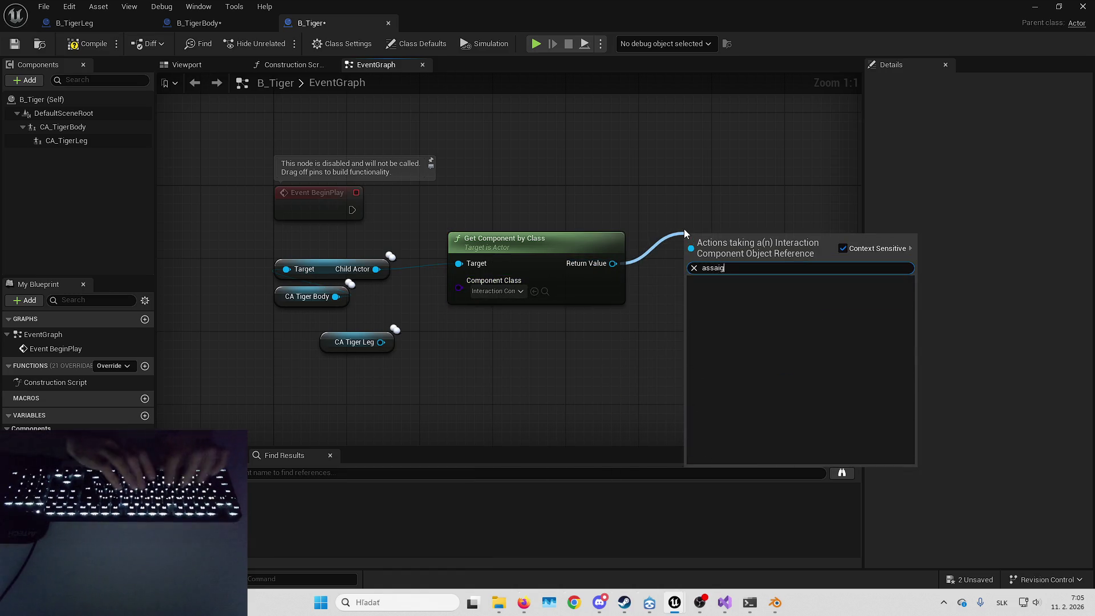
pyautogui.write('nassign')
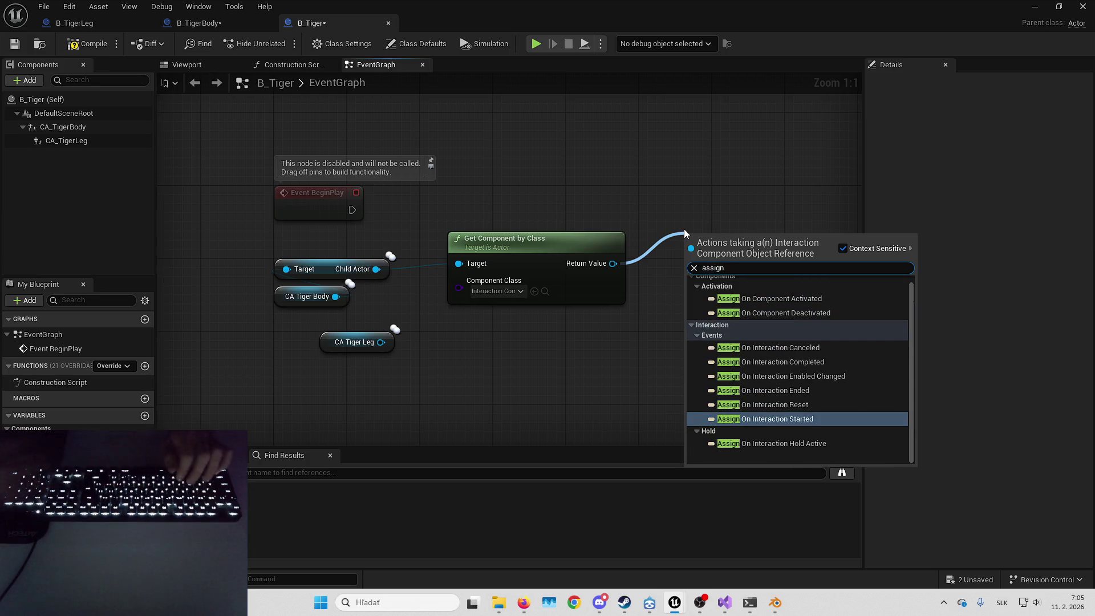
pyautogui.click(803, 419)
pyautogui.moveTo(689, 254)
pyautogui.mouseDown()
pyautogui.moveTo(683, 207)
pyautogui.moveTo(359, 211)
pyautogui.mouseUp()
pyautogui.moveTo(733, 212); pyautogui.dragTo(705, 214)
pyautogui.moveTo(633, 345); pyautogui.dragTo(679, 287)
pyautogui.moveTo(603, 292); pyautogui.dragTo(575, 286)
# Rearrange the Child Actor, CA Tiger Body and CA Tiger Leg nodes in the graph.
pyautogui.click(320, 269)
pyautogui.click(370, 311)
pyautogui.click(308, 295)
pyautogui.moveTo(468, 331); pyautogui.dragTo(445, 308)
pyautogui.moveTo(286, 217)
pyautogui.mouseDown()
pyautogui.moveTo(308, 266)
pyautogui.moveTo(443, 299)
pyautogui.moveTo(448, 289)
pyautogui.mouseUp()
pyautogui.moveTo(330, 319); pyautogui.dragTo(576, 347)
pyautogui.moveTo(652, 353); pyautogui.dragTo(798, 353)
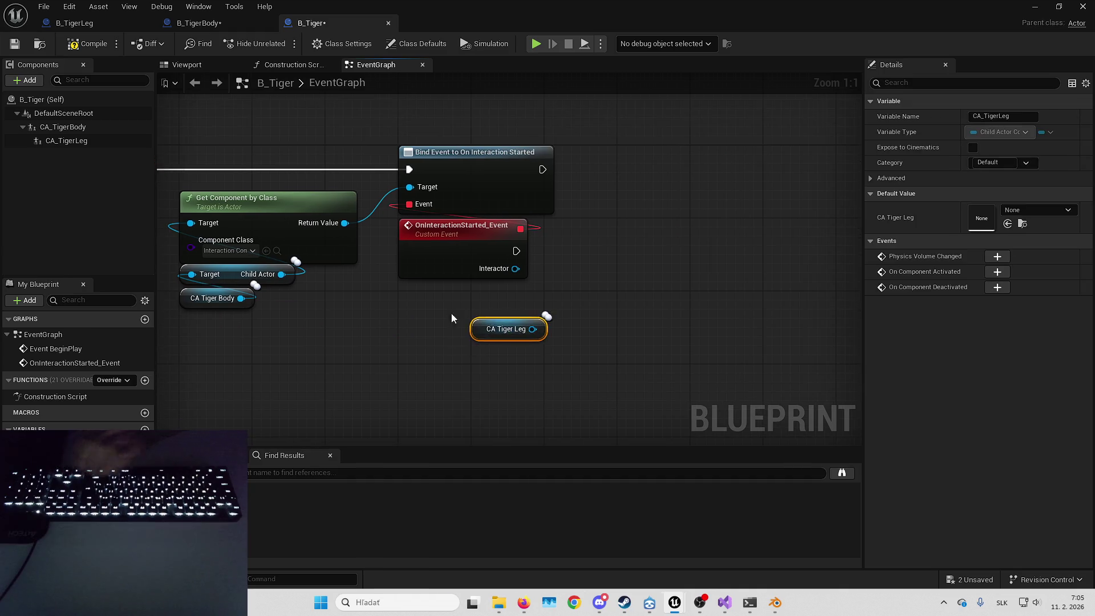
pyautogui.click(706, 249)
pyautogui.moveTo(774, 215)
pyautogui.mouseDown()
pyautogui.moveTo(751, 262)
pyautogui.moveTo(531, 264)
pyautogui.mouseUp()
# Call Force Open on CA Tiger Leg from the bound custom event.
pyautogui.moveTo(447, 313)
pyautogui.mouseDown()
pyautogui.moveTo(599, 281)
pyautogui.moveTo(583, 219)
pyautogui.mouseUp()
pyautogui.write('force open')
pyautogui.press('Return')
pyautogui.moveTo(516, 229); pyautogui.dragTo(591, 247)
pyautogui.moveTo(600, 232)
pyautogui.mouseDown()
pyautogui.moveTo(620, 231)
pyautogui.moveTo(632, 214)
pyautogui.mouseUp()
pyautogui.moveTo(490, 308)
pyautogui.mouseDown()
pyautogui.moveTo(632, 273)
pyautogui.moveTo(606, 302)
pyautogui.mouseUp()
# Compile and save B_Tiger, also saving the modified B_TigerBody.
pyautogui.click(99, 46)
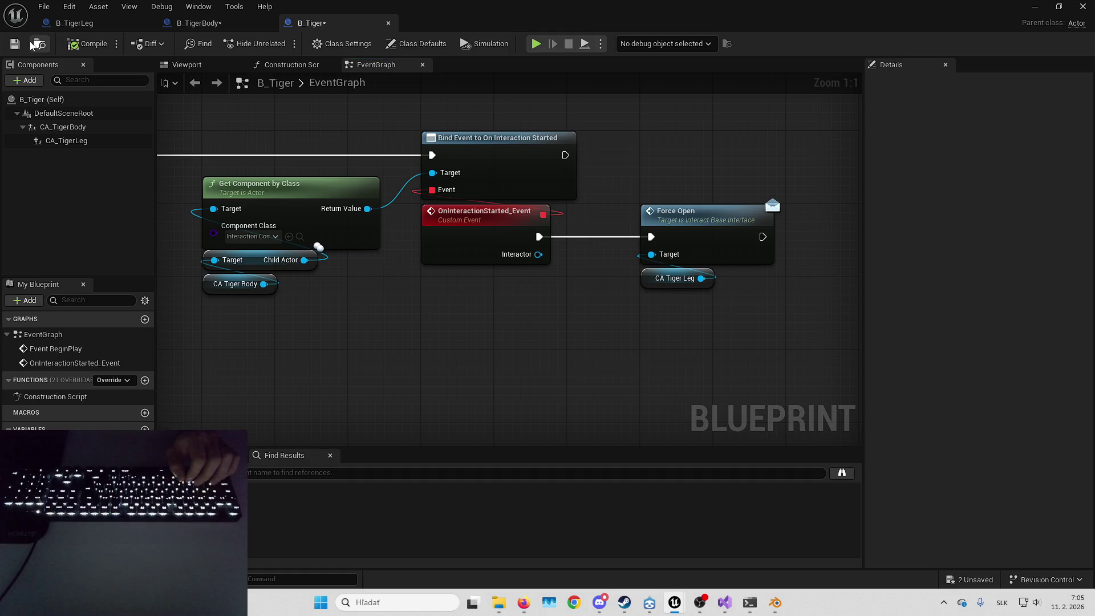
pyautogui.hotkey('ctrl', 's')
pyautogui.click(961, 580)
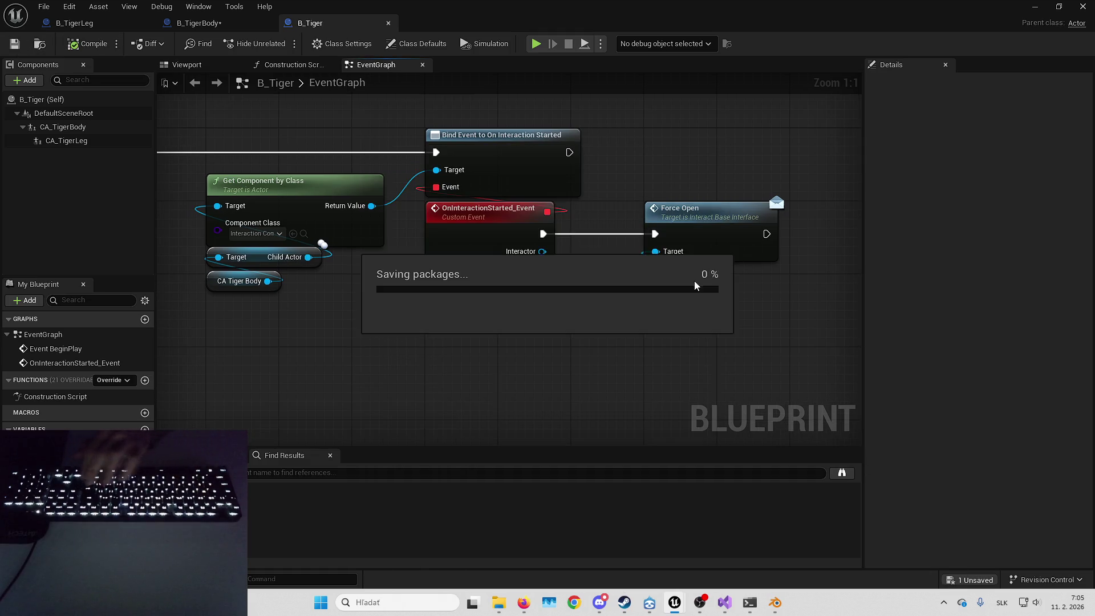
pyautogui.click(212, 66)
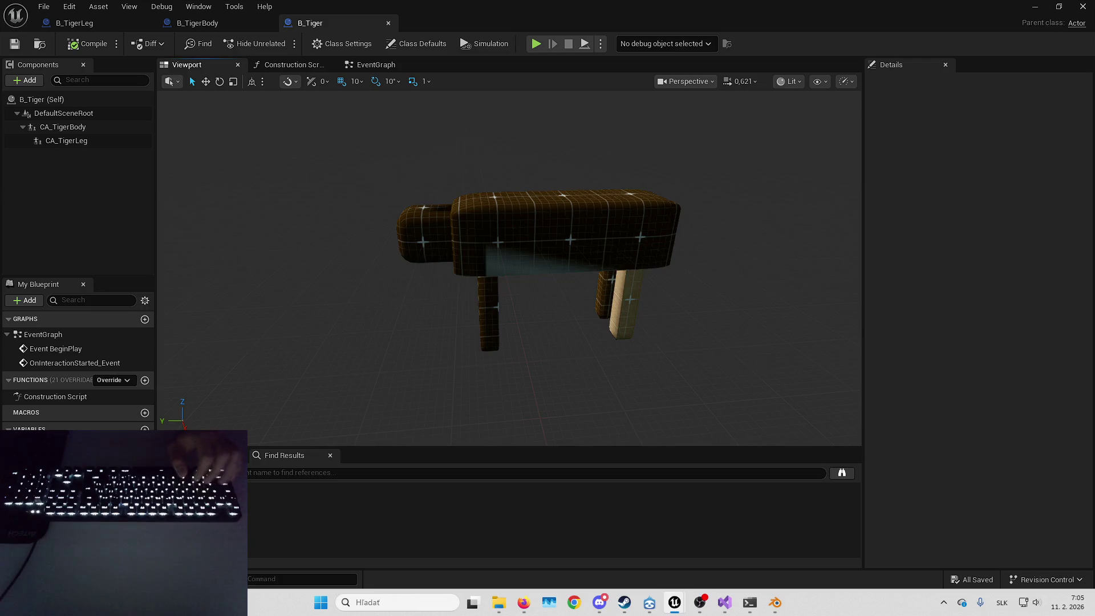
# Fly the blueprint preview camera under and back around the tiger.
pyautogui.press('w')
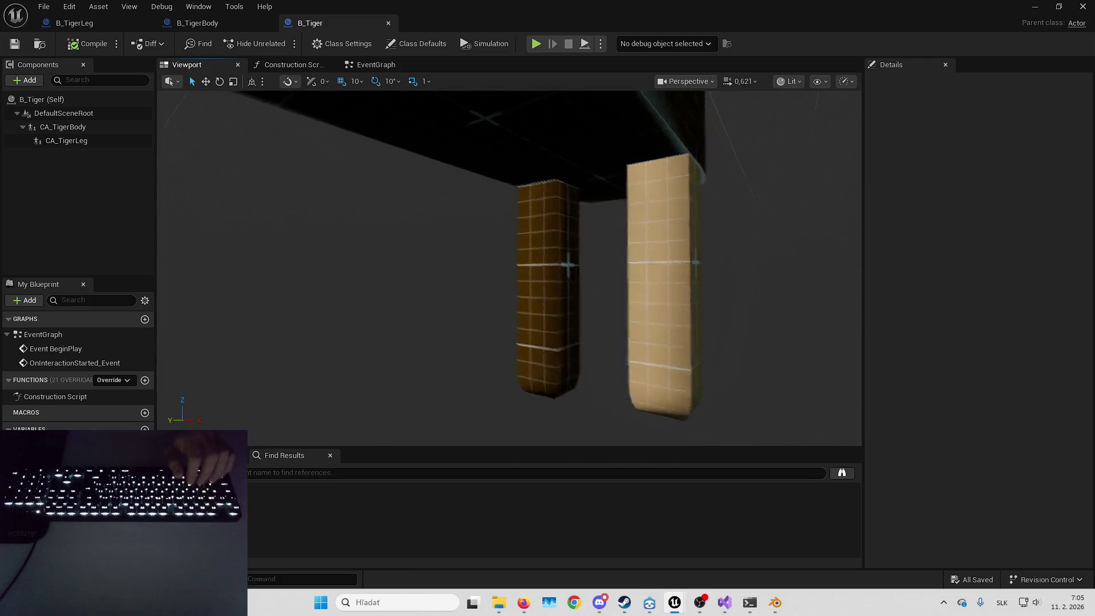
pyautogui.press('e')
pyautogui.press('s')
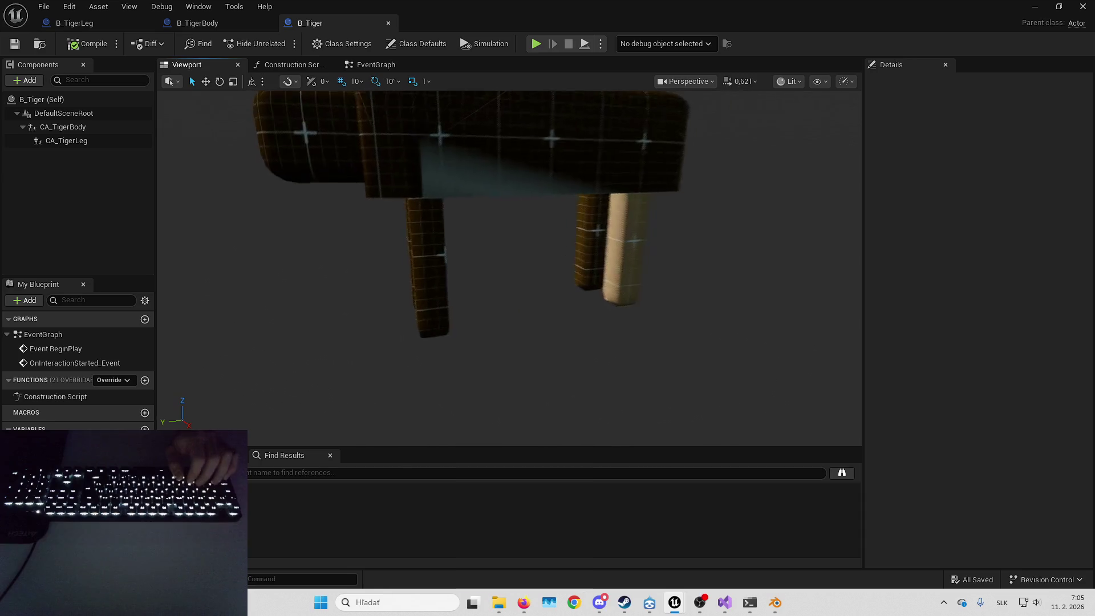
# Fly the L_HorrorPlayground camera toward the doorframe and platform.
pyautogui.hotkey('alt', 'Tab')
pyautogui.press('w')
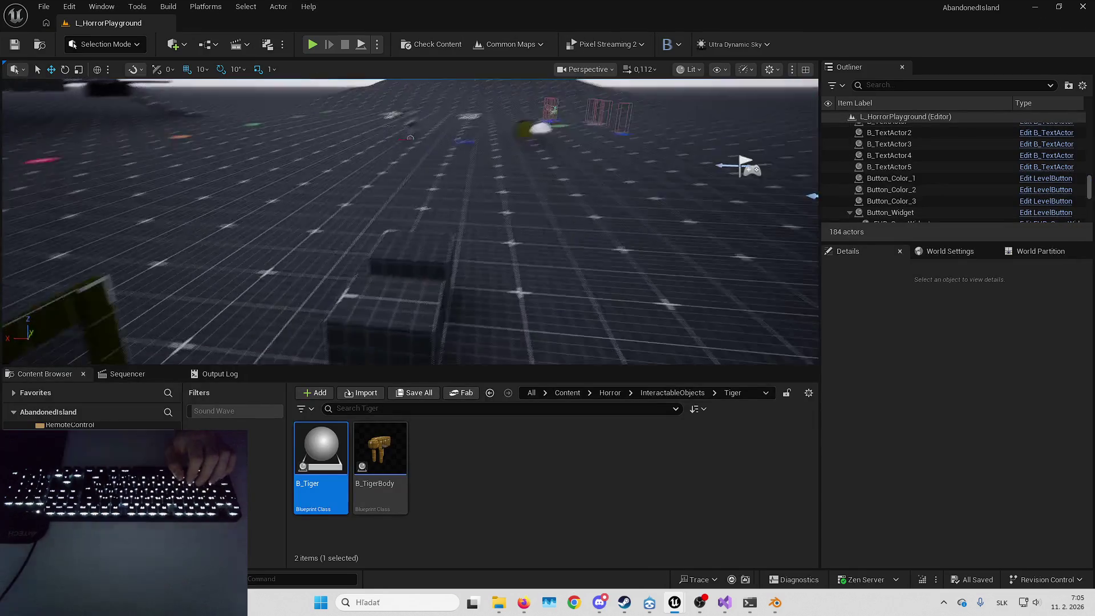
pyautogui.press('d')
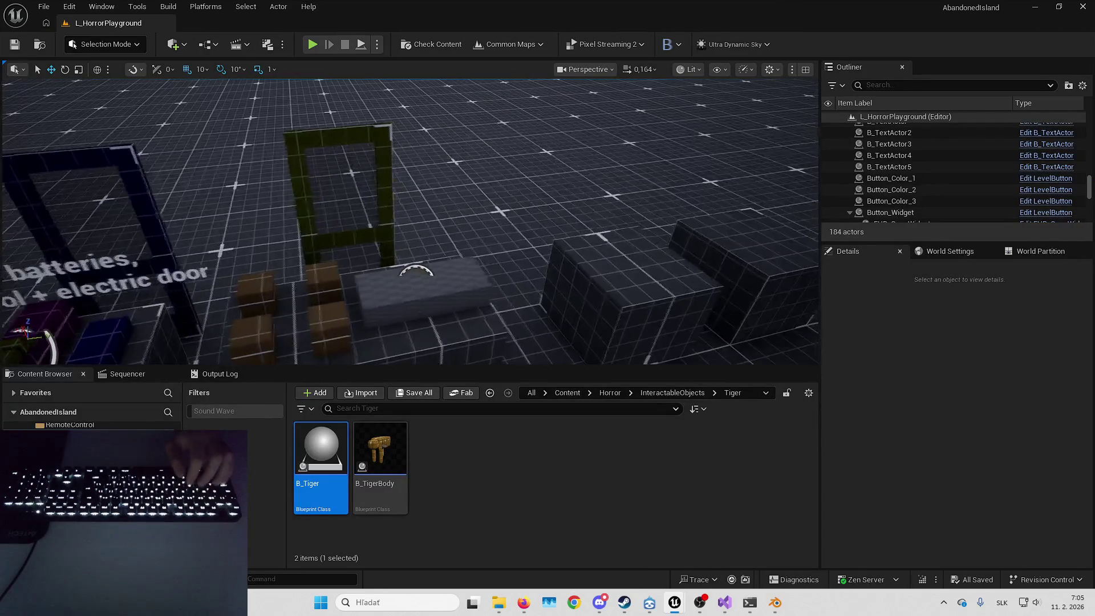
pyautogui.press('a')
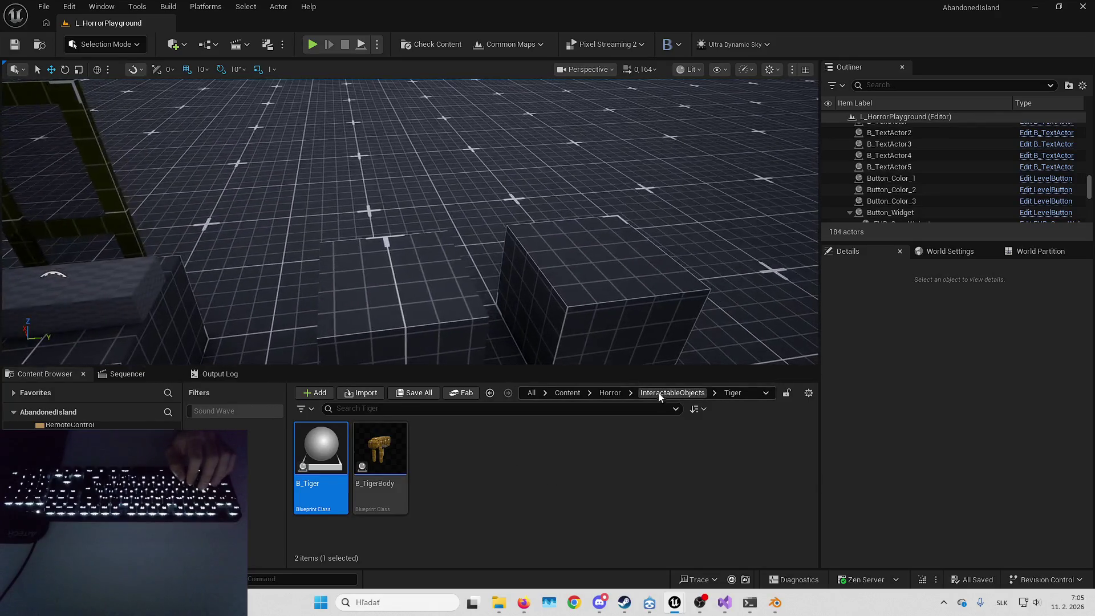
pyautogui.press('d')
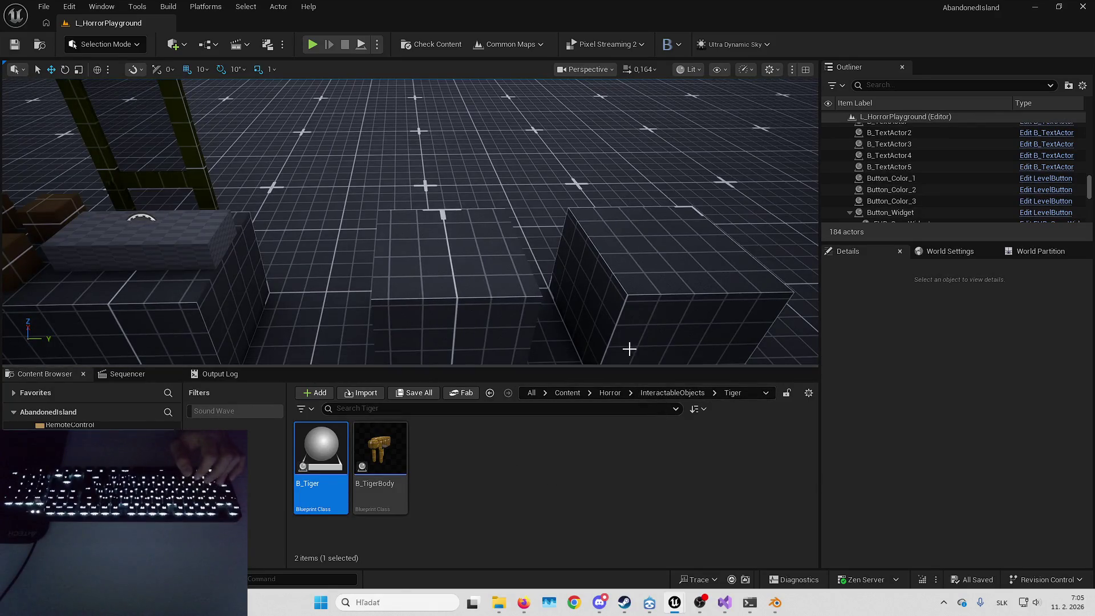
pyautogui.press('w')
pyautogui.press('s')
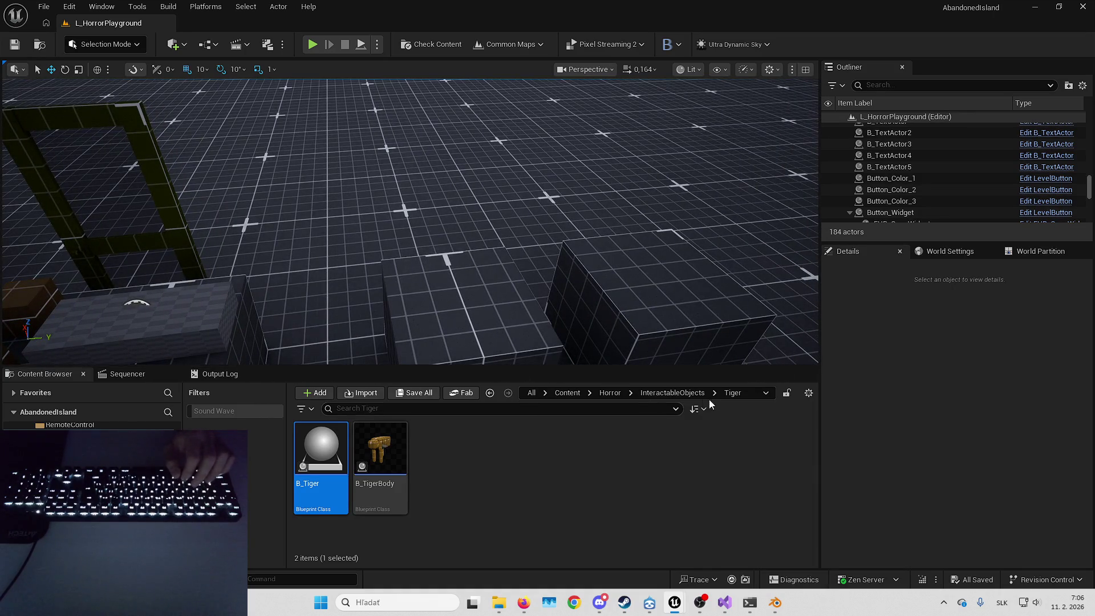
pyautogui.rightClick(509, 464)
# Create a folder named Key inside InteractableObjects.
pyautogui.press('Escape')
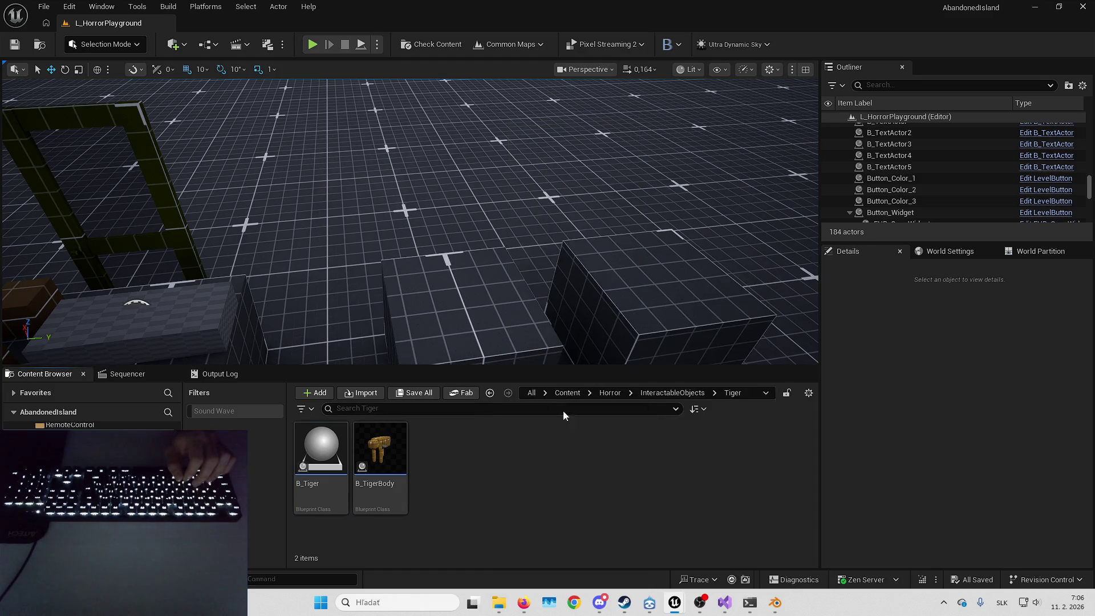
pyautogui.click(680, 393)
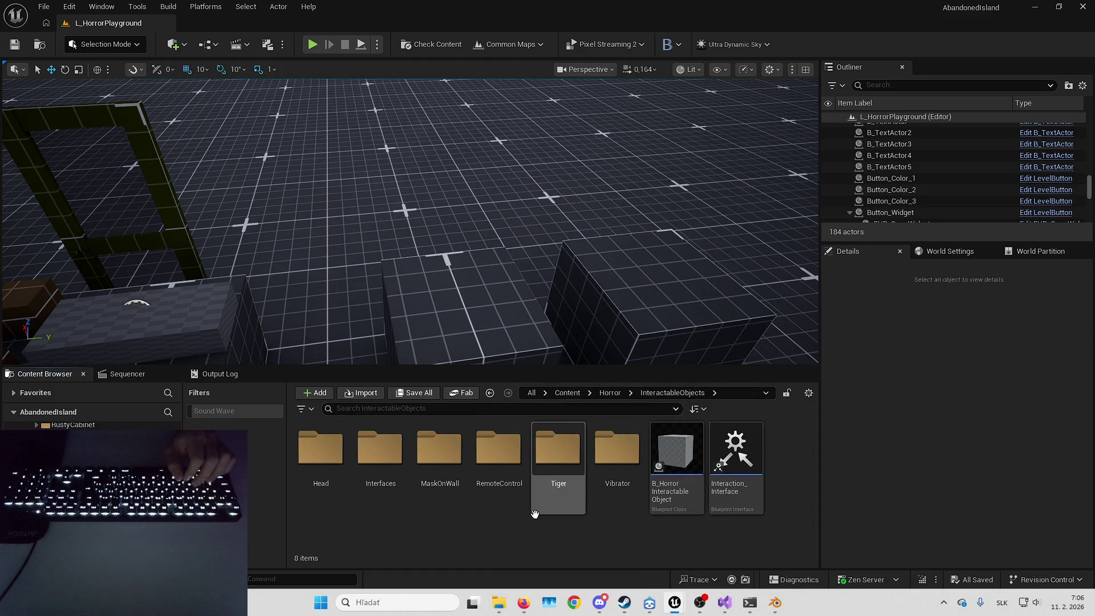
pyautogui.rightClick(502, 524)
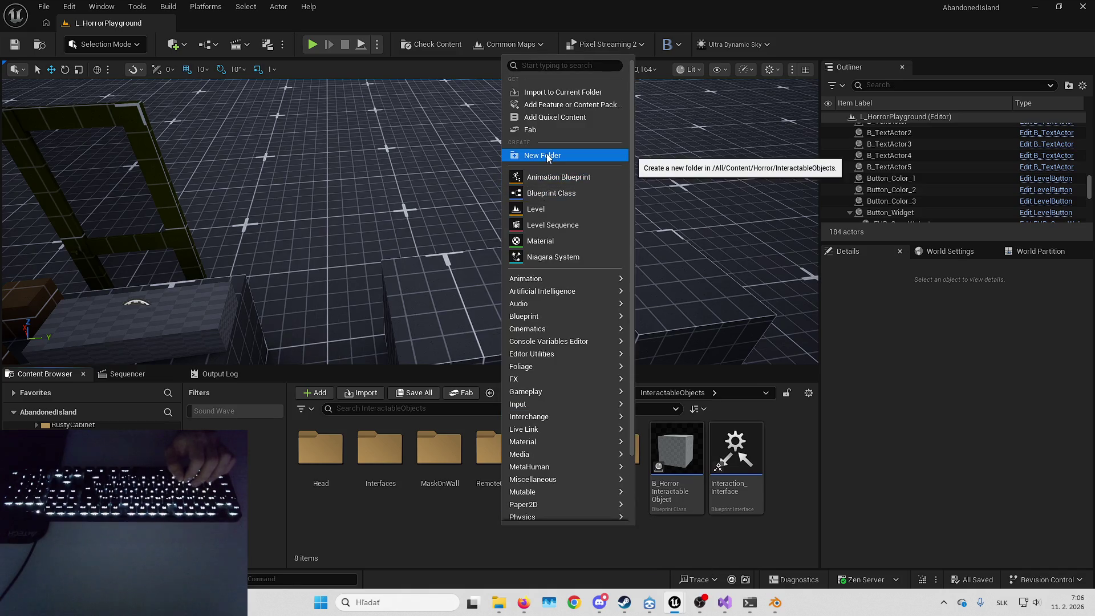
pyautogui.click(546, 153)
pyautogui.write('Key')
pyautogui.press('Return')
pyautogui.press('Return')
# Create a B_Key Blueprint Class based on B_HorrorInteractableObject in Key and open it.
pyautogui.rightClick(421, 463)
pyautogui.click(463, 255)
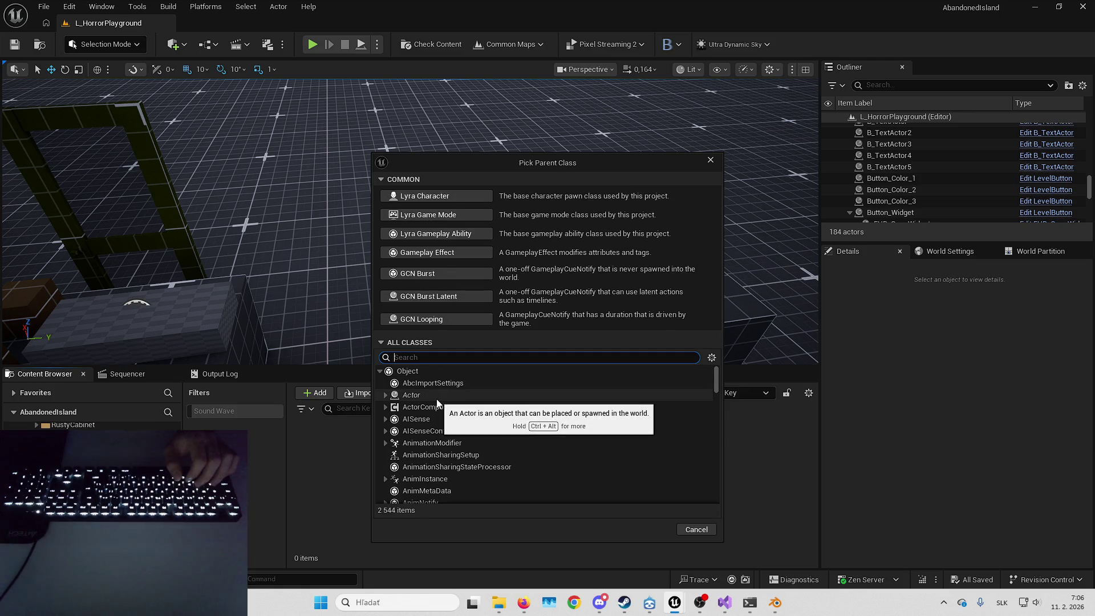
pyautogui.write('b_horrorinte')
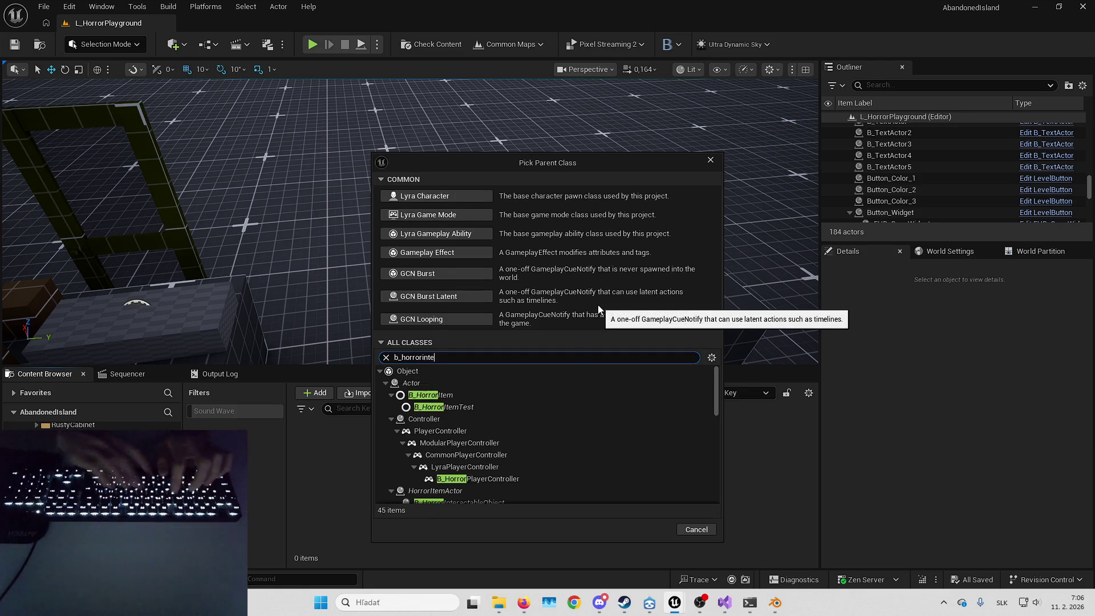
pyautogui.write('ra')
pyautogui.click(491, 406)
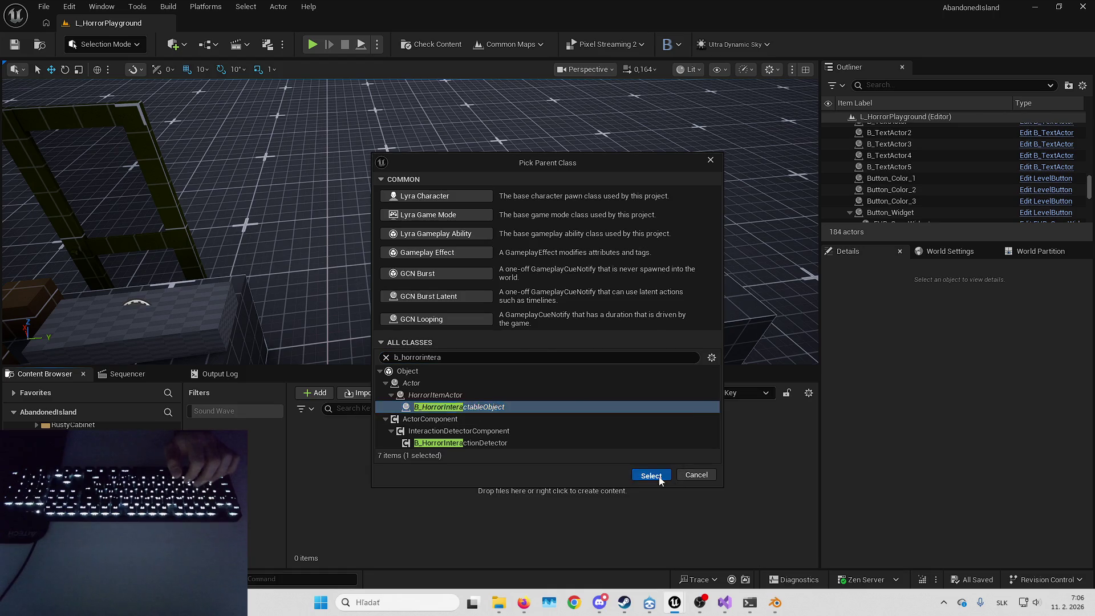
pyautogui.click(650, 475)
pyautogui.write('B_Key')
pyautogui.press('Return')
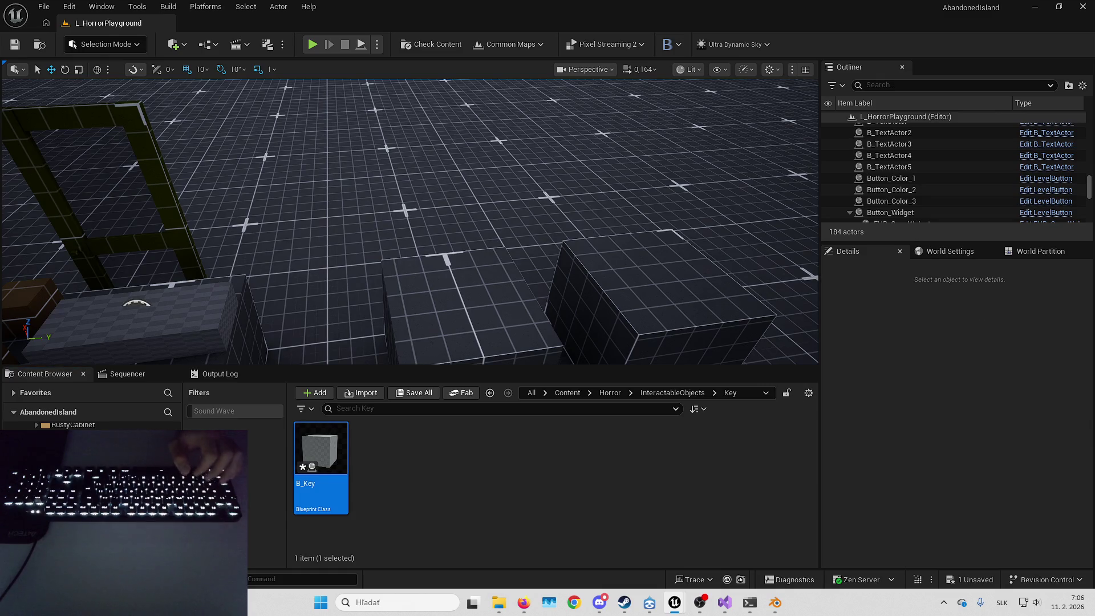
pyautogui.press('Return')
# Set the StaticMesh scale to a locked 0,1 on all axes and save B_Key.
pyautogui.click(52, 113)
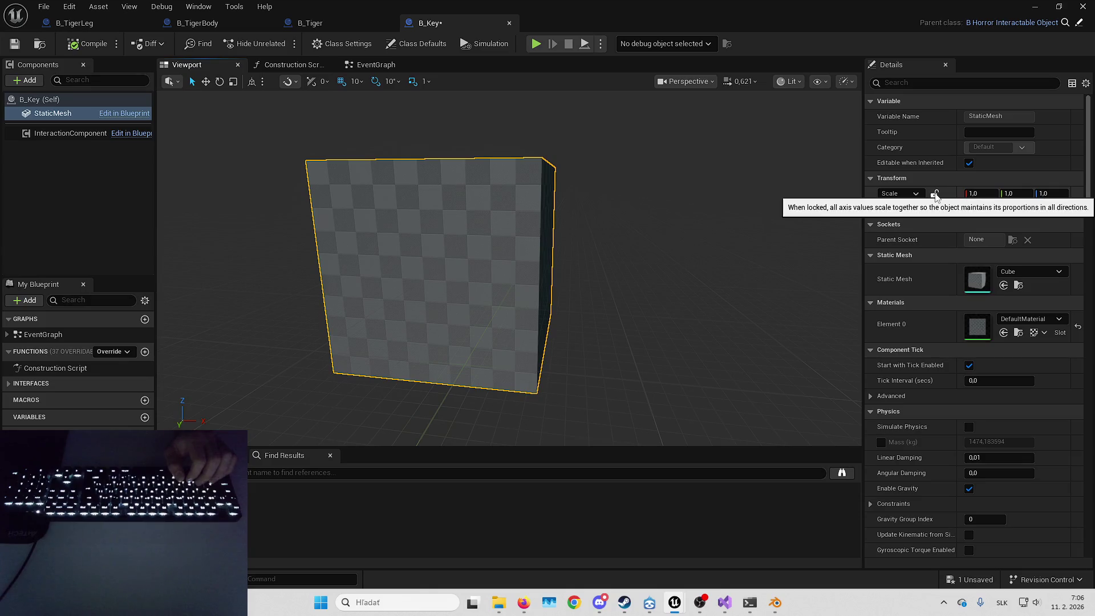
pyautogui.click(900, 193)
pyautogui.click(934, 194)
pyautogui.click(975, 197)
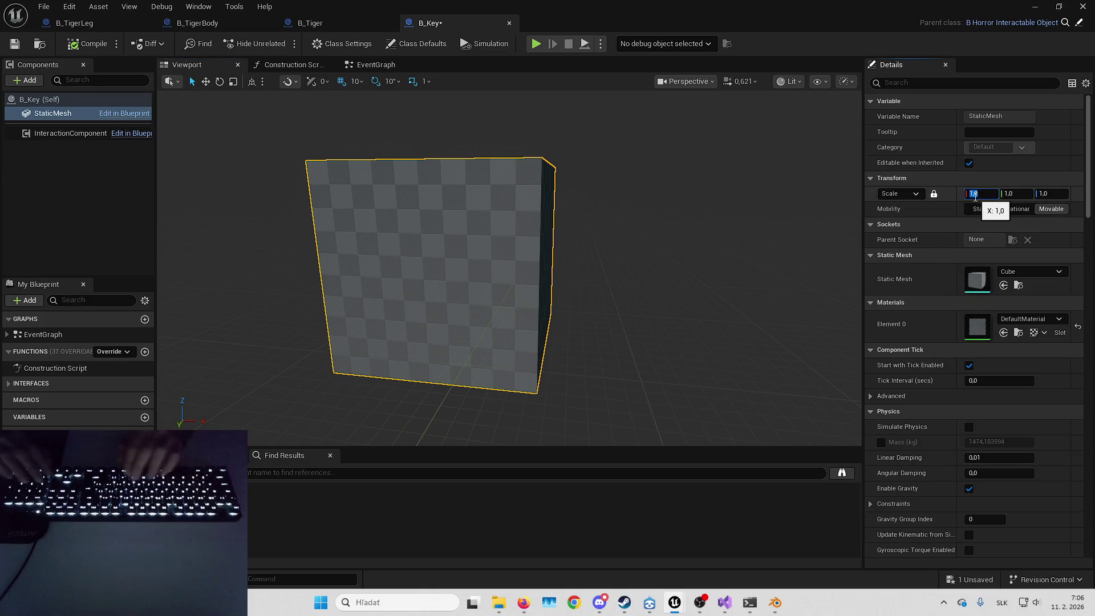
pyautogui.write('0,1')
pyautogui.press('Return')
pyautogui.hotkey('ctrl', 's')
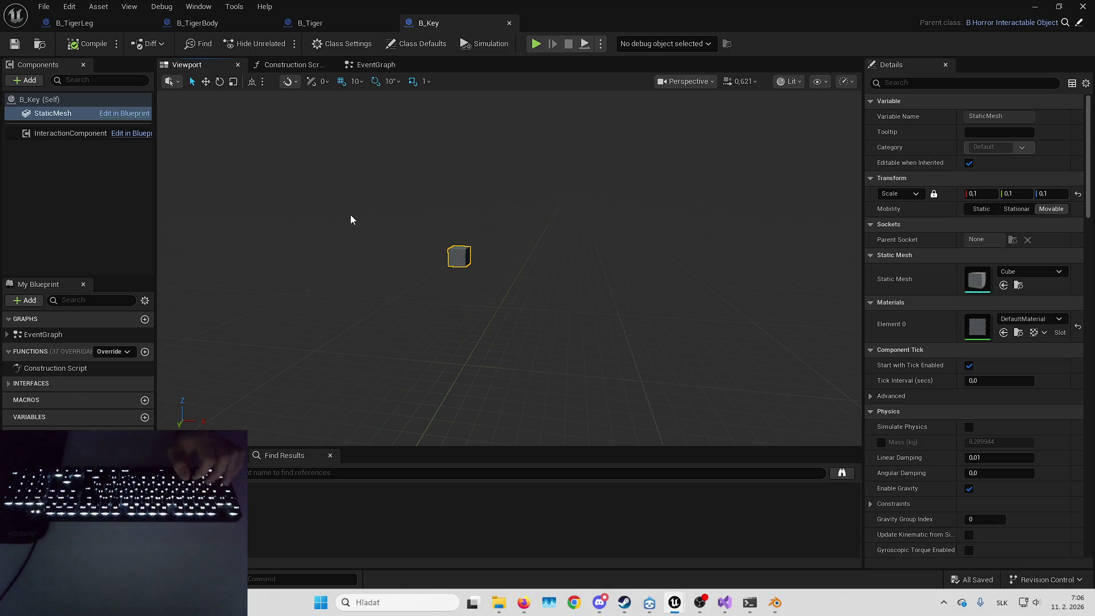
# Orbit the B_Key viewport to inspect the shrunken cube.
pyautogui.moveTo(514, 237)
pyautogui.mouseDown()
pyautogui.moveTo(525, 245)
pyautogui.moveTo(501, 227)
pyautogui.moveTo(536, 237)
pyautogui.moveTo(524, 240)
pyautogui.mouseUp()
pyautogui.click(262, 186)
pyautogui.moveTo(262, 186); pyautogui.dragTo(263, 186)
pyautogui.moveTo(454, 206); pyautogui.dragTo(455, 206)
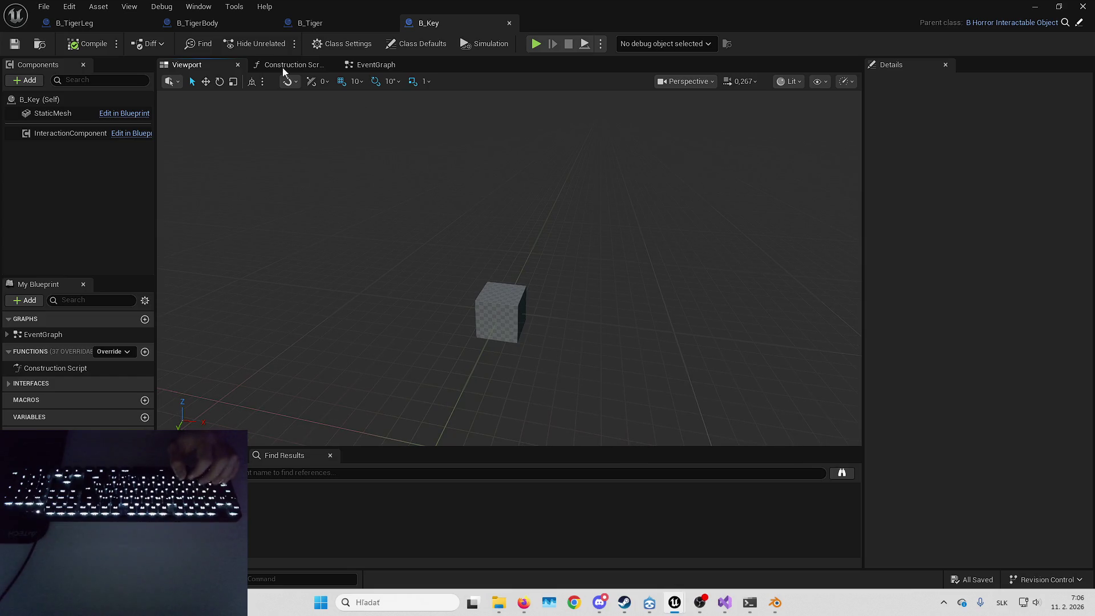
pyautogui.click(186, 26)
# In B_Tiger, frame the tiger's legs and try a 70° pitch on CA_TigerLeg, then undo it.
pyautogui.click(351, 23)
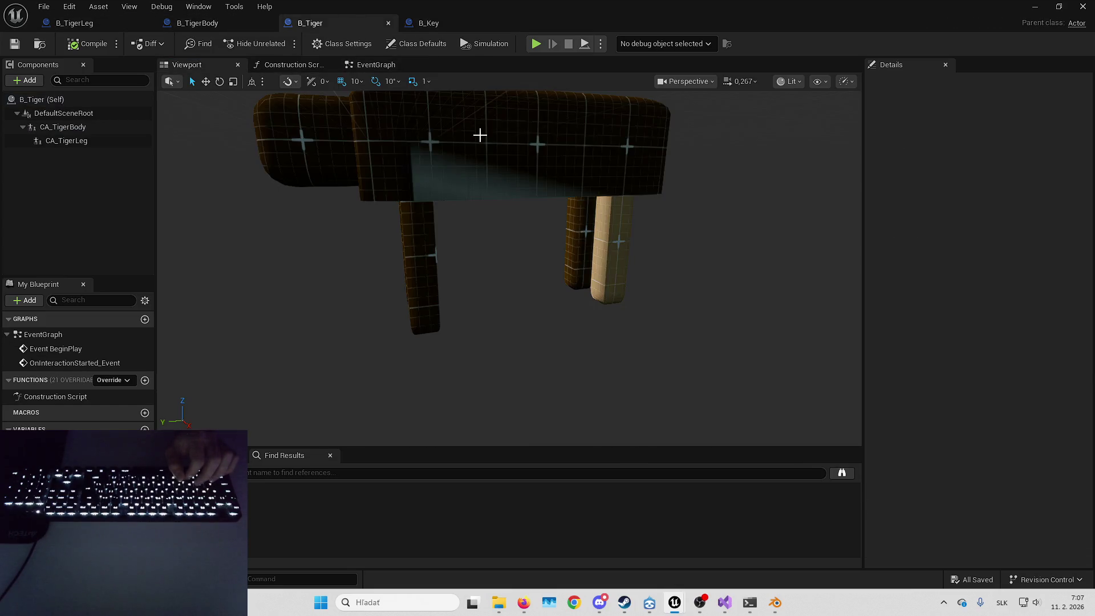
pyautogui.moveTo(518, 171)
pyautogui.mouseDown()
pyautogui.moveTo(481, 188)
pyautogui.moveTo(507, 203)
pyautogui.mouseUp()
pyautogui.moveTo(586, 211); pyautogui.dragTo(417, 195)
pyautogui.moveTo(538, 203)
pyautogui.mouseDown()
pyautogui.moveTo(374, 154)
pyautogui.moveTo(354, 199)
pyautogui.mouseUp()
pyautogui.click(604, 273)
pyautogui.press('e')
pyautogui.moveTo(623, 183); pyautogui.dragTo(638, 228)
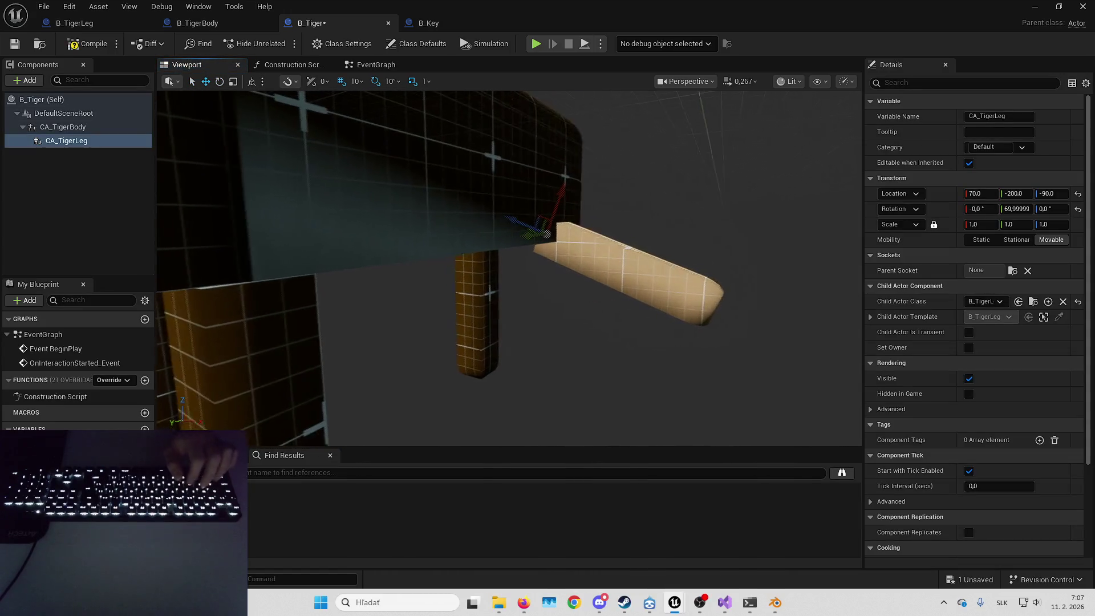
pyautogui.hotkey('ctrl', 'z')
pyautogui.press('w')
# Try a 40° pitch on CA_TigerLeg, then reset its rotation back to zero.
pyautogui.press('Left')
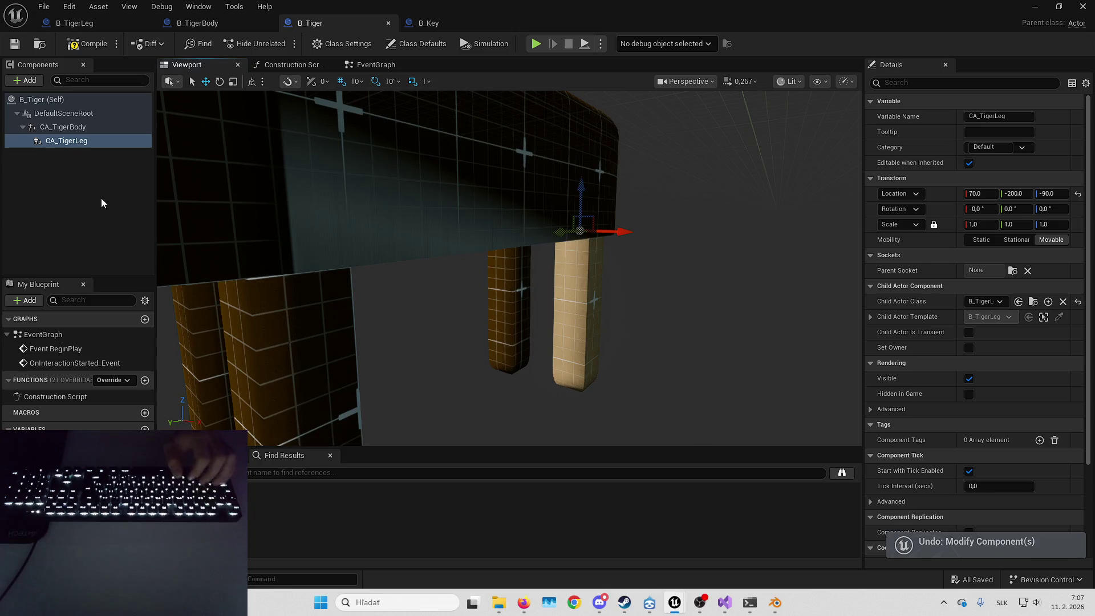
pyautogui.click(101, 202)
pyautogui.press('Left')
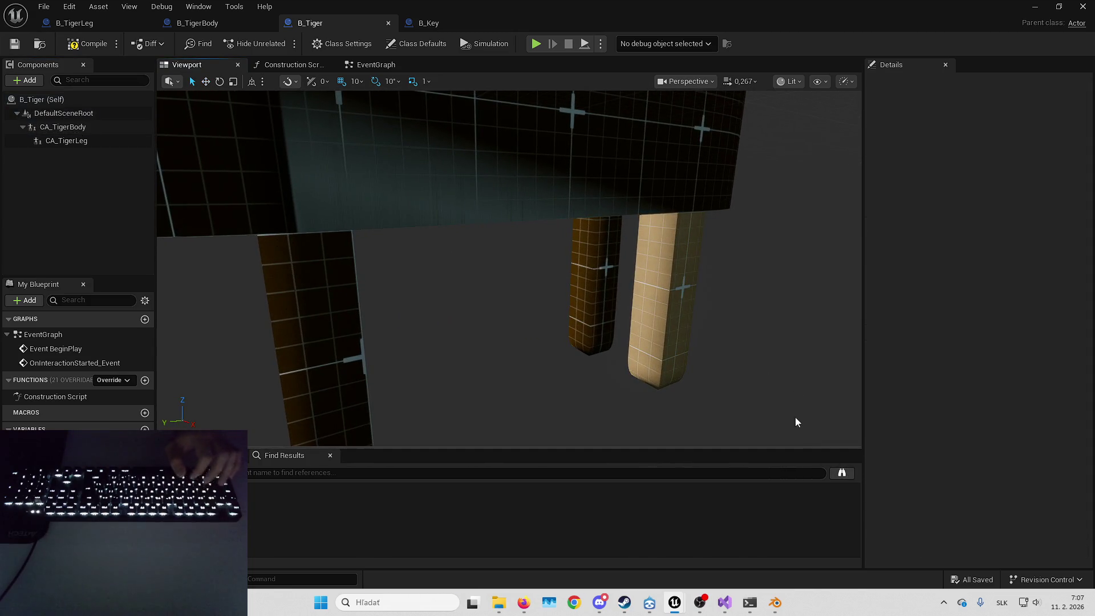
pyautogui.scroll(-5, 629, 286)
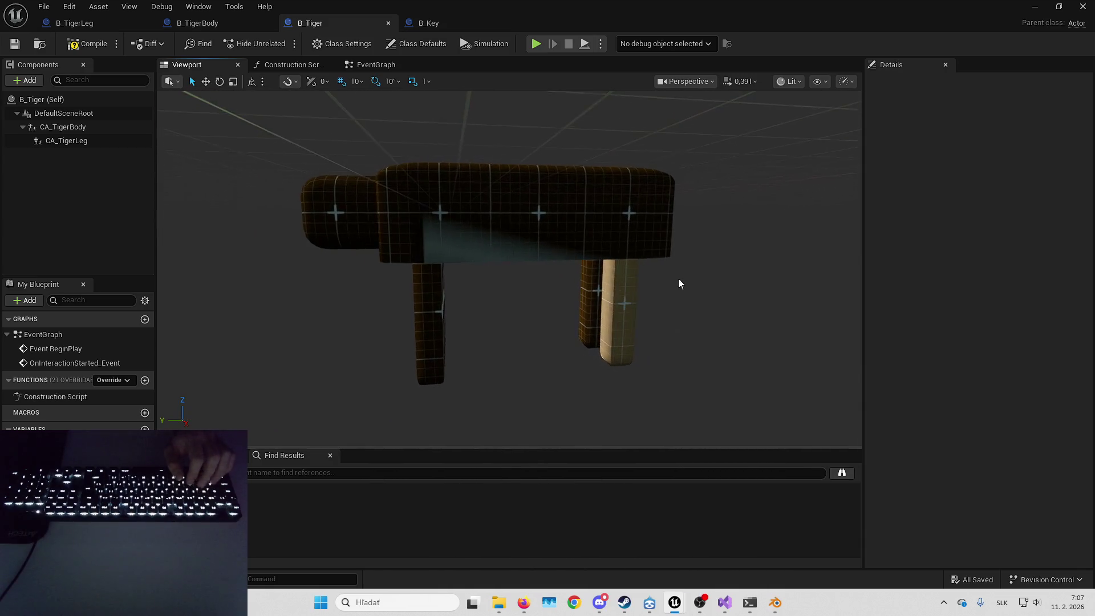
pyautogui.moveTo(679, 284)
pyautogui.mouseDown()
pyautogui.moveTo(679, 268)
pyautogui.moveTo(650, 273)
pyautogui.moveTo(603, 208)
pyautogui.mouseUp()
pyautogui.click(623, 228)
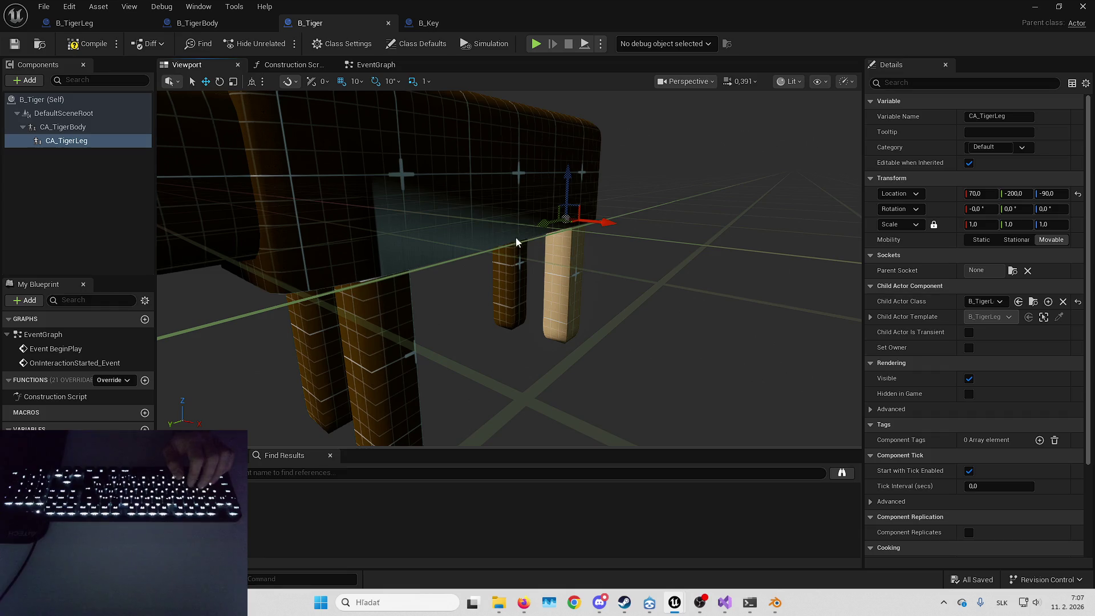
pyautogui.press('e')
pyautogui.moveTo(624, 208)
pyautogui.mouseDown()
pyautogui.moveTo(633, 240)
pyautogui.moveTo(632, 206)
pyautogui.mouseUp()
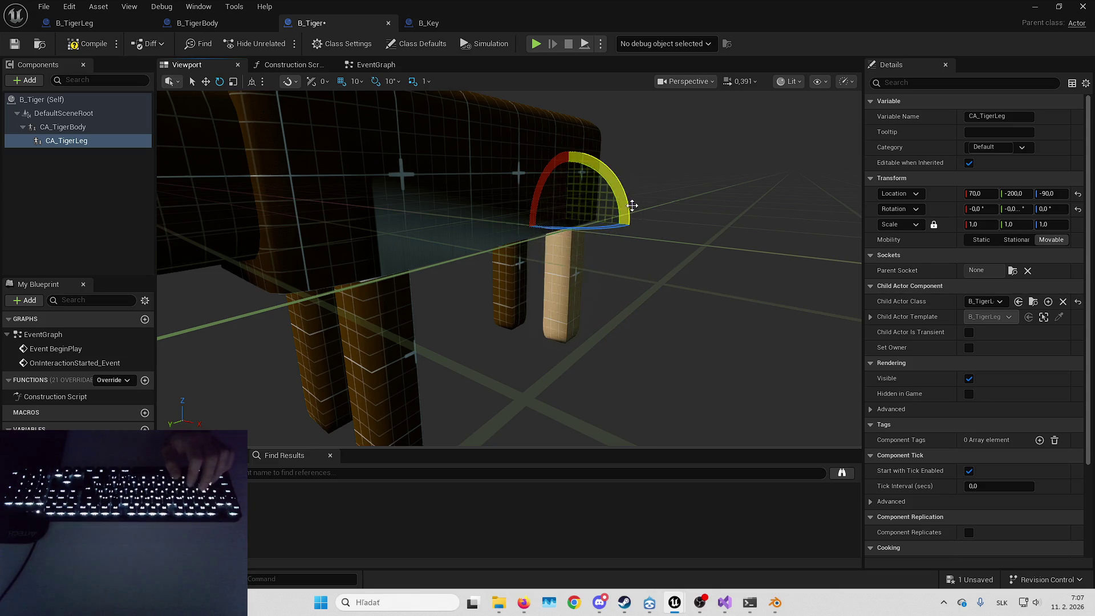
pyautogui.press('w')
pyautogui.scroll(3, 666, 241)
pyautogui.click(1078, 210)
pyautogui.press('f')
# Save the B_Tiger blueprint.
pyautogui.click(12, 48)
pyautogui.scroll(-3, 525, 244)
pyautogui.click(272, 230)
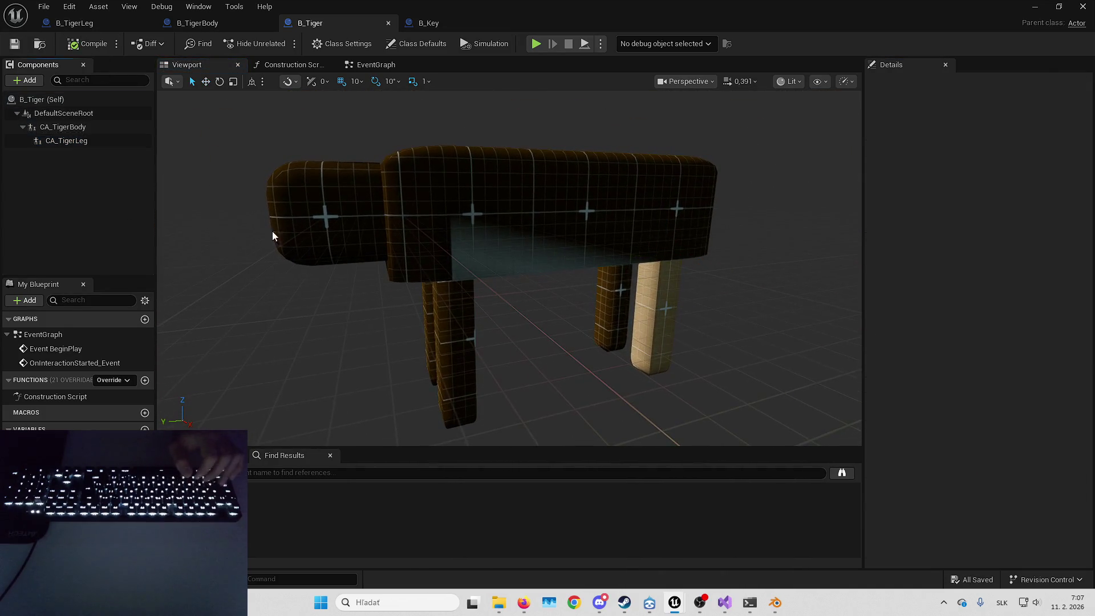
pyautogui.scroll(8, 607, 228)
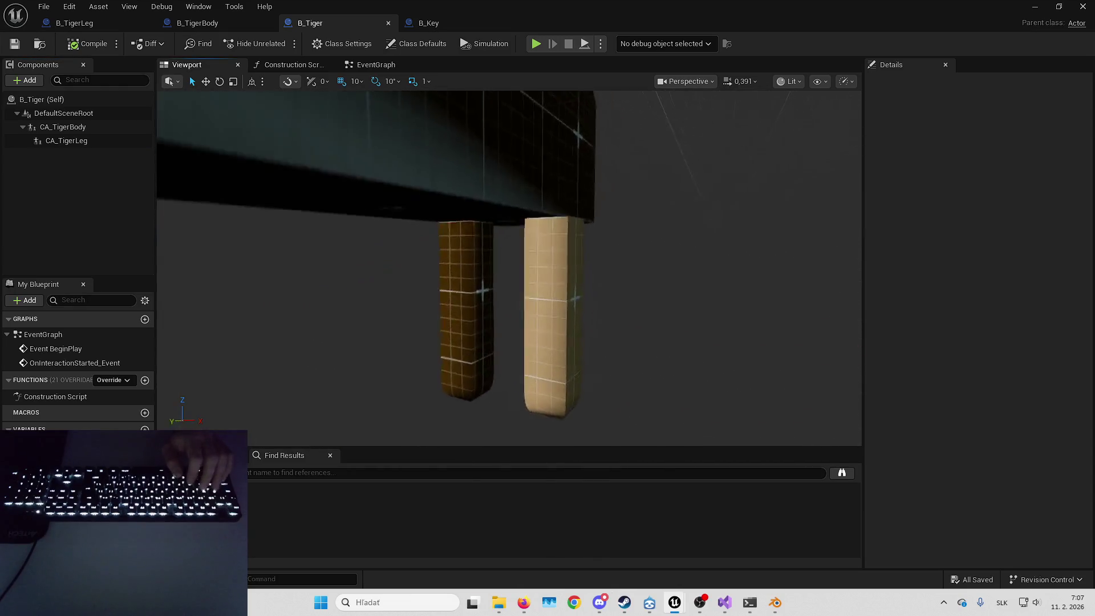
# Reselect CA_TigerLeg and rotate its pitch to -10°.
pyautogui.click(639, 279)
pyautogui.press('f')
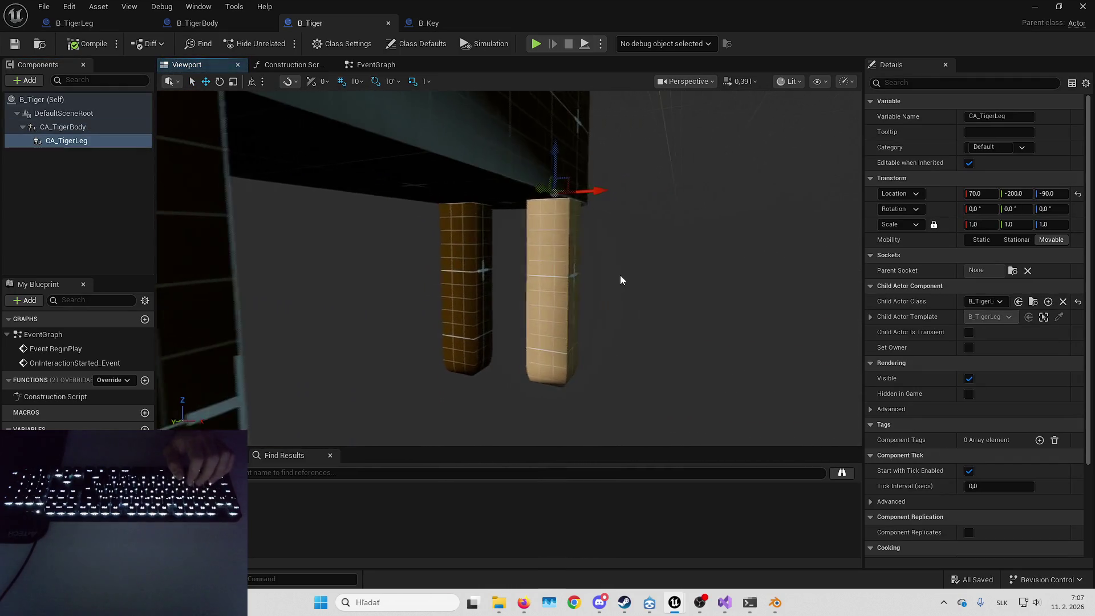
pyautogui.moveTo(603, 226); pyautogui.dragTo(609, 243)
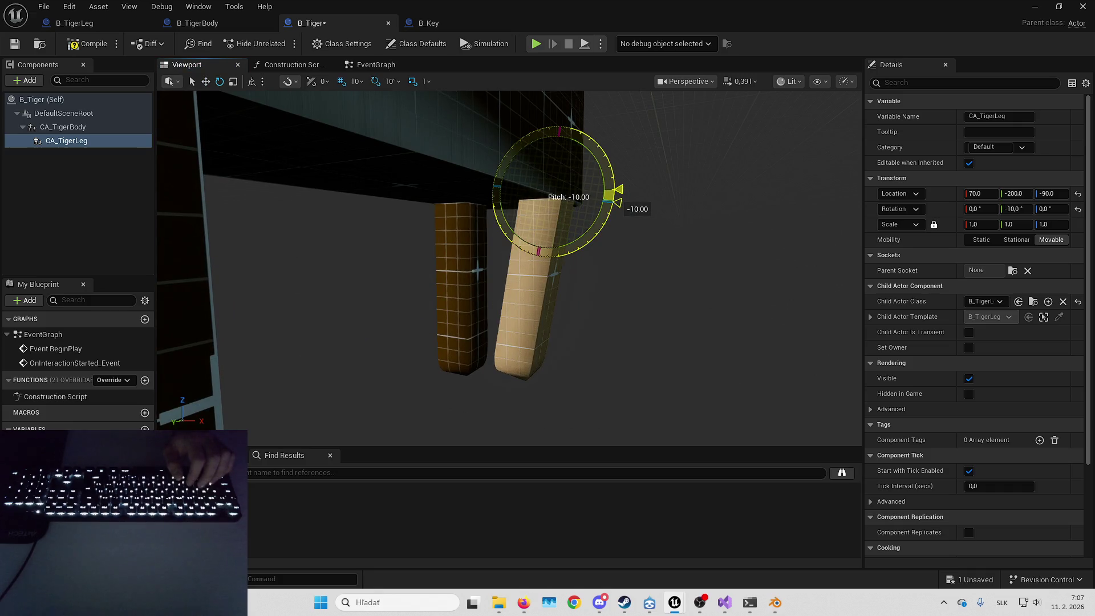
pyautogui.press('w')
# Inspect the tiger's body and other legs, then view the component list and B_TigerLeg.
pyautogui.scroll(-5, 589, 299)
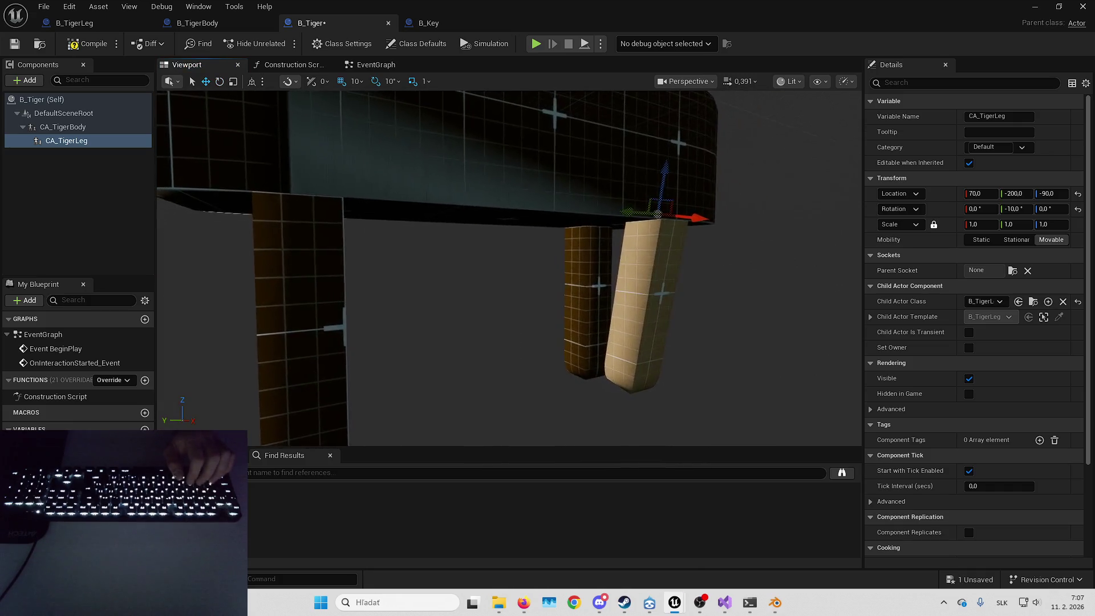
pyautogui.moveTo(588, 300); pyautogui.dragTo(558, 237)
pyautogui.click(567, 268)
pyautogui.moveTo(521, 202); pyautogui.dragTo(508, 225)
pyautogui.click(550, 334)
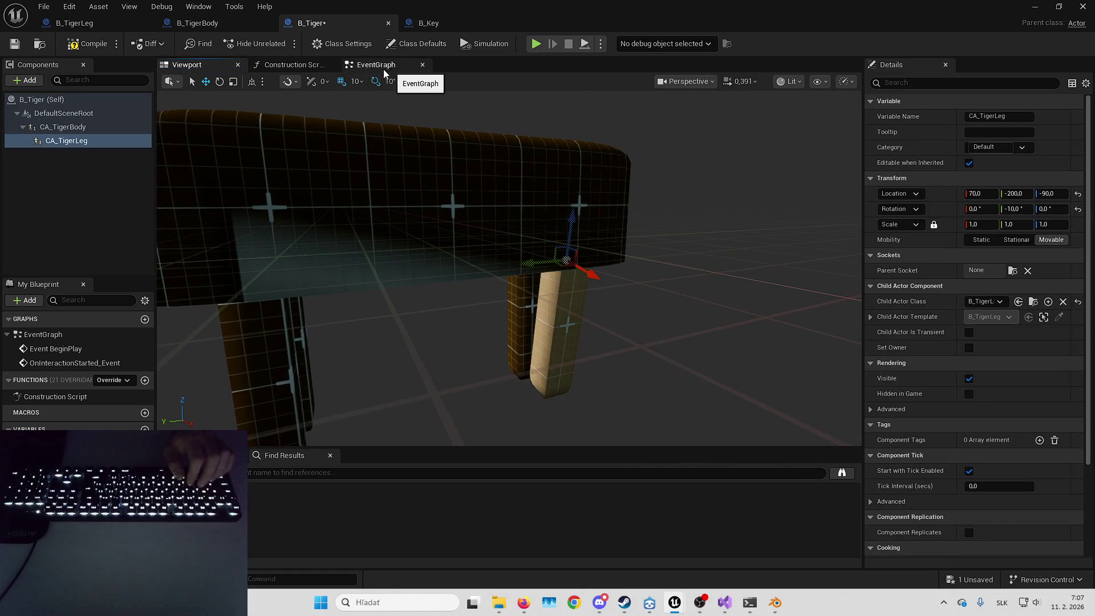
pyautogui.click(37, 80)
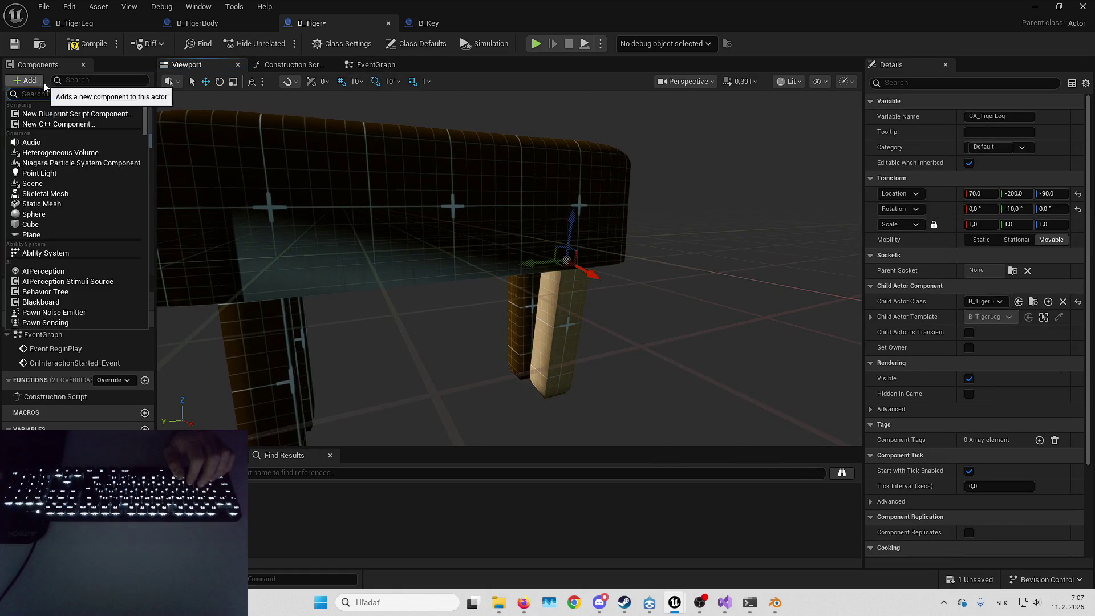
pyautogui.click(100, 24)
# Add an On Interaction Started event for B_Key's InteractionComponent.
pyautogui.moveTo(450, 5)
pyautogui.mouseDown()
pyautogui.moveTo(740, 60)
pyautogui.moveTo(443, 227)
pyautogui.mouseUp()
pyautogui.click(63, 134)
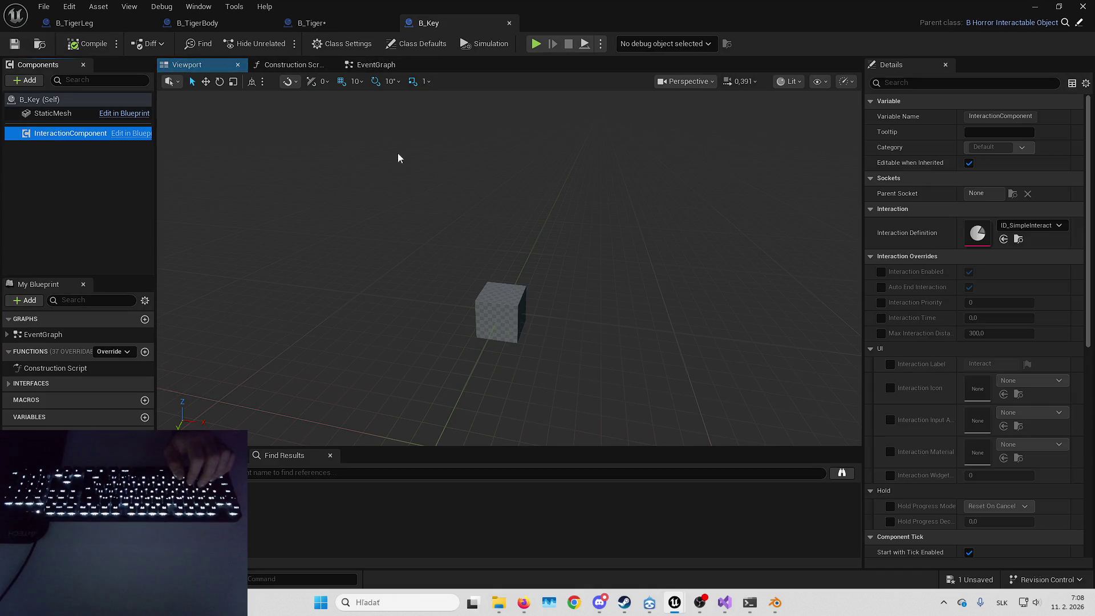
pyautogui.scroll(-10, 976, 338)
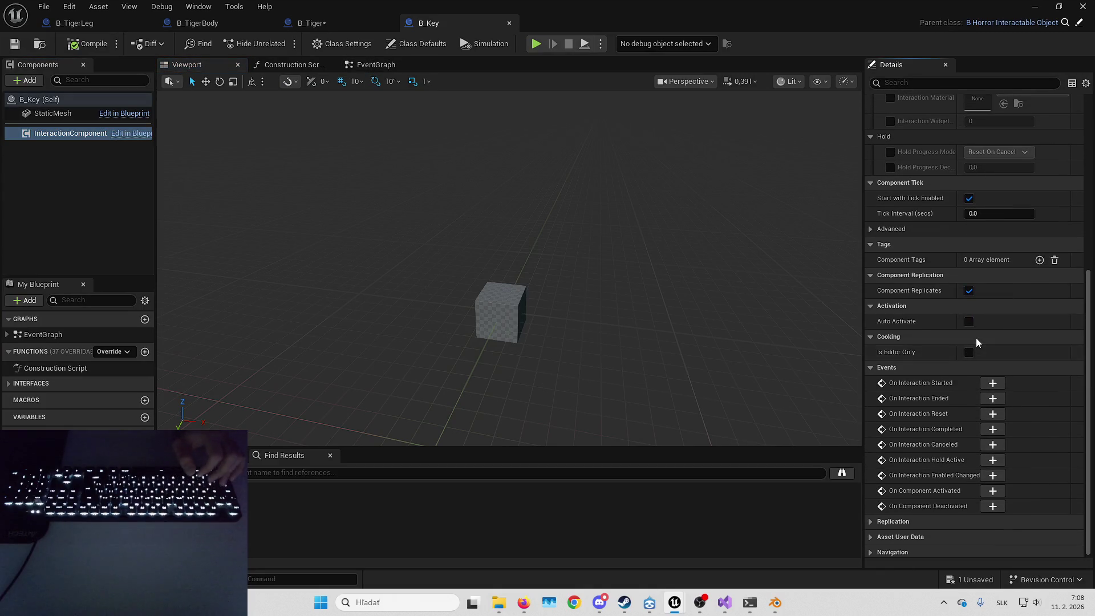
pyautogui.click(990, 382)
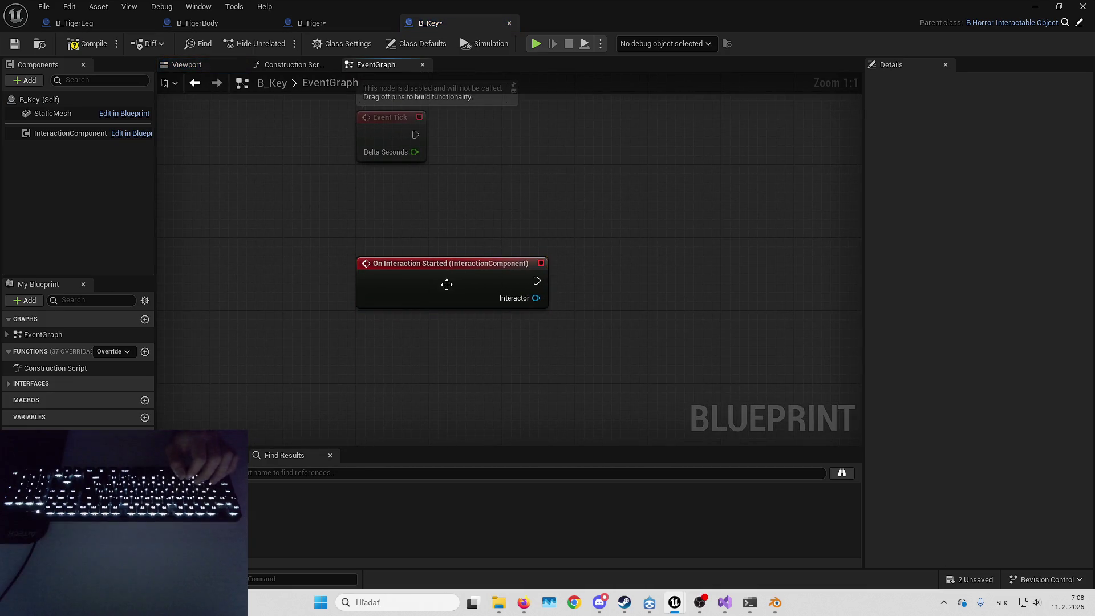
pyautogui.click(546, 385)
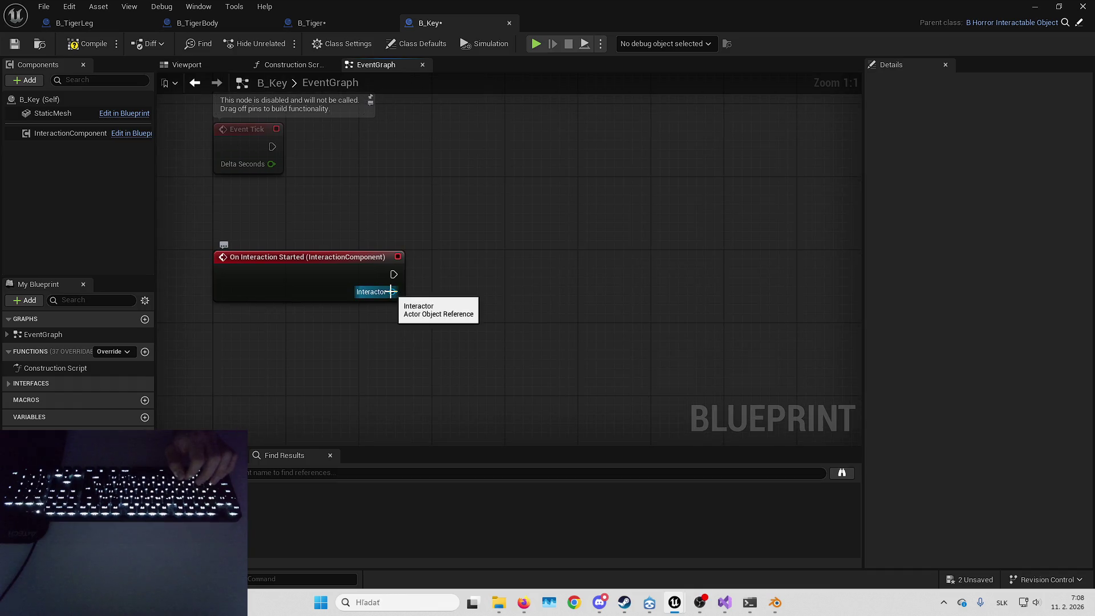
# Cast the event's Interactor output to HorrorCharacter.
pyautogui.moveTo(391, 292)
pyautogui.mouseDown()
pyautogui.moveTo(442, 325)
pyautogui.moveTo(483, 313)
pyautogui.mouseUp()
pyautogui.moveTo(313, 310); pyautogui.dragTo(427, 296)
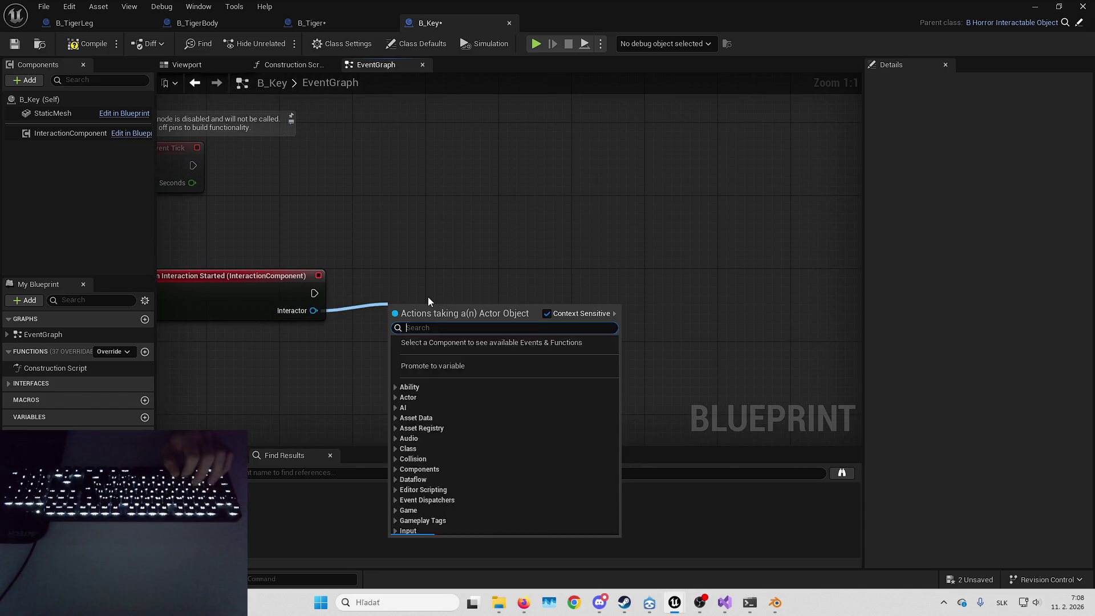
pyautogui.write('cast')
pyautogui.write(' horror')
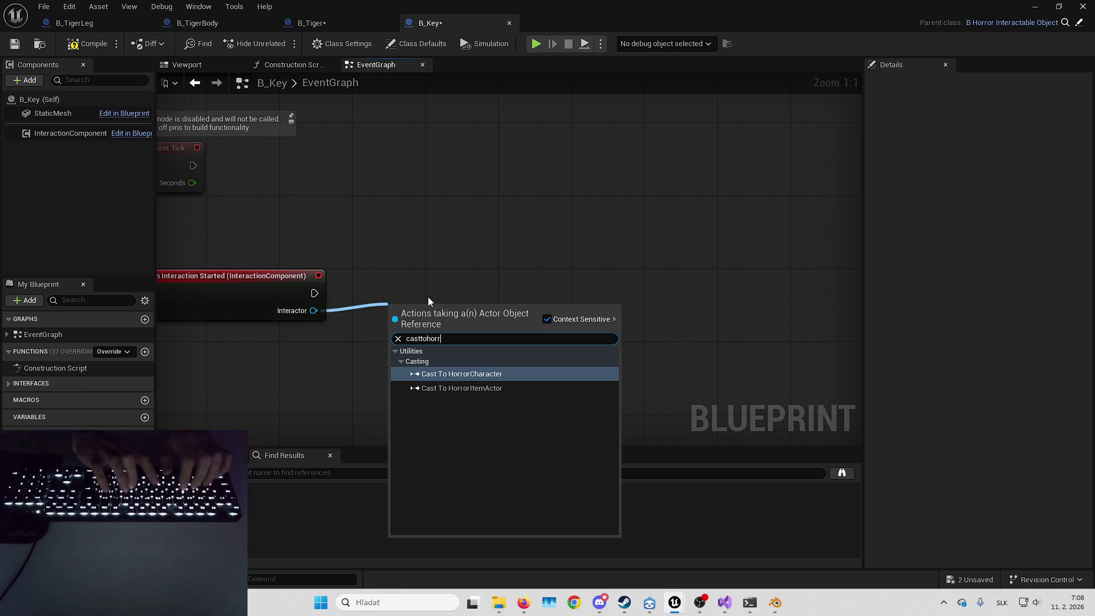
pyautogui.press('Return')
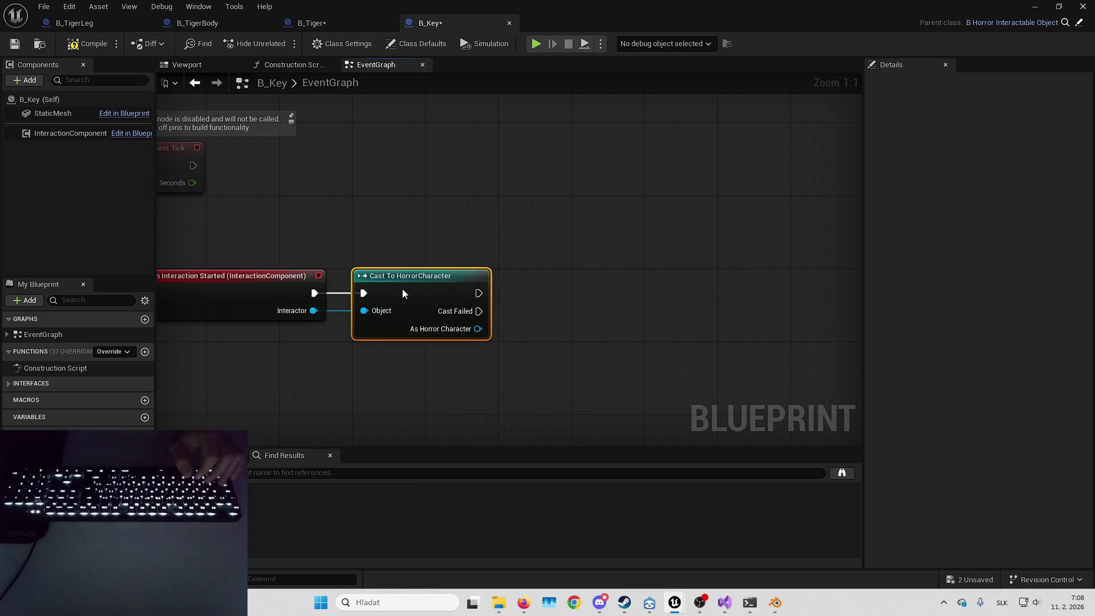
pyautogui.click(560, 323)
pyautogui.moveTo(480, 135)
pyautogui.mouseDown()
pyautogui.moveTo(528, 325)
pyautogui.moveTo(447, 135)
pyautogui.moveTo(461, 142)
pyautogui.mouseUp()
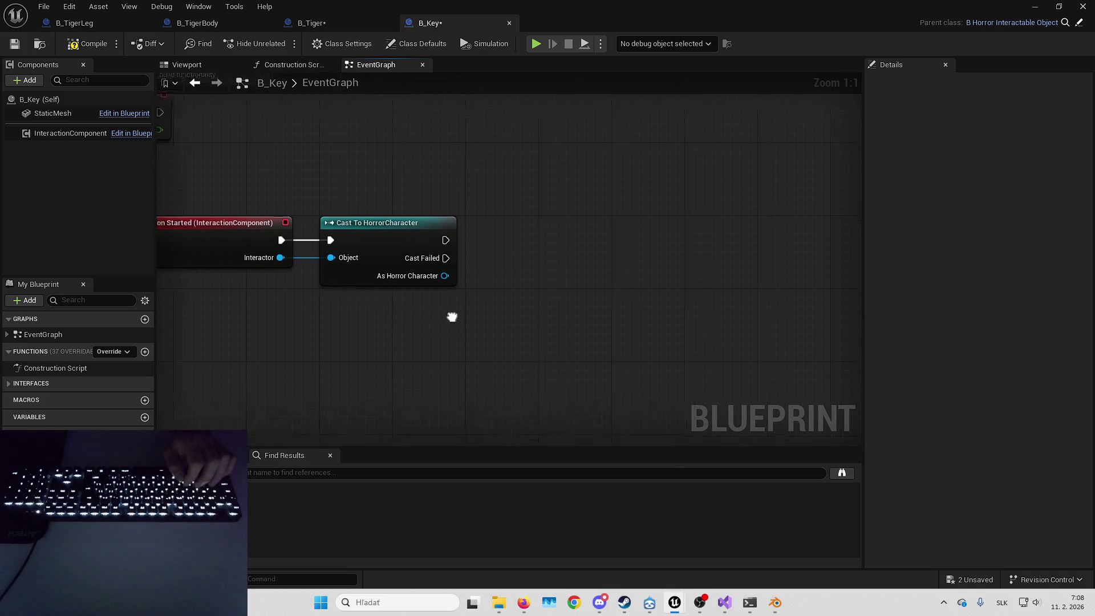
# Call Request Pick Item on the cast character with Self as the Item, then return to the level.
pyautogui.moveTo(433, 275); pyautogui.dragTo(608, 274)
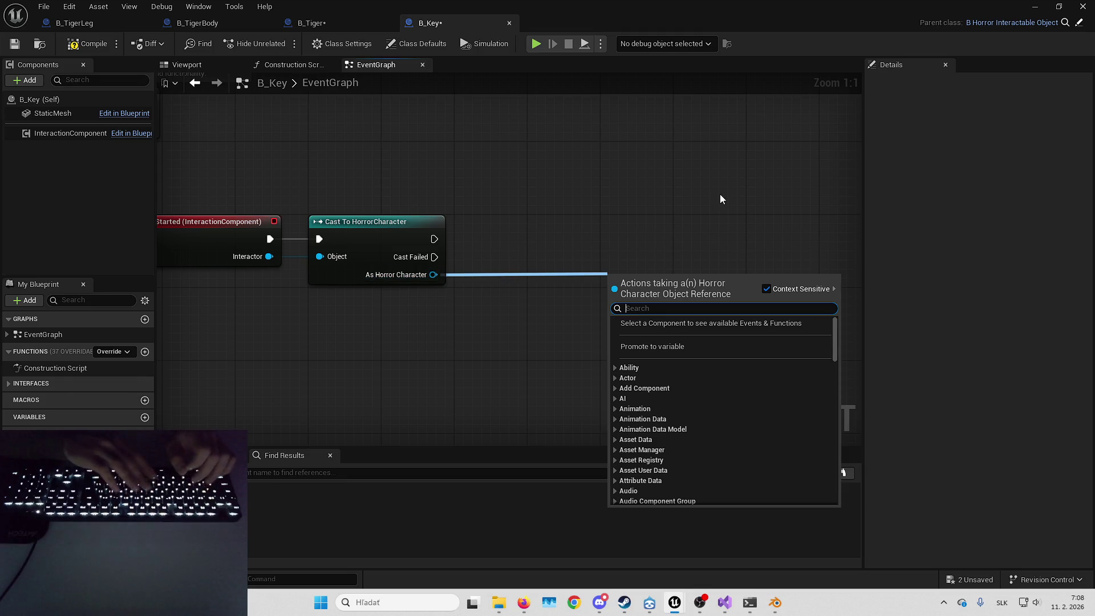
pyautogui.write('request')
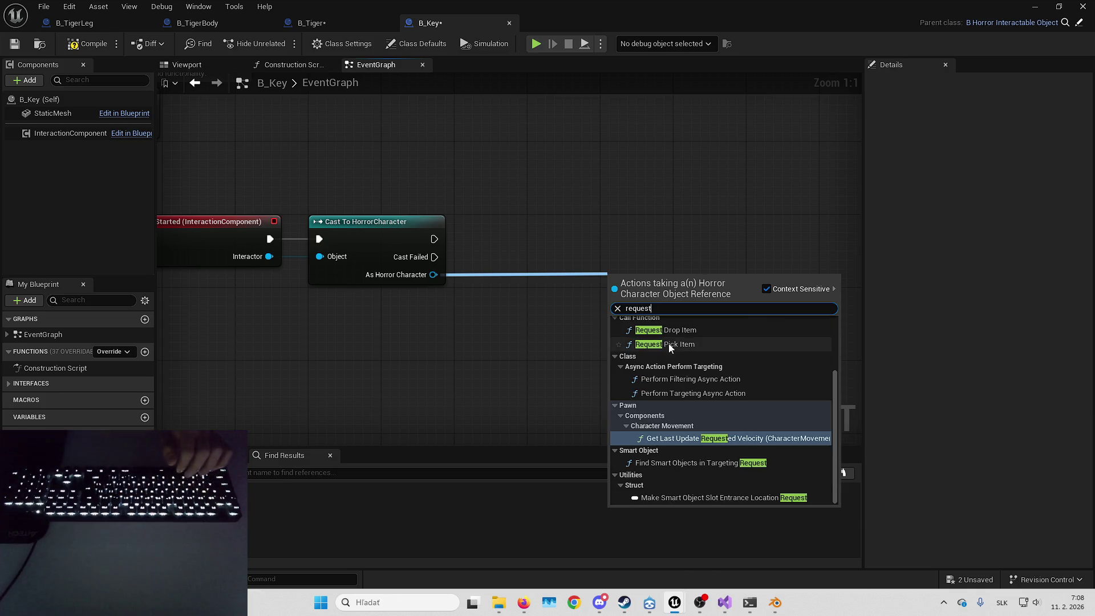
pyautogui.click(668, 344)
pyautogui.moveTo(662, 295)
pyautogui.mouseDown()
pyautogui.moveTo(545, 241)
pyautogui.moveTo(593, 239)
pyautogui.mouseUp()
pyautogui.click(531, 329)
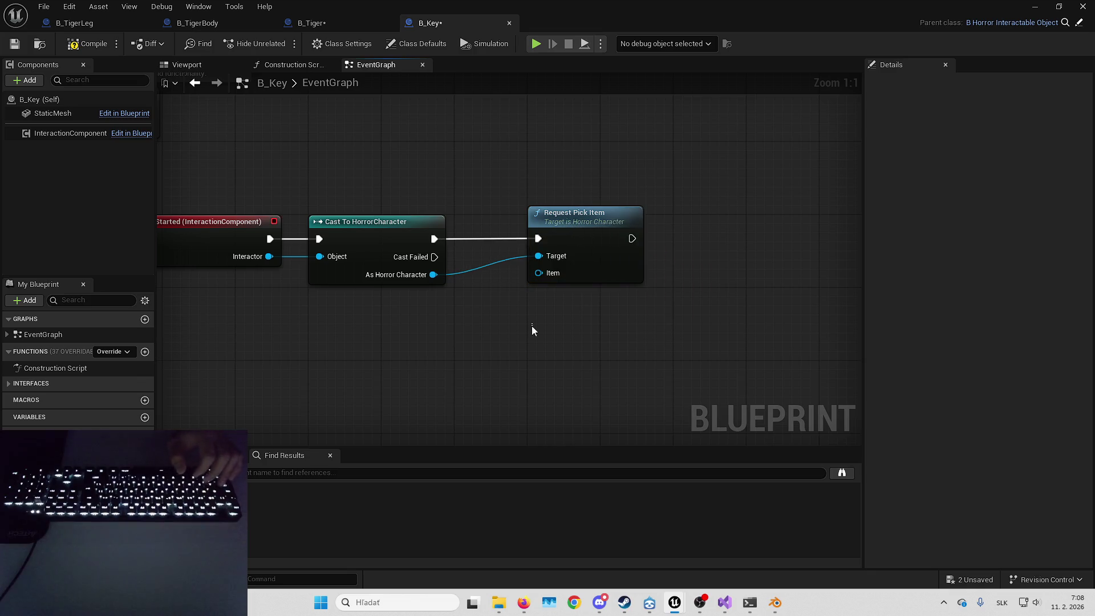
pyautogui.moveTo(545, 290); pyautogui.dragTo(550, 295)
pyautogui.write('self')
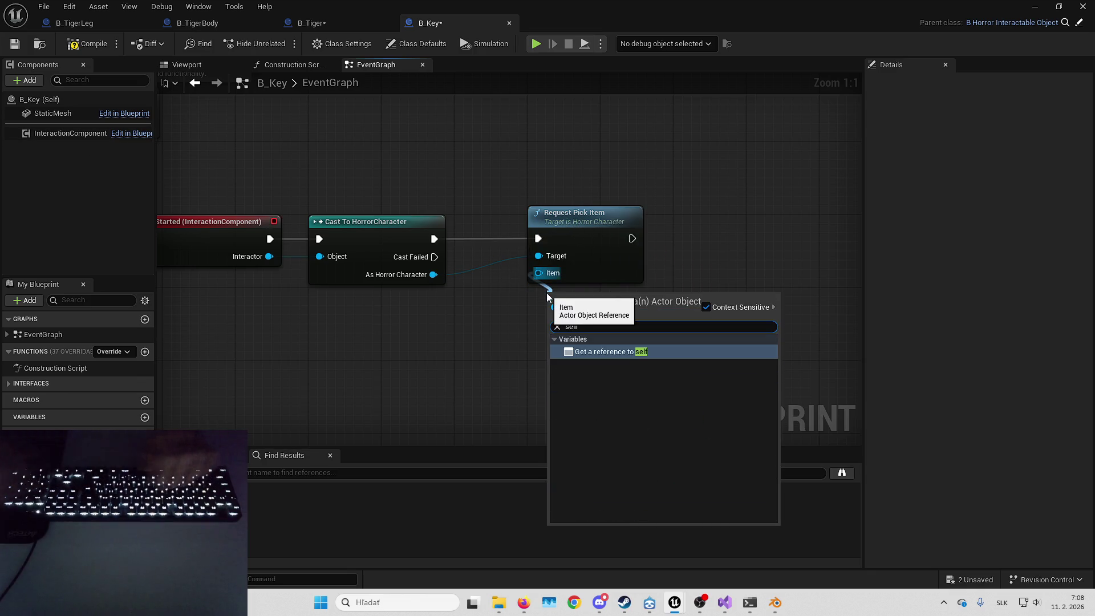
pyautogui.press('Return')
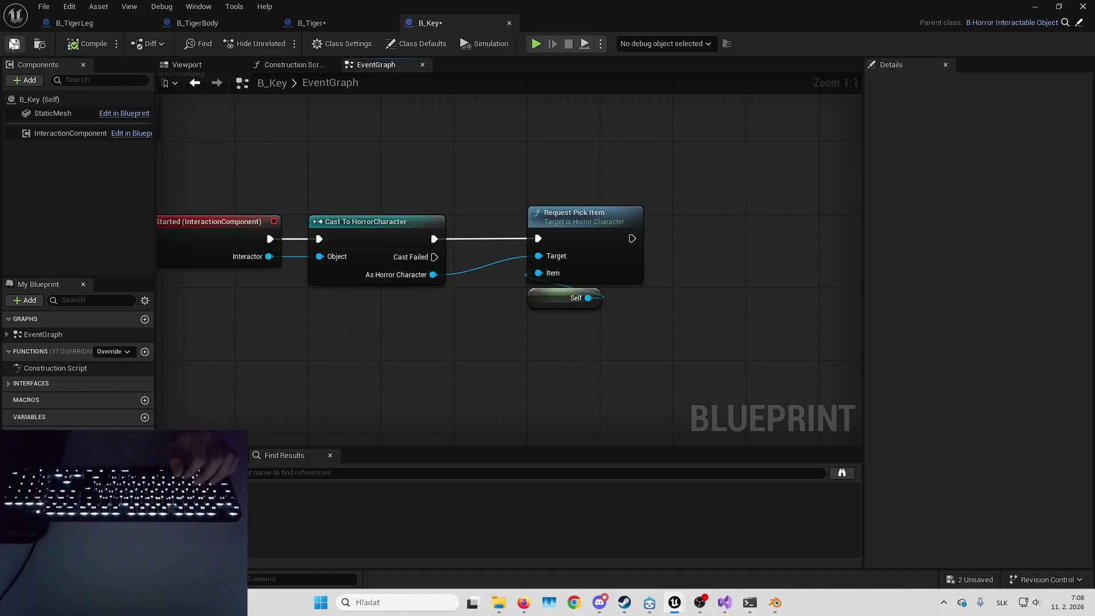
pyautogui.click(311, 22)
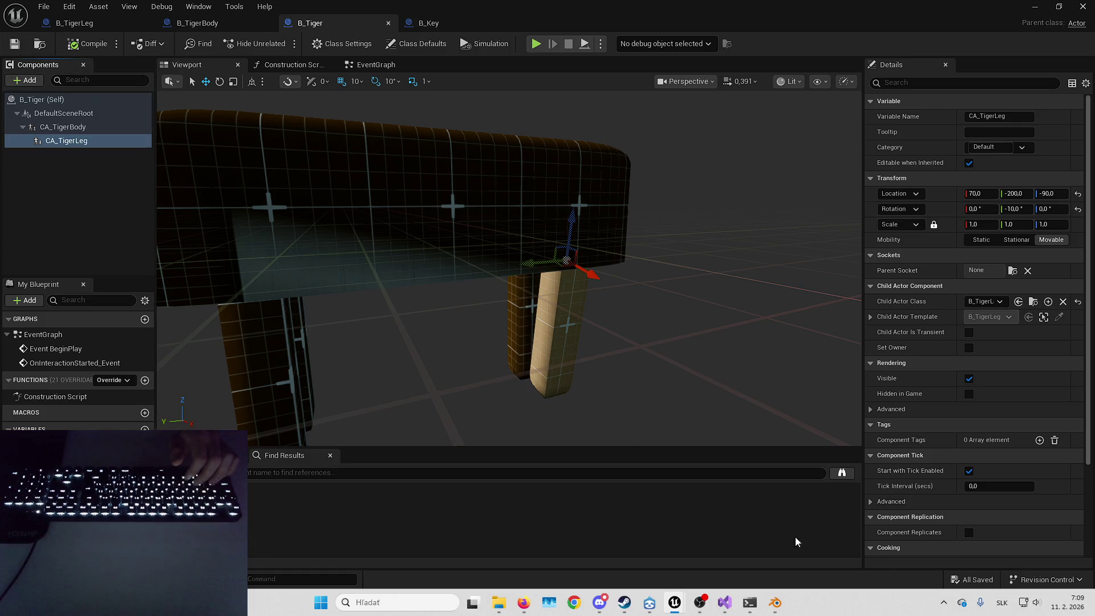
pyautogui.click(566, 189)
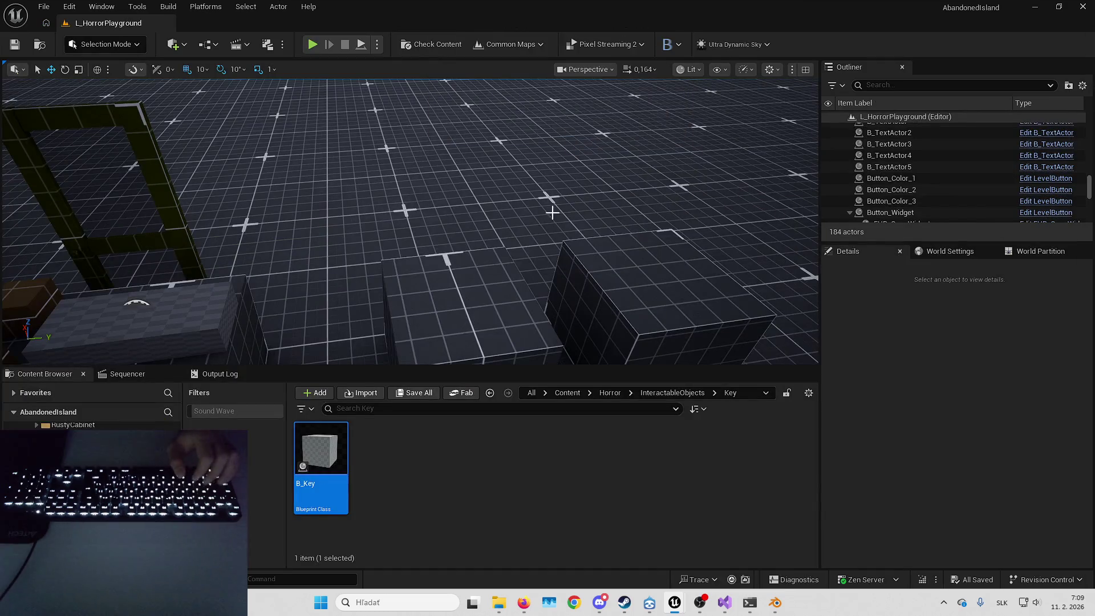
# Drop B_Tiger onto an empty floor area and raise it up onto its legs.
pyautogui.moveTo(566, 188); pyautogui.dragTo(566, 165)
pyautogui.moveTo(519, 246)
pyautogui.mouseDown()
pyautogui.moveTo(530, 239)
pyautogui.moveTo(518, 246)
pyautogui.mouseUp()
pyautogui.moveTo(320, 450); pyautogui.dragTo(500, 235)
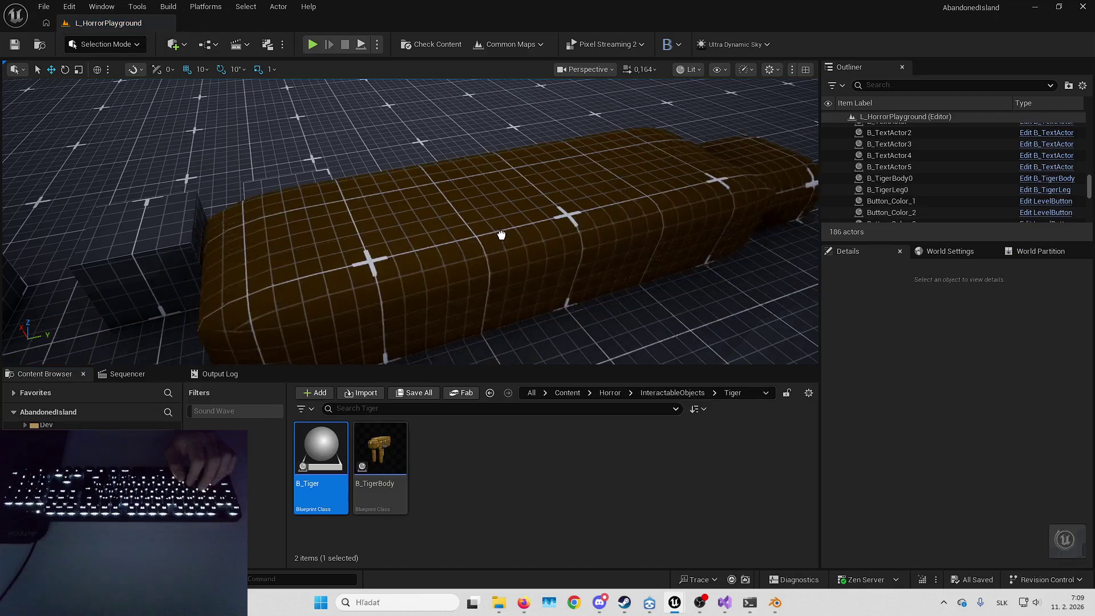
pyautogui.scroll(-5, 410, 222)
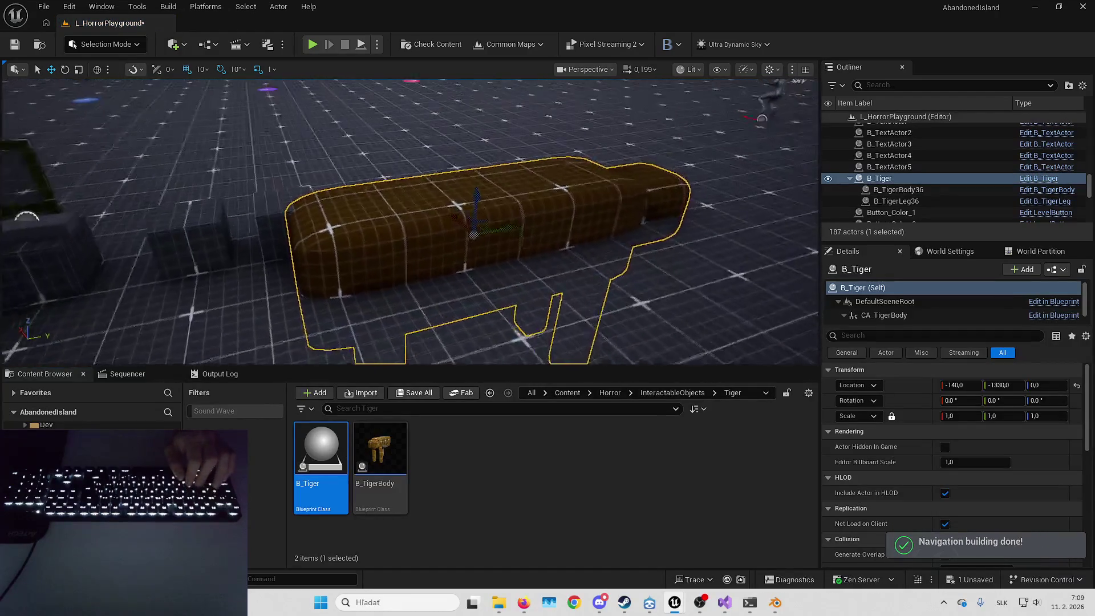
pyautogui.press('End')
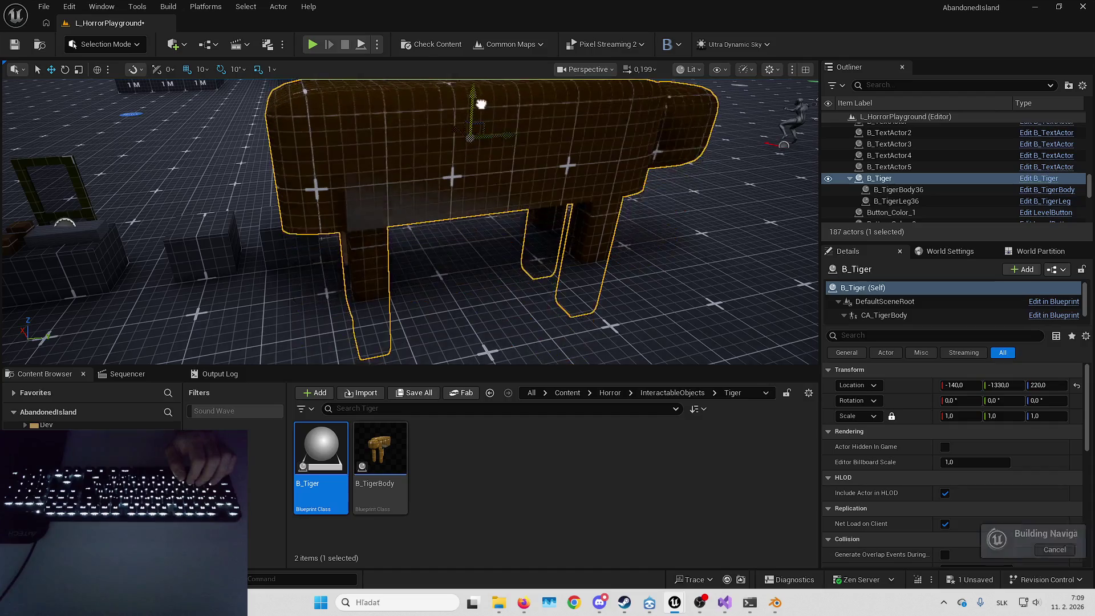
pyautogui.scroll(-6, 451, 199)
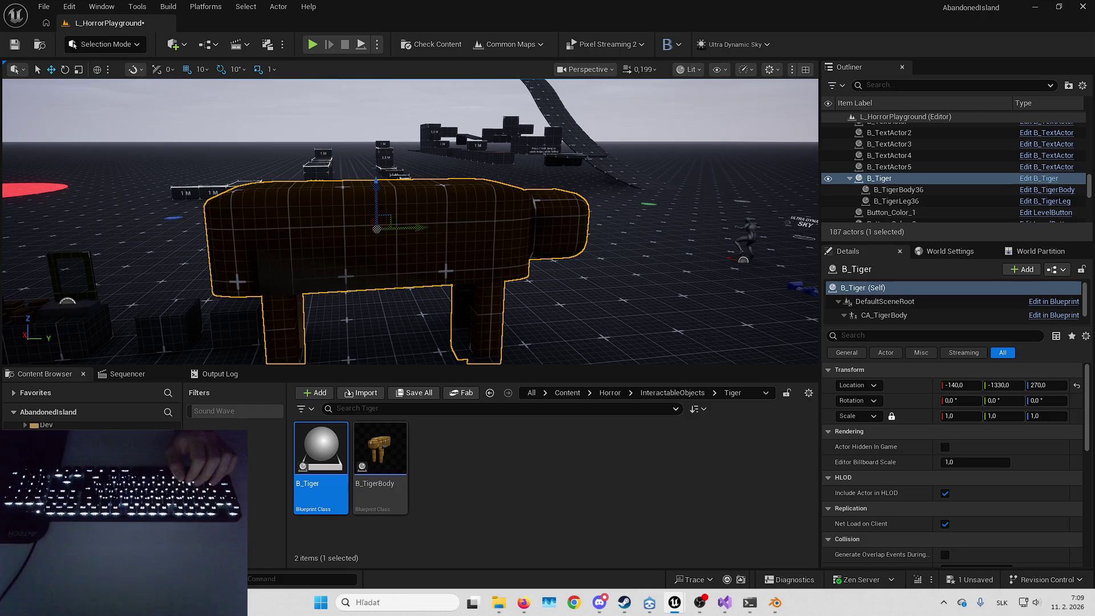
pyautogui.moveTo(376, 182); pyautogui.dragTo(375, 145)
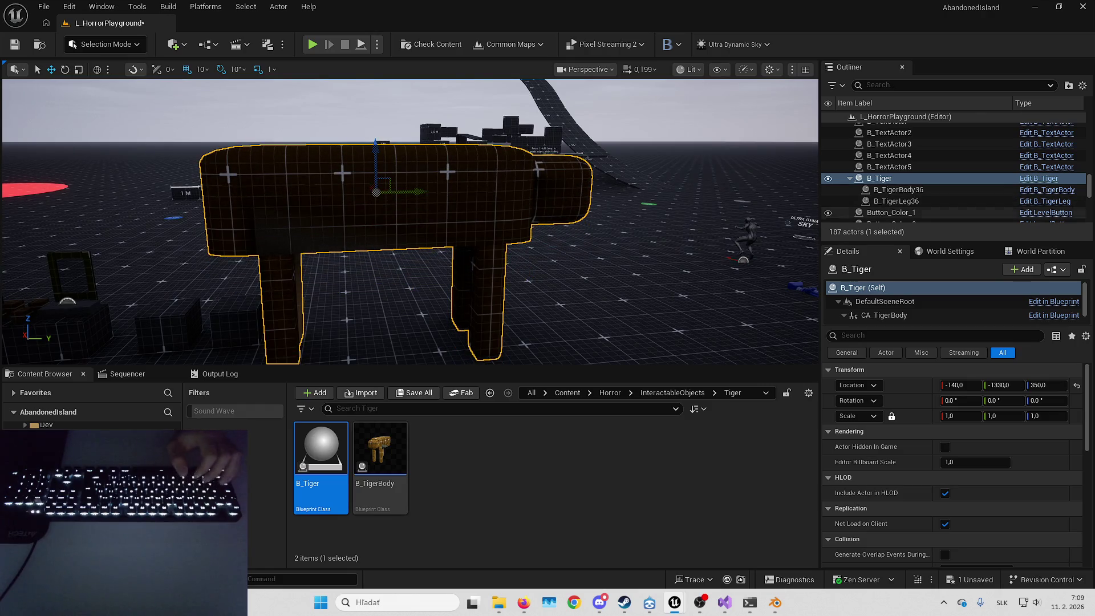
# Inspect the tiger's root component in the full-screen B_Tiger blueprint, then return to the level.
pyautogui.click(1038, 178)
pyautogui.moveTo(613, 5); pyautogui.dragTo(610, 2)
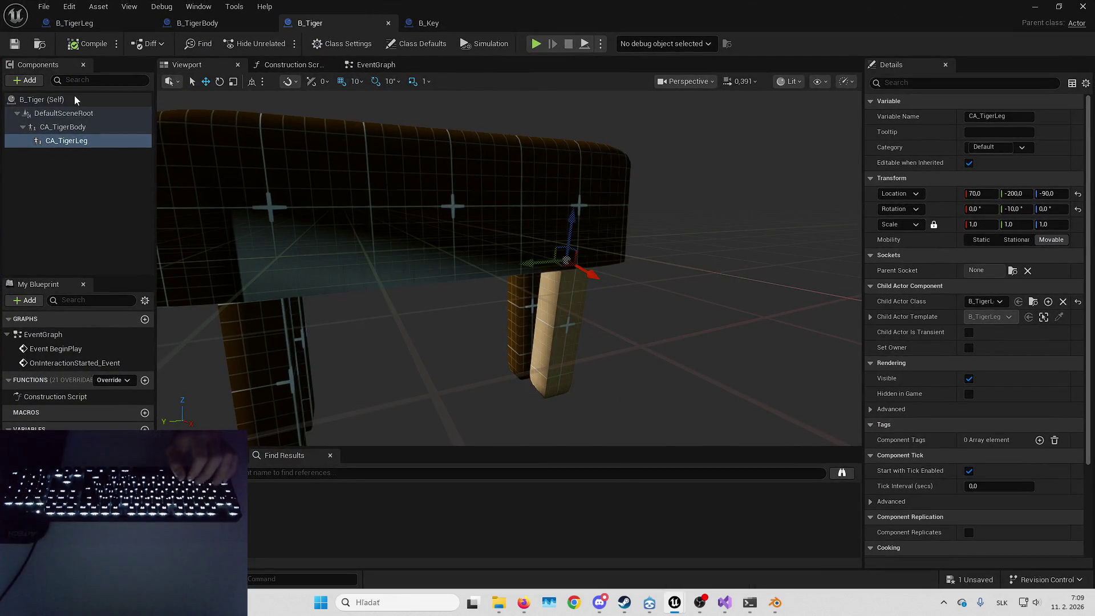
pyautogui.click(90, 113)
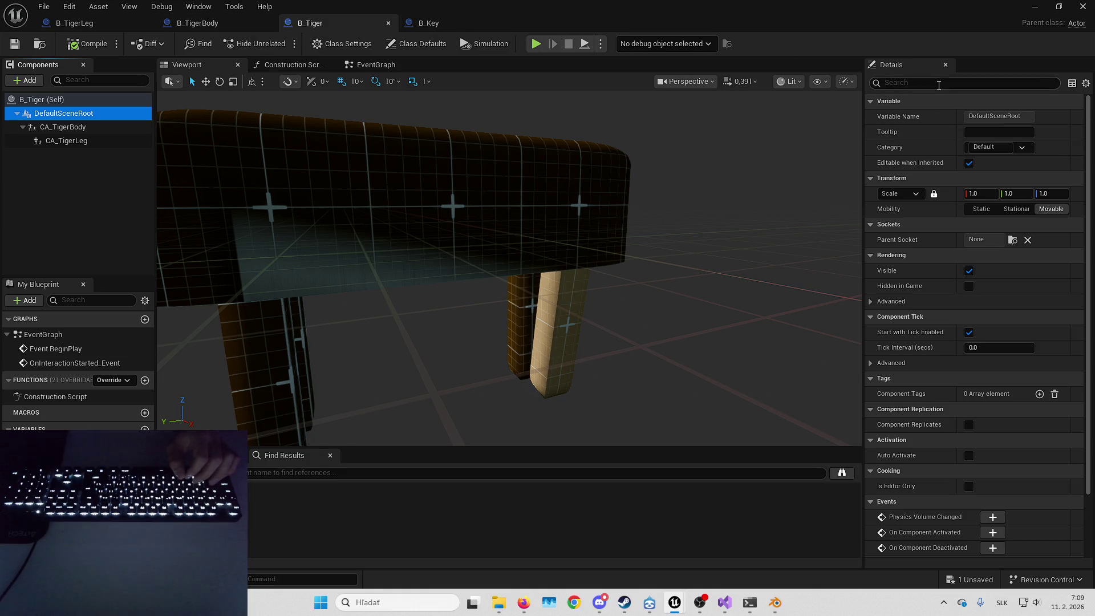
pyautogui.hotkey('alt', 'Tab')
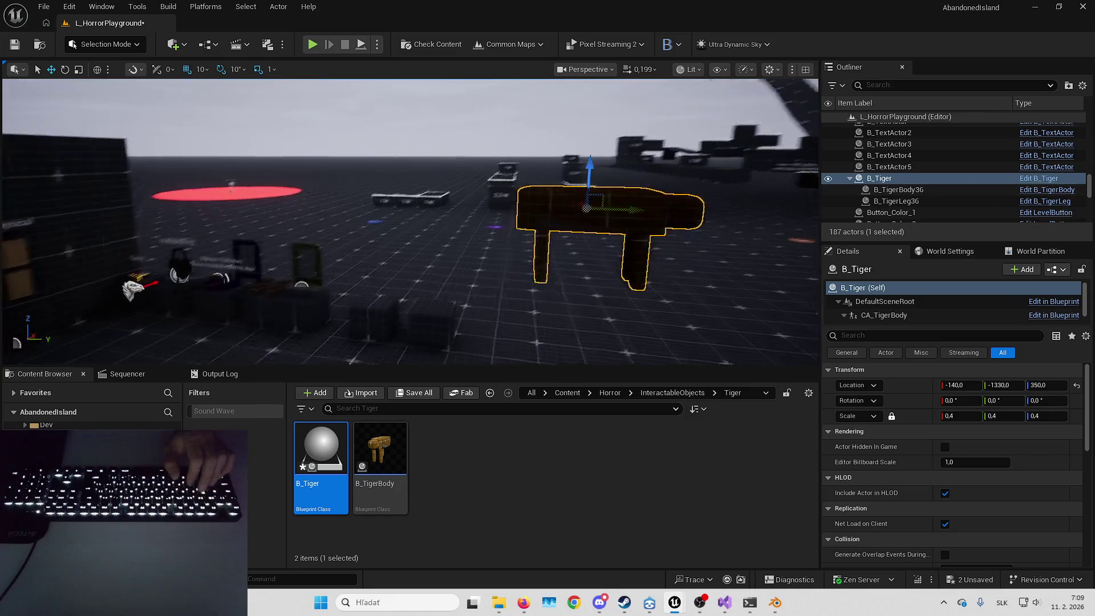
# Lower the tiger toward the floor and tip it over onto its side.
pyautogui.moveTo(588, 180); pyautogui.dragTo(581, 273)
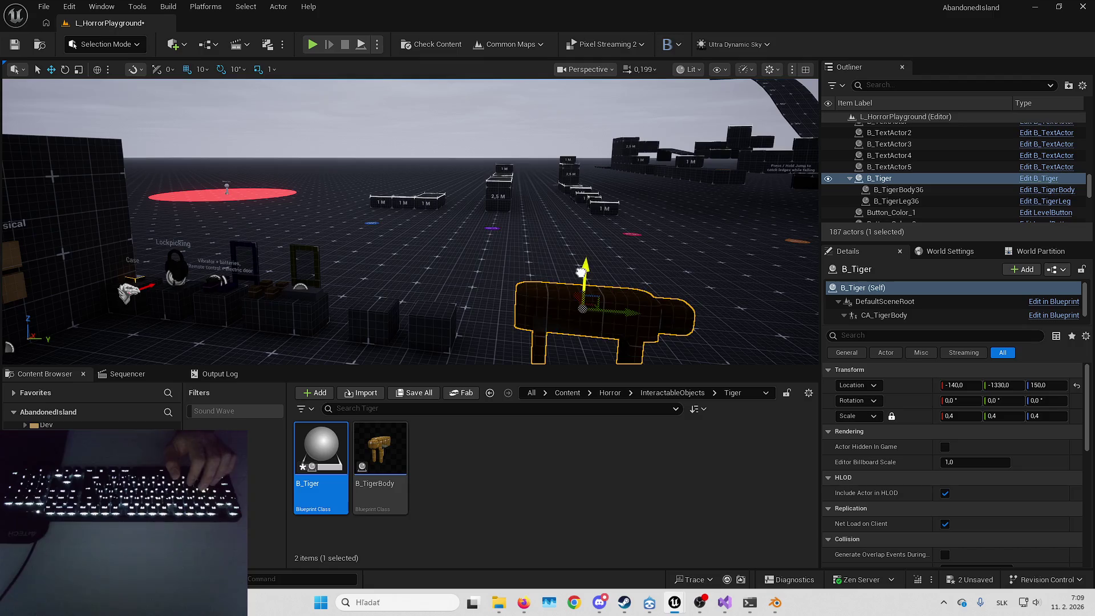
pyautogui.press('f')
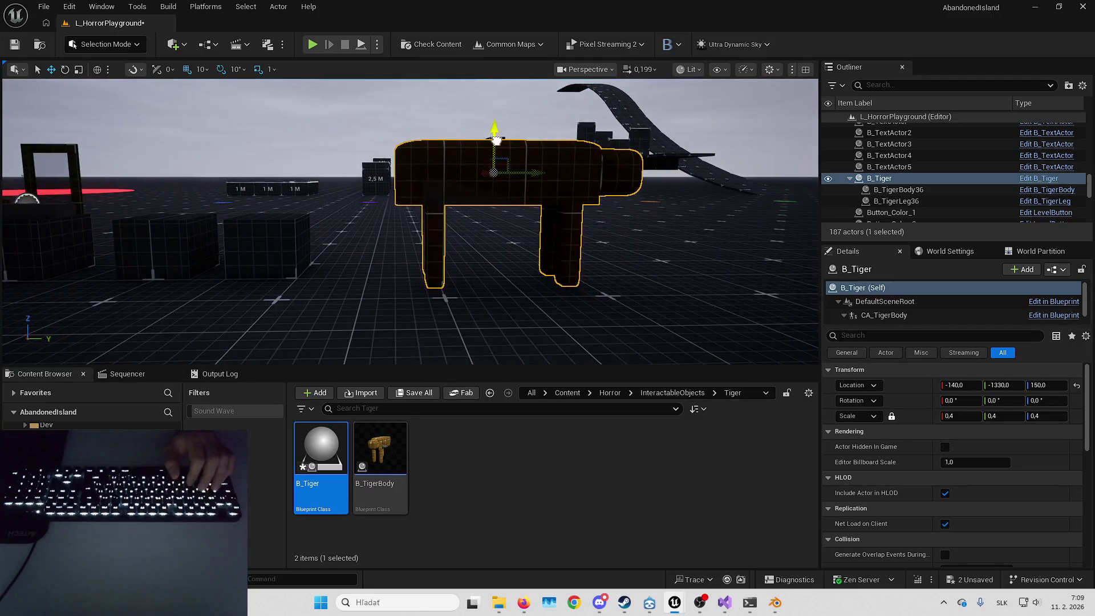
pyautogui.moveTo(495, 140)
pyautogui.mouseDown()
pyautogui.moveTo(513, 175)
pyautogui.moveTo(616, 175)
pyautogui.mouseUp()
pyautogui.press('e')
pyautogui.moveTo(414, 138)
pyautogui.mouseDown()
pyautogui.moveTo(455, 163)
pyautogui.moveTo(509, 99)
pyautogui.mouseUp()
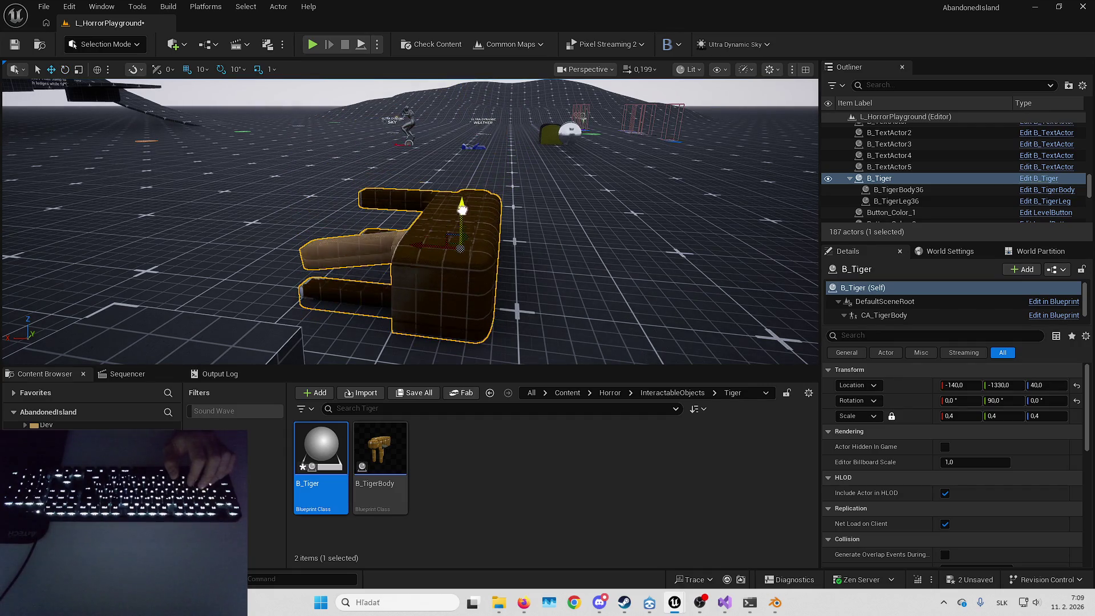
pyautogui.moveTo(516, 311)
pyautogui.mouseDown()
pyautogui.moveTo(514, 301)
pyautogui.moveTo(587, 331)
pyautogui.mouseUp()
pyautogui.press('e')
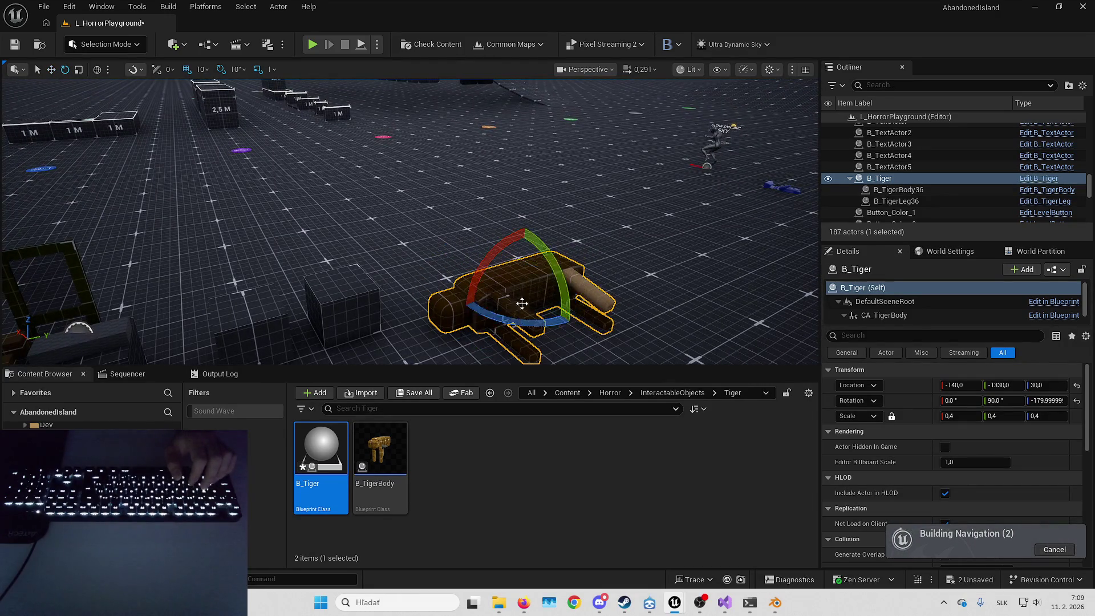
# Reframe the tiger and nudge it sideways along the floor, checking its placement.
pyautogui.press('Right')
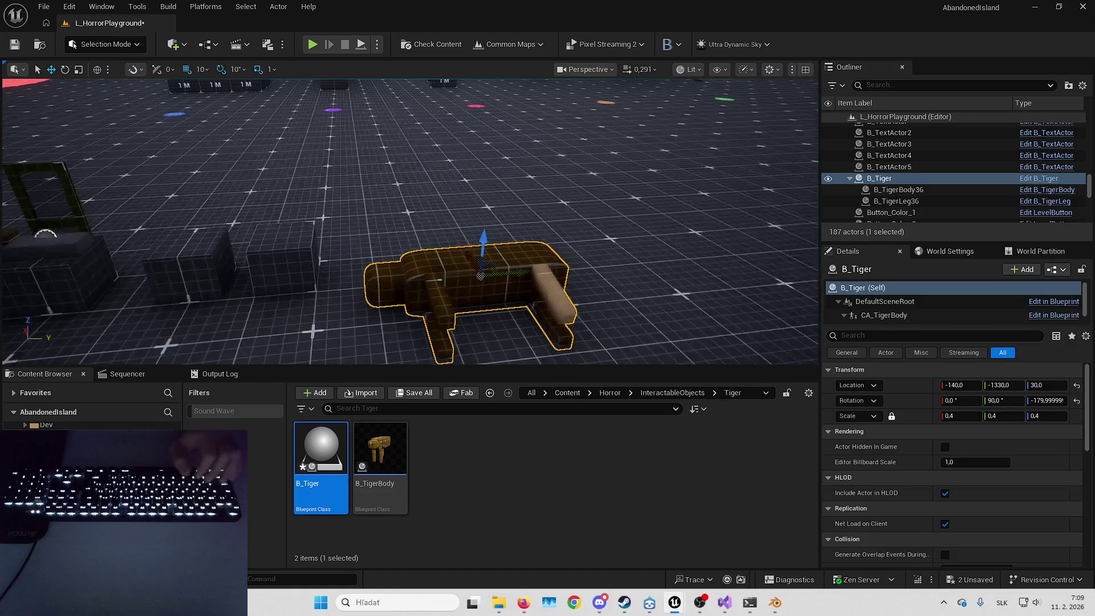
pyautogui.press('Escape')
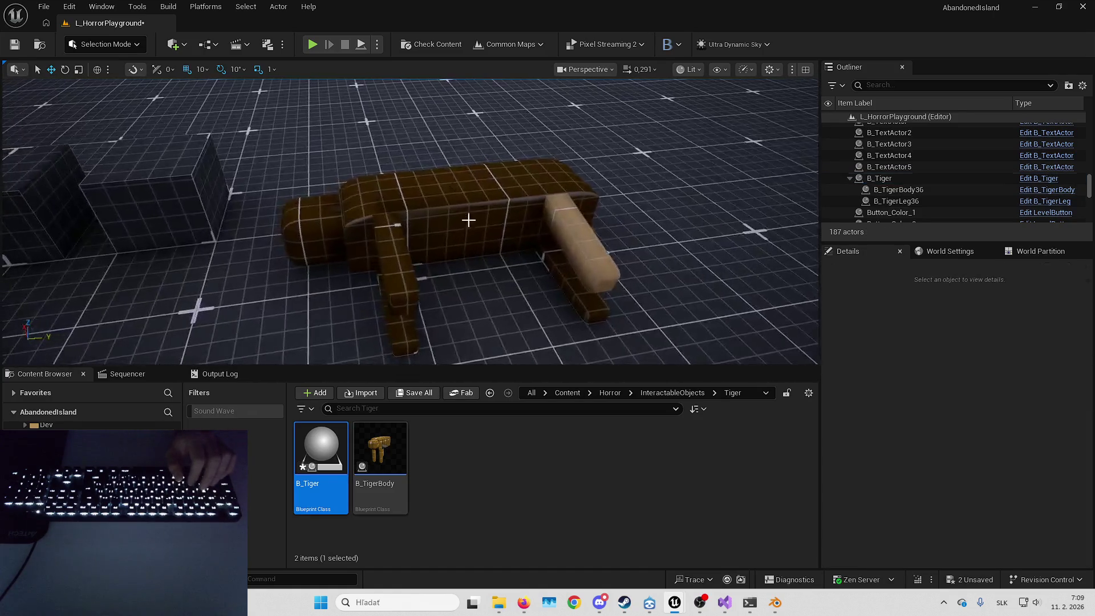
pyautogui.click(468, 220)
pyautogui.press('Left')
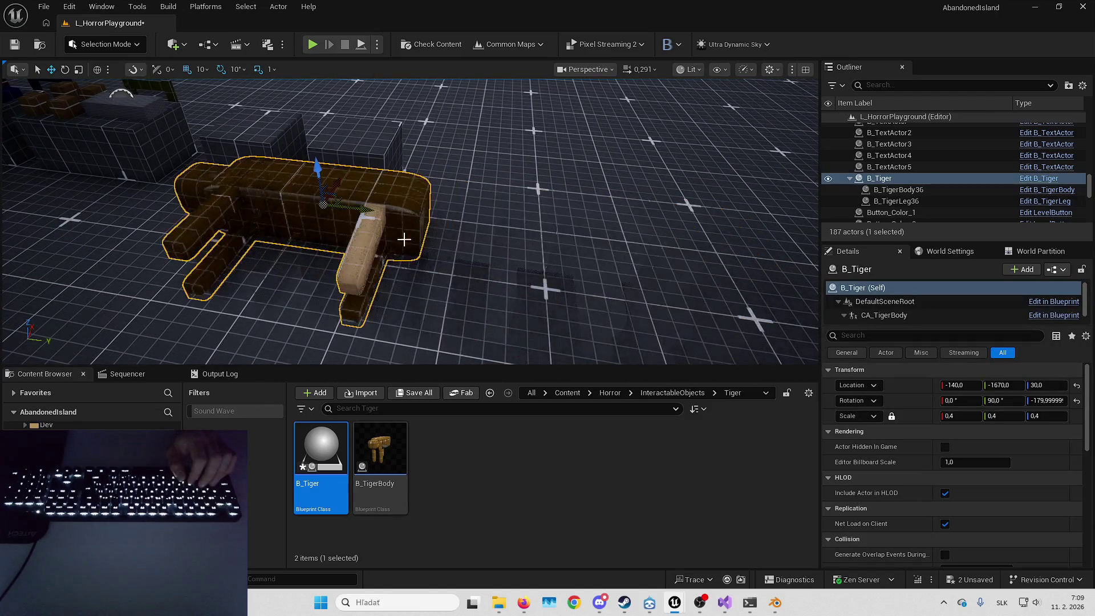
pyautogui.press('Left')
pyautogui.press('f')
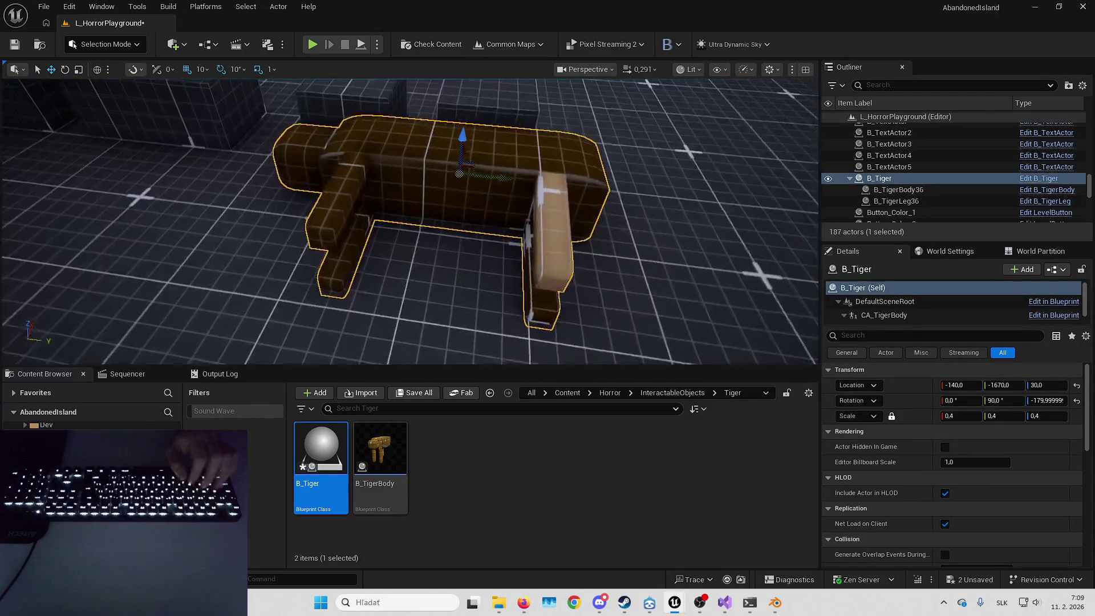
pyautogui.press('Escape')
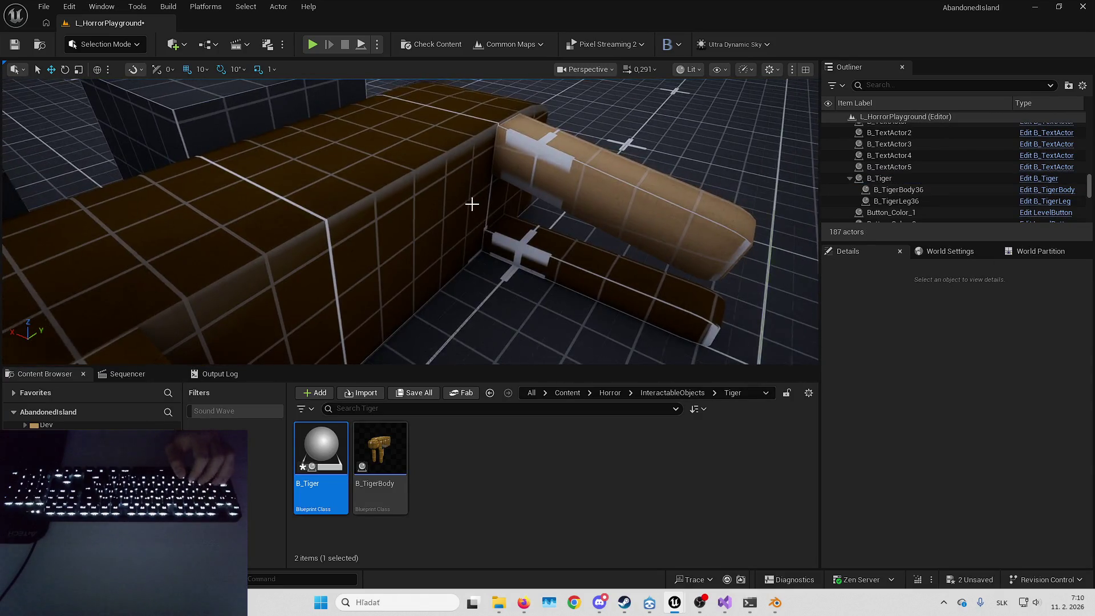
pyautogui.click(428, 205)
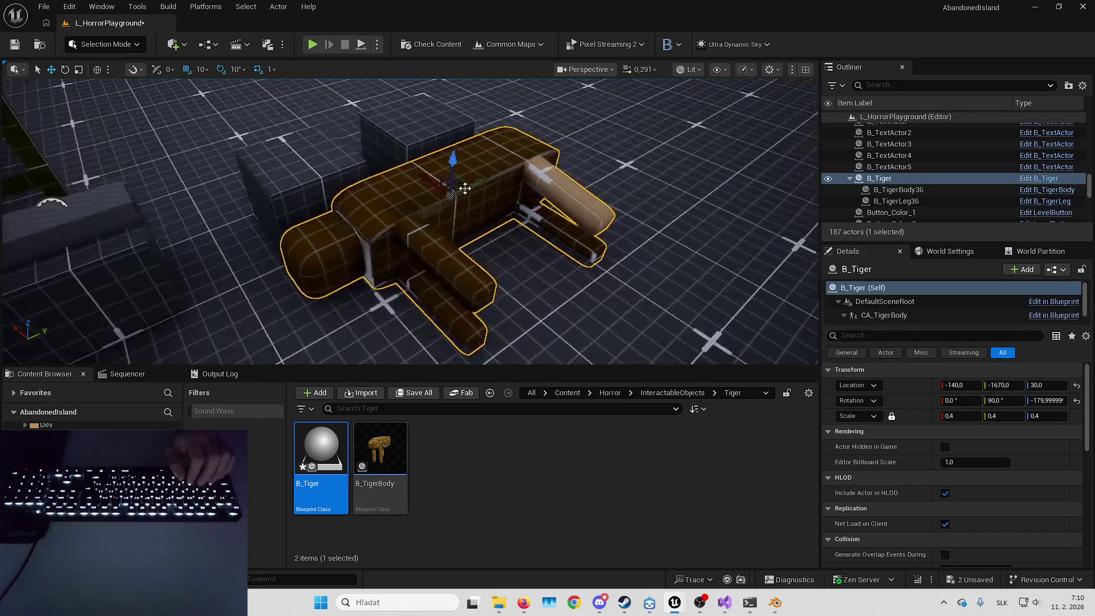
pyautogui.moveTo(406, 201); pyautogui.dragTo(401, 204)
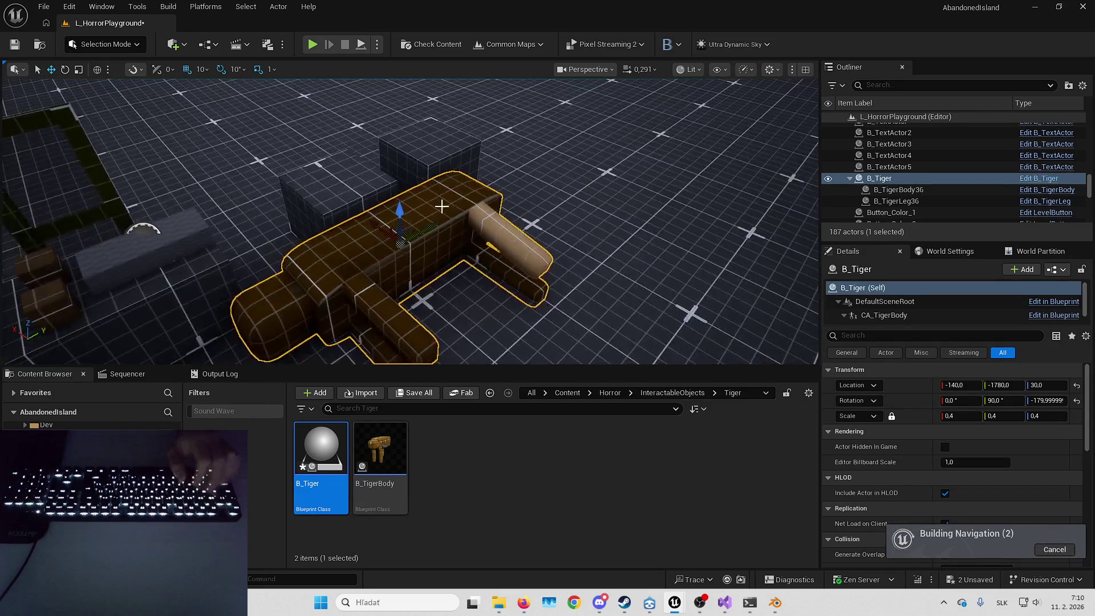
pyautogui.press('Escape')
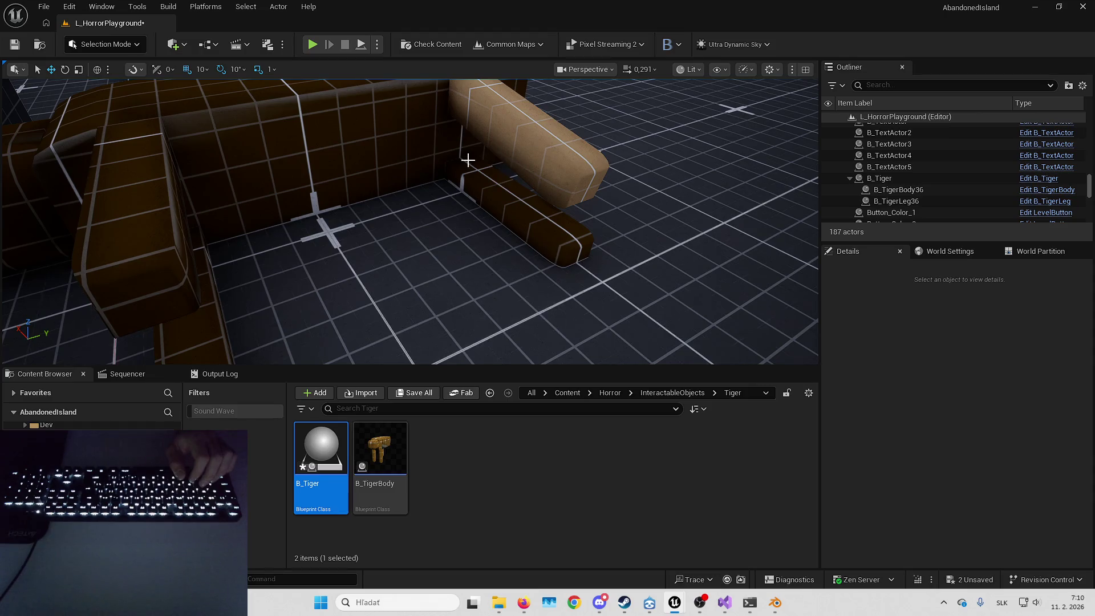
# With move snap at 50, slide the two neighbouring cubes away from the tiger.
pyautogui.scroll(-5, 468, 160)
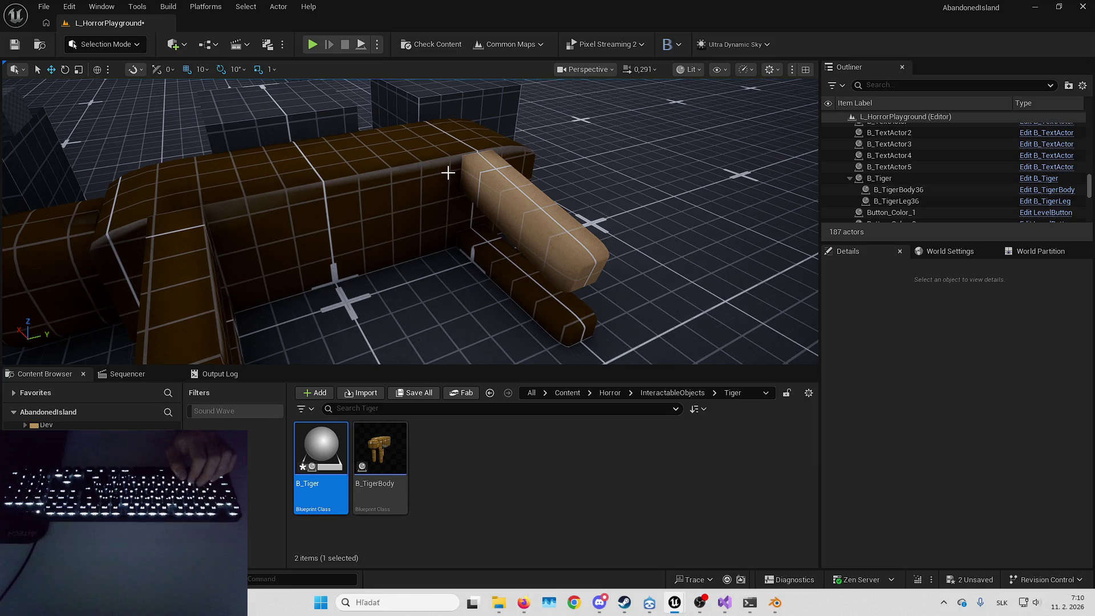
pyautogui.scroll(-3, 478, 232)
pyautogui.click(477, 232)
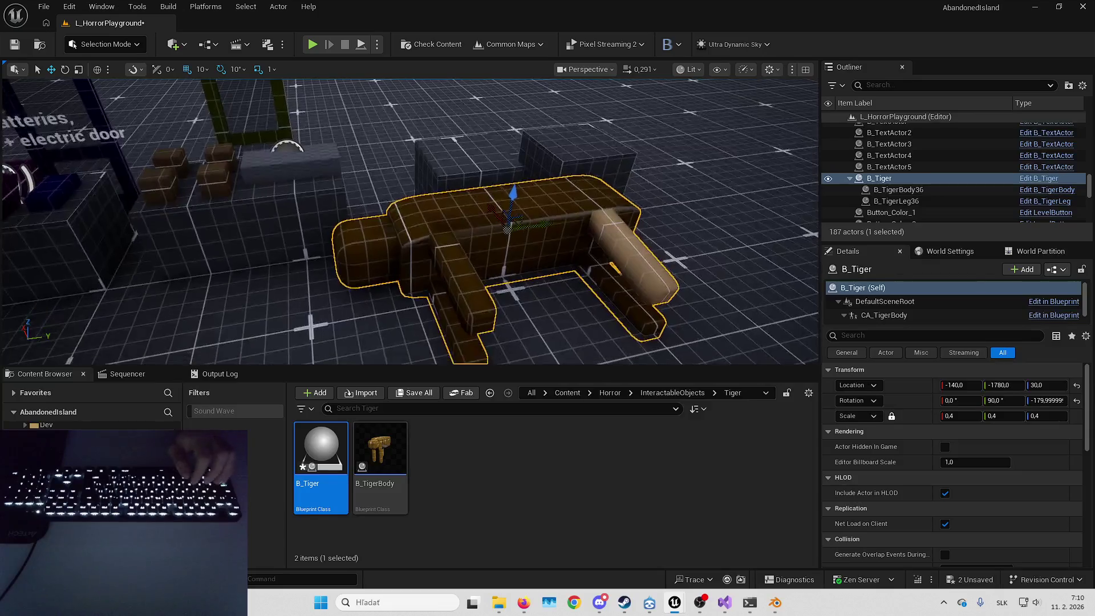
pyautogui.scroll(-3, 421, 245)
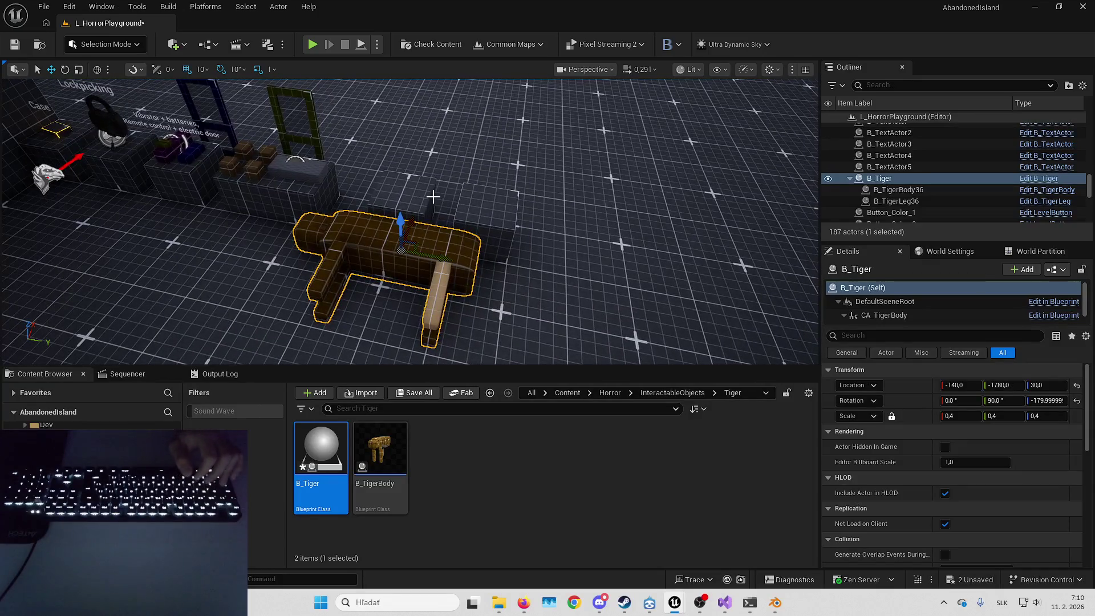
pyautogui.click(479, 226)
pyautogui.keyDown('ctrl'); pyautogui.click(407, 208); pyautogui.keyUp('ctrl')
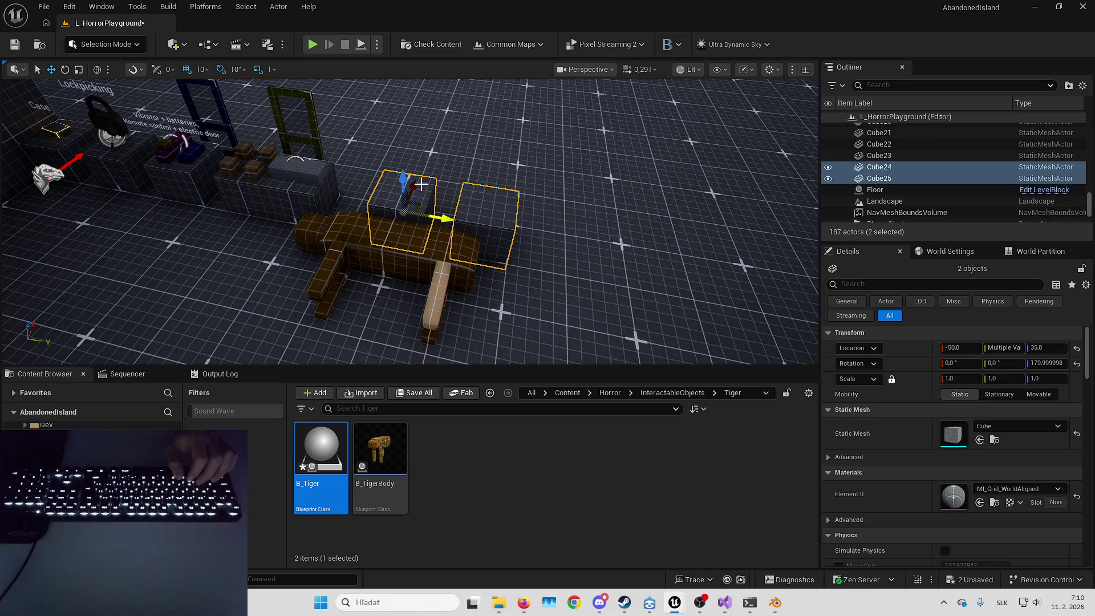
pyautogui.click(194, 69)
pyautogui.click(228, 158)
pyautogui.moveTo(448, 218); pyautogui.dragTo(624, 220)
# Shift the tiger beside the wall blocks to location 10, -1730, 30.
pyautogui.click(402, 235)
pyautogui.moveTo(414, 225)
pyautogui.mouseDown()
pyautogui.moveTo(437, 184)
pyautogui.moveTo(442, 208)
pyautogui.mouseUp()
pyautogui.scroll(5, 456, 228)
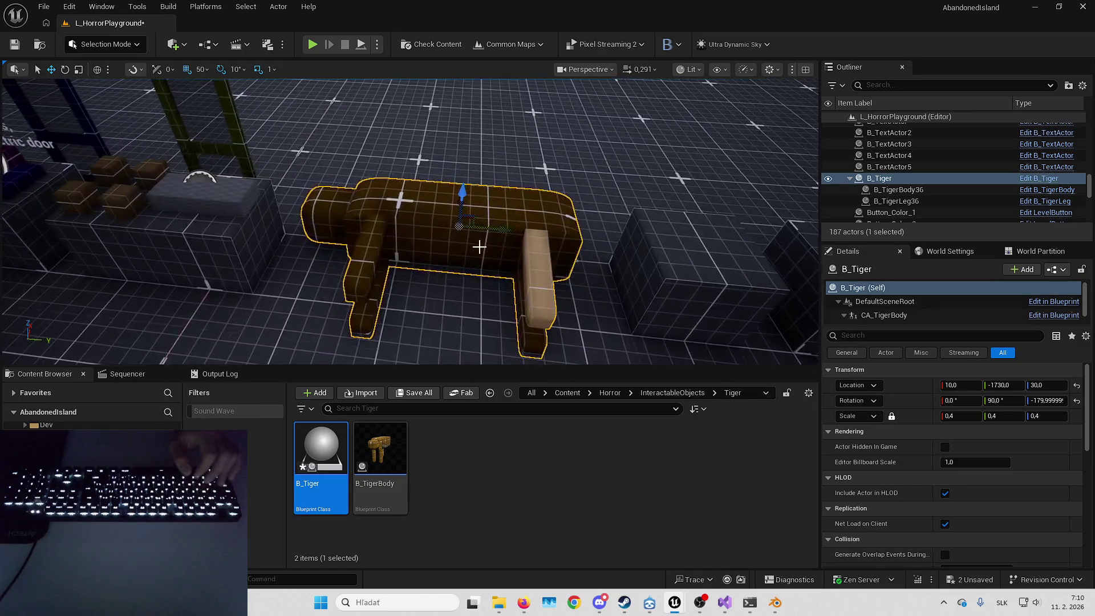
pyautogui.scroll(4, 479, 246)
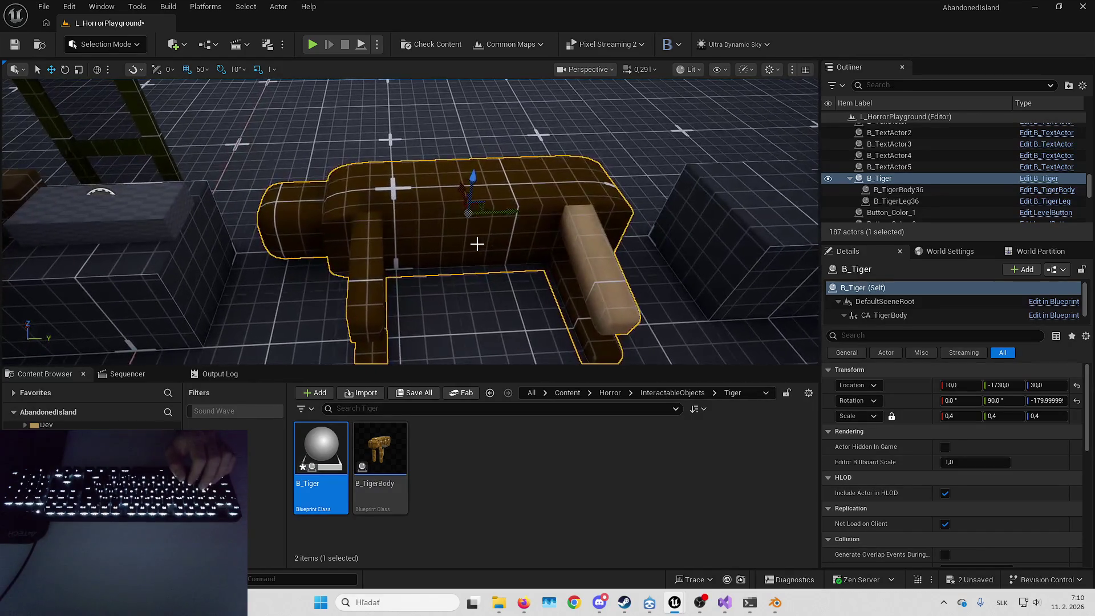
pyautogui.click(672, 392)
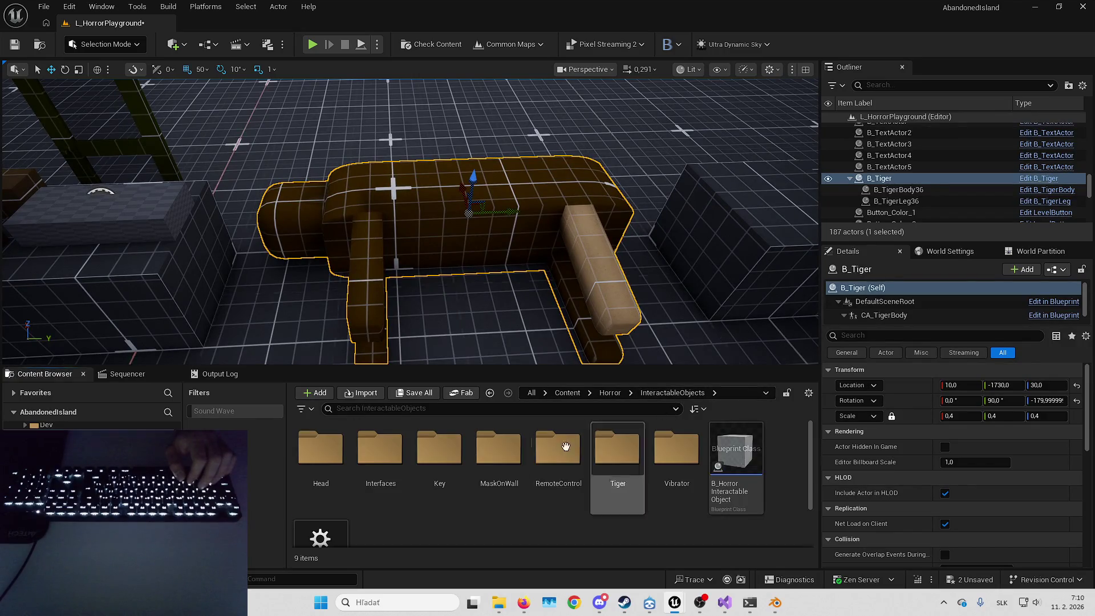
# Place a B_Key beside the tiger and move it to X -60 using 10, then 5 unit snapping.
pyautogui.doubleClick(441, 453)
pyautogui.moveTo(321, 451)
pyautogui.mouseDown()
pyautogui.moveTo(447, 310)
pyautogui.moveTo(469, 296)
pyautogui.moveTo(551, 297)
pyautogui.mouseUp()
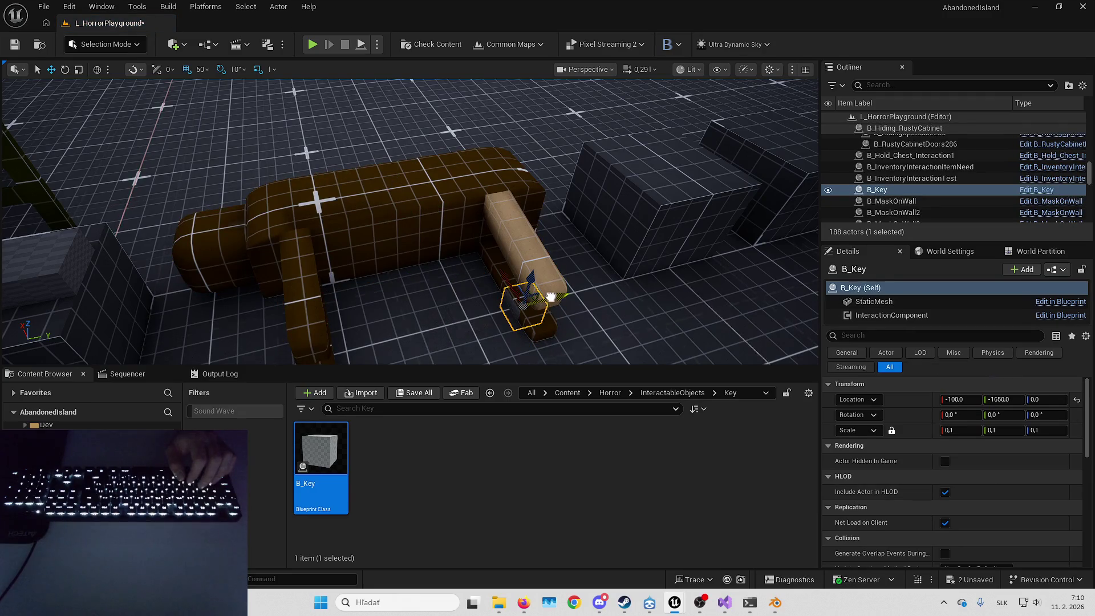
pyautogui.click(202, 71)
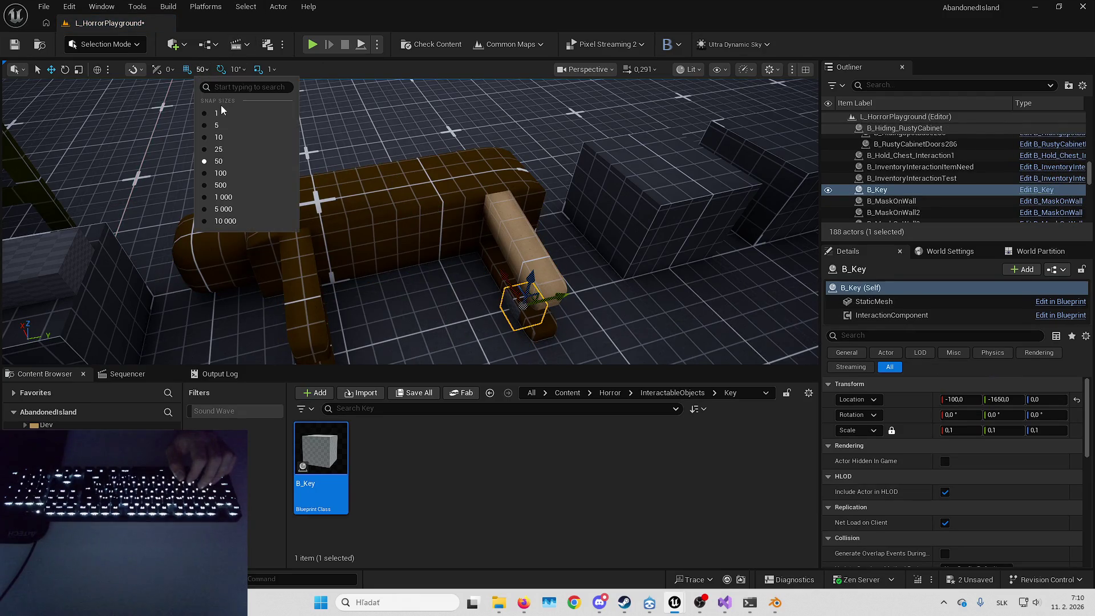
pyautogui.click(219, 138)
pyautogui.press('f')
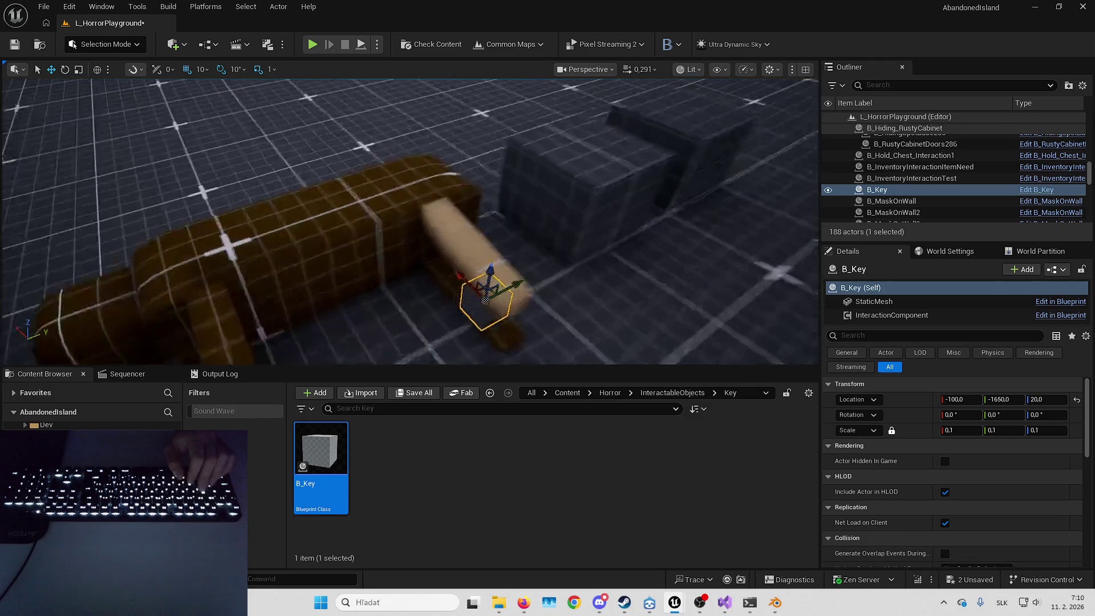
pyautogui.moveTo(561, 191)
pyautogui.mouseDown()
pyautogui.moveTo(408, 171)
pyautogui.moveTo(457, 159)
pyautogui.mouseUp()
pyautogui.scroll(3, 509, 164)
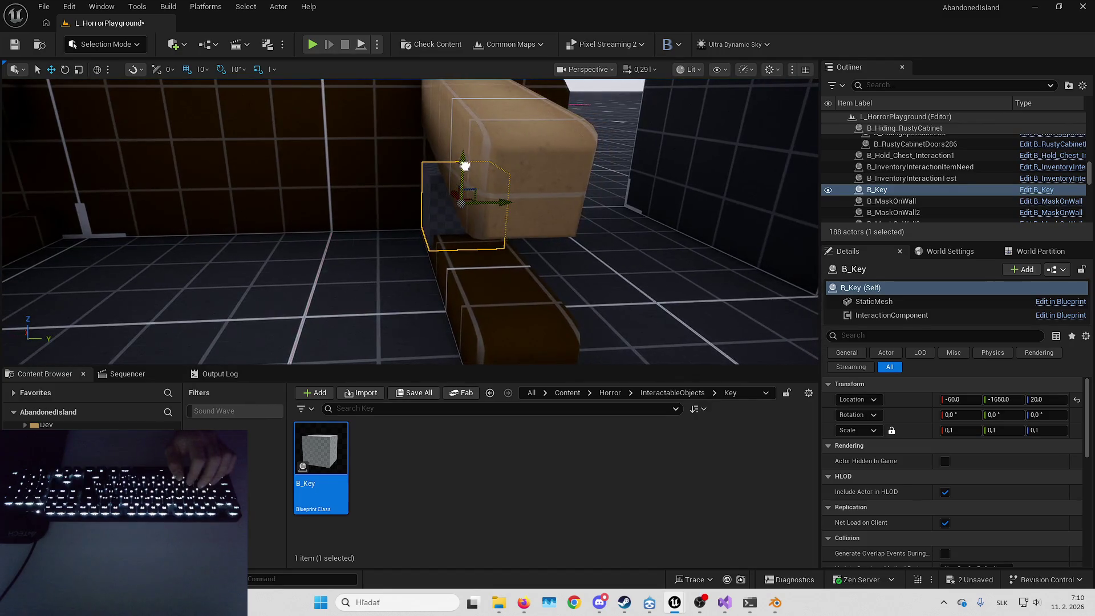
pyautogui.scroll(-5, 468, 150)
pyautogui.click(200, 69)
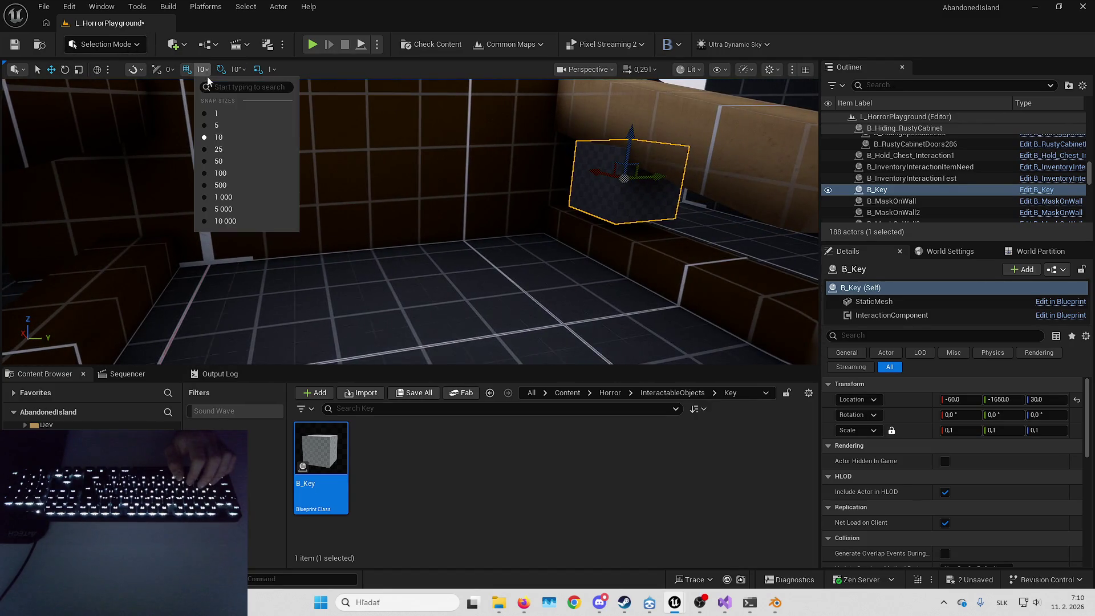
pyautogui.click(216, 124)
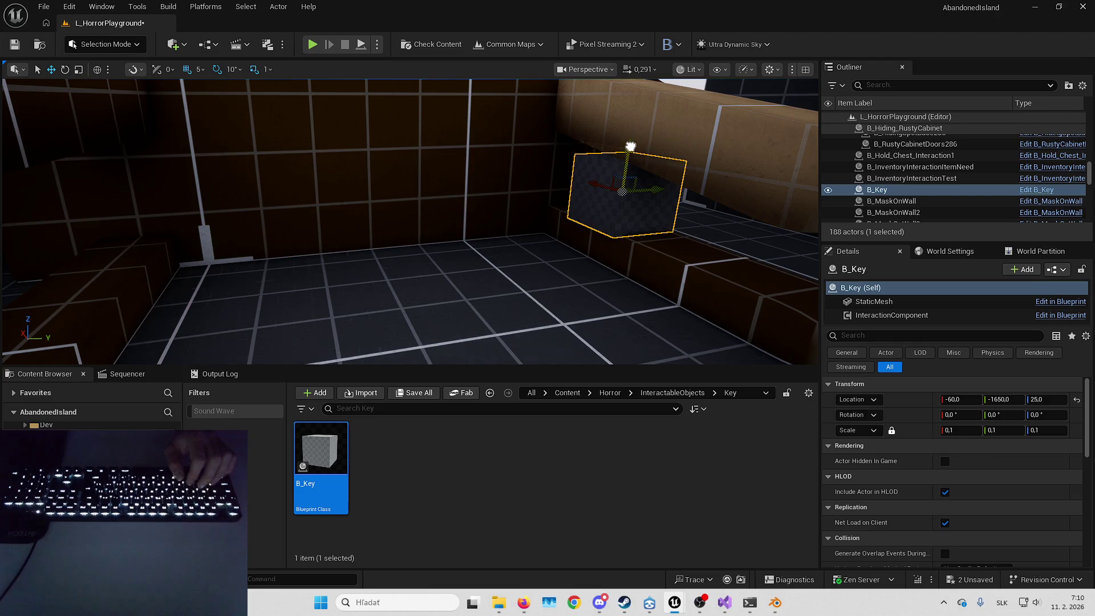
pyautogui.press('Escape')
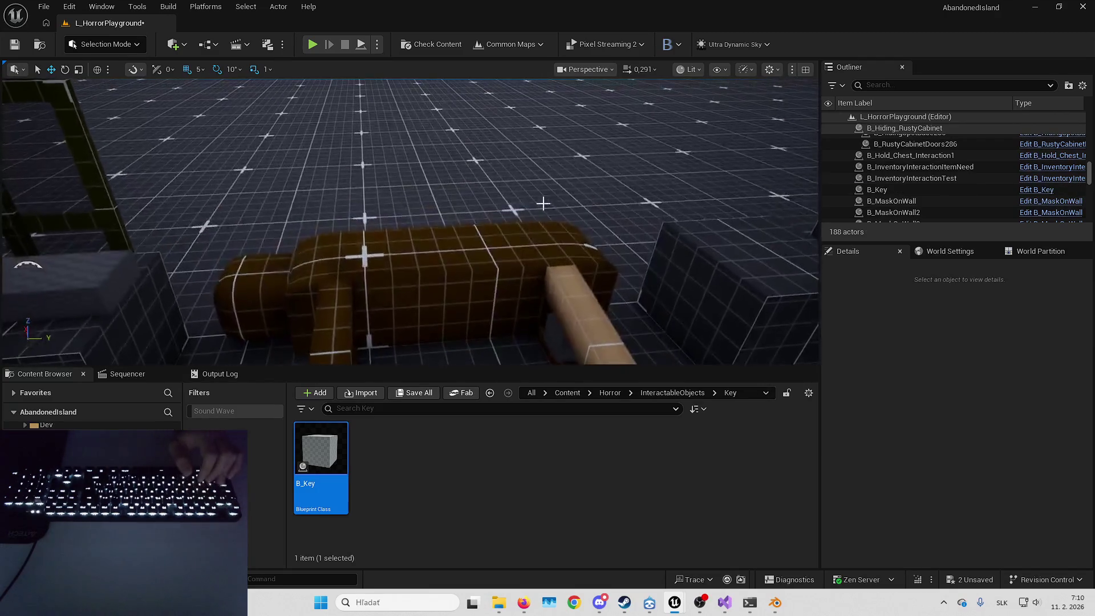
# Save the level and run a quick full-screen play-test.
pyautogui.click(422, 268)
pyautogui.hotkey('ctrl', 's')
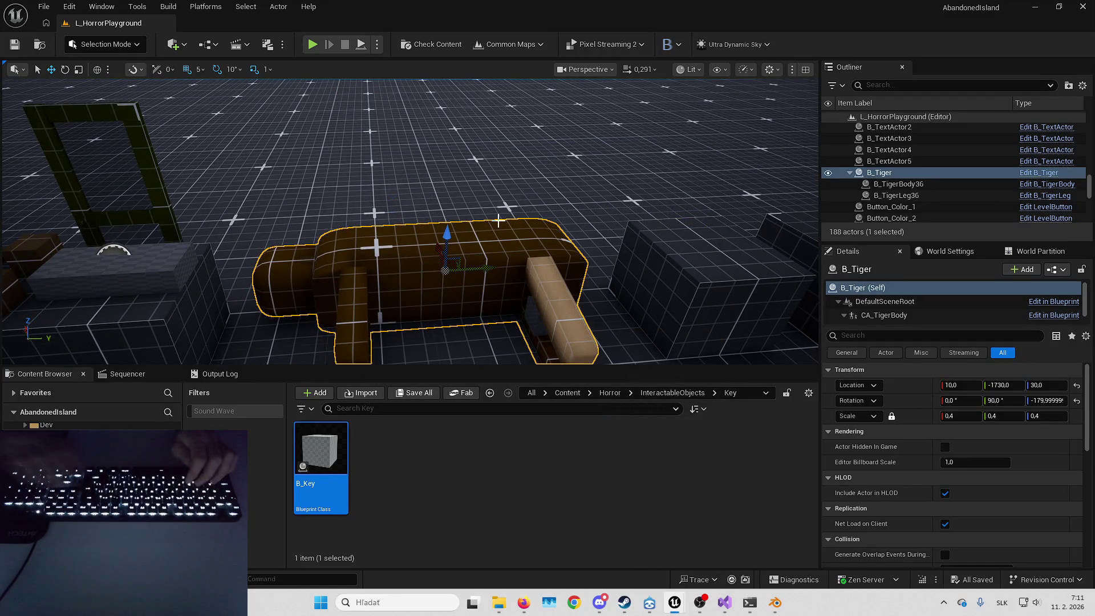
pyautogui.hotkey('alt', 'p')
pyautogui.press('F11')
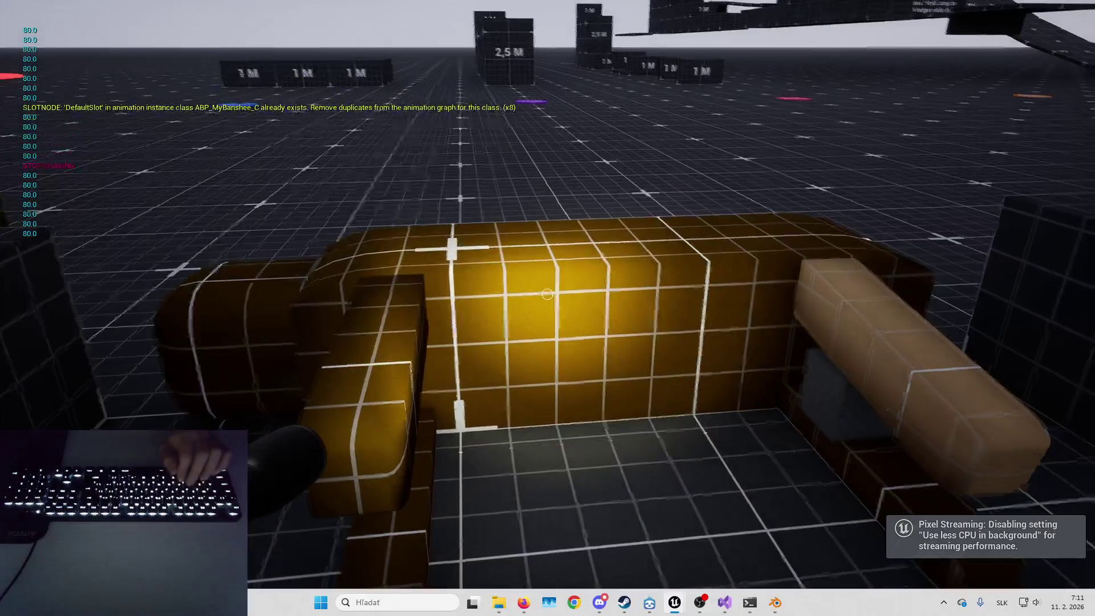
pyautogui.press('Escape')
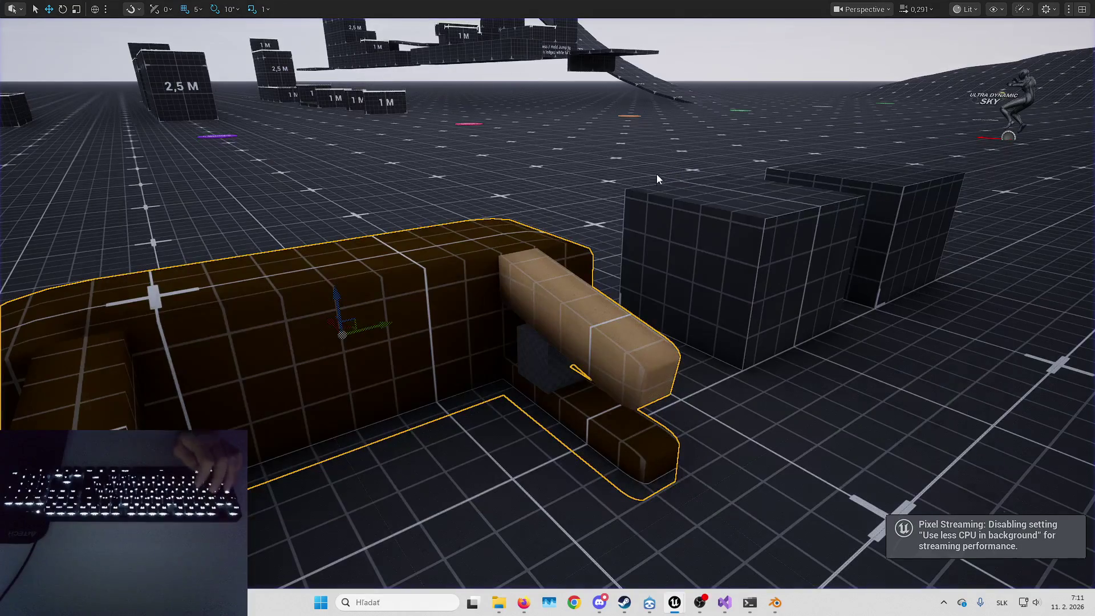
pyautogui.hotkey('alt', 'Tab')
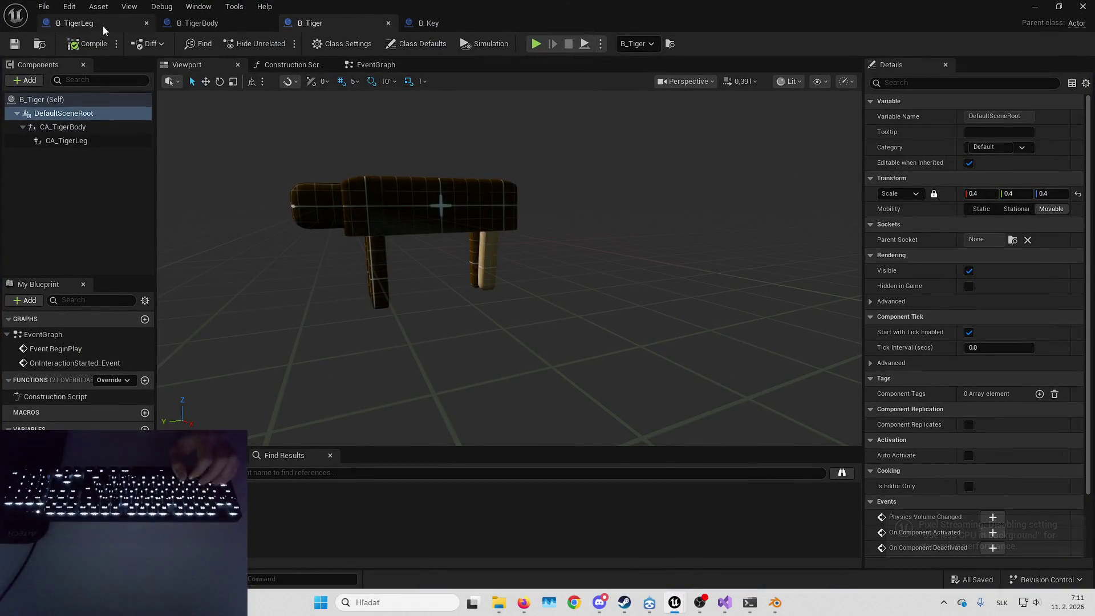
# Open B_Tiger's event graph and set a breakpoint on the OnInteractionStarted event.
pyautogui.click(78, 24)
pyautogui.click(306, 24)
pyautogui.click(374, 65)
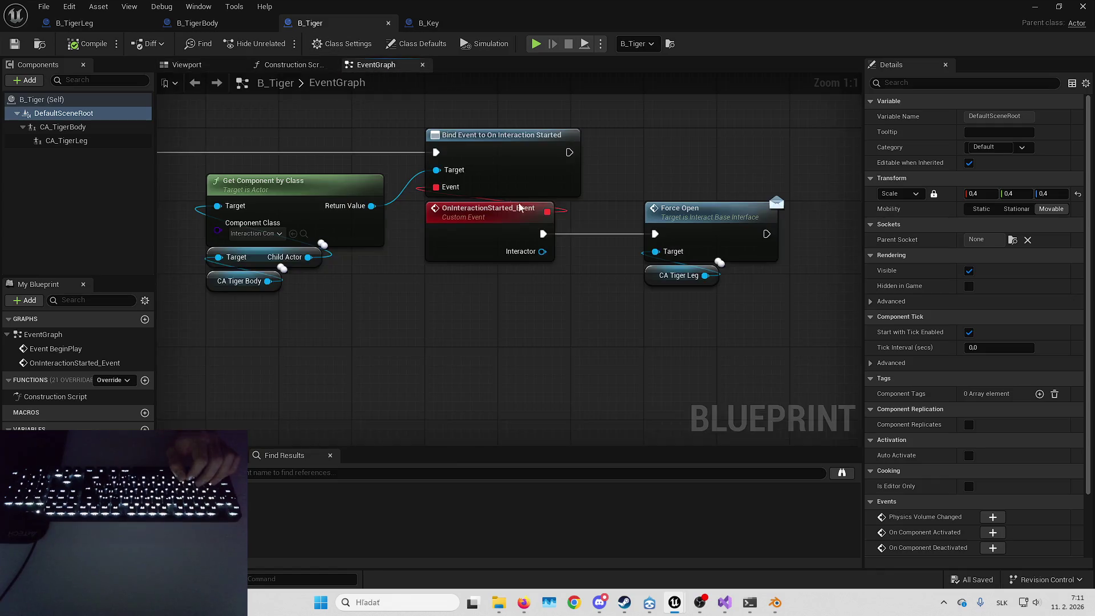
pyautogui.click(696, 274)
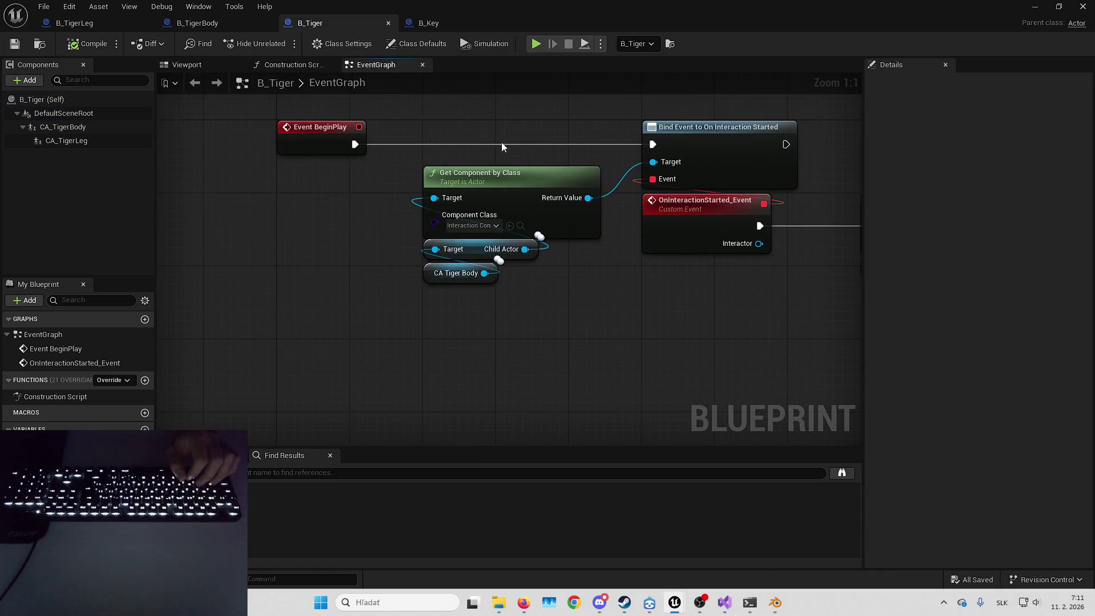
pyautogui.moveTo(498, 135); pyautogui.dragTo(477, 267)
pyautogui.click(607, 349)
pyautogui.click(564, 276)
pyautogui.click(770, 315)
pyautogui.rightClick(482, 261)
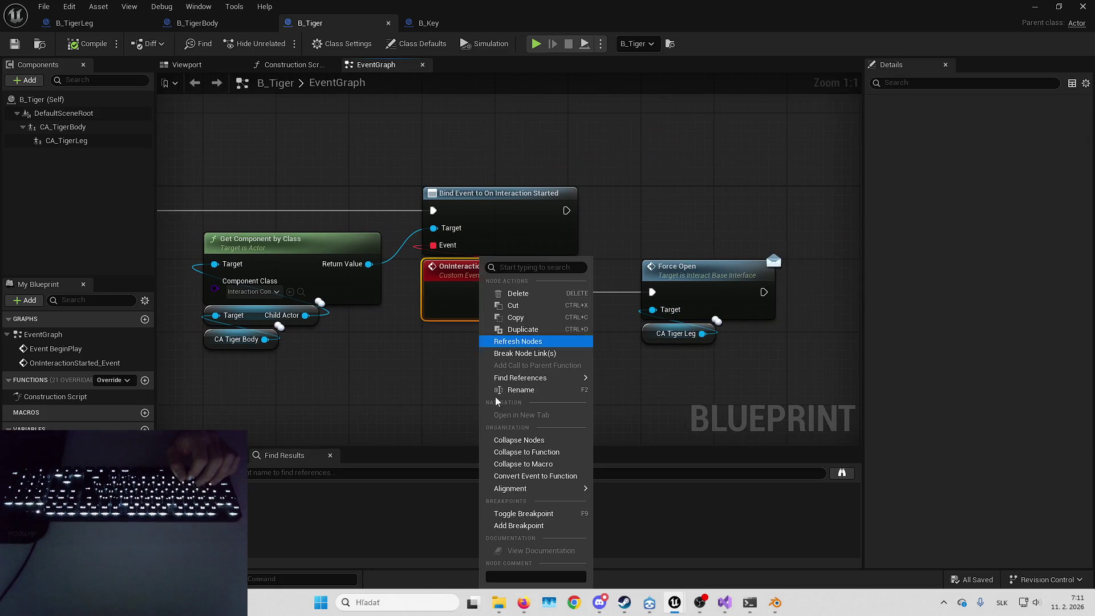
pyautogui.click(518, 525)
# Insert an Unbind Event from On Interaction Started node before Force Open, wired to the event delegate.
pyautogui.moveTo(781, 348); pyautogui.dragTo(677, 307)
pyautogui.moveTo(435, 278); pyautogui.dragTo(657, 280)
pyautogui.moveTo(261, 224); pyautogui.dragTo(528, 261)
pyautogui.write('unbind')
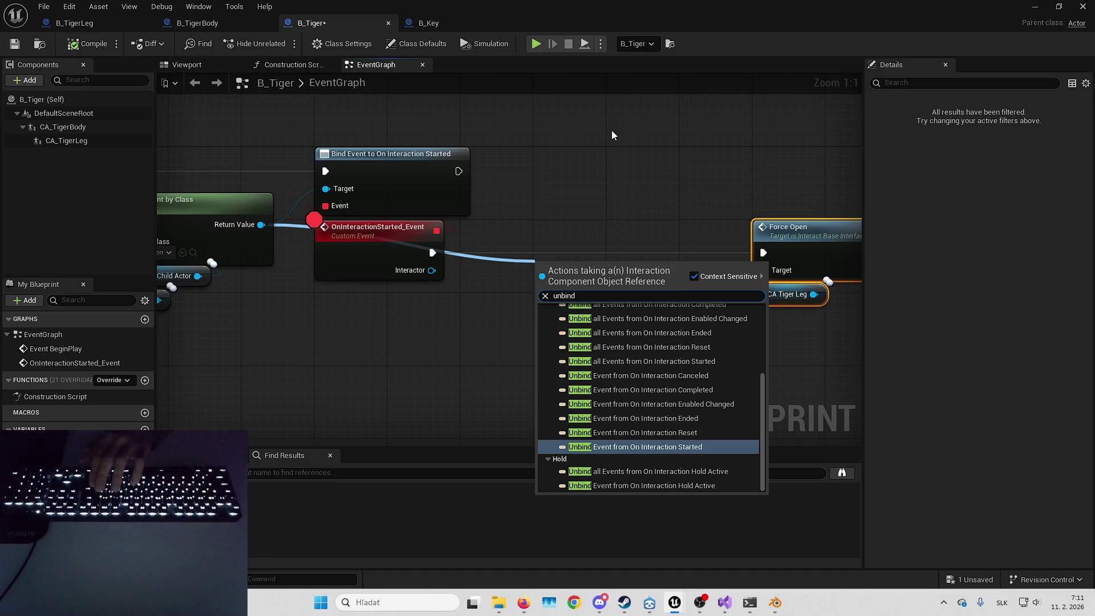
pyautogui.press('Return')
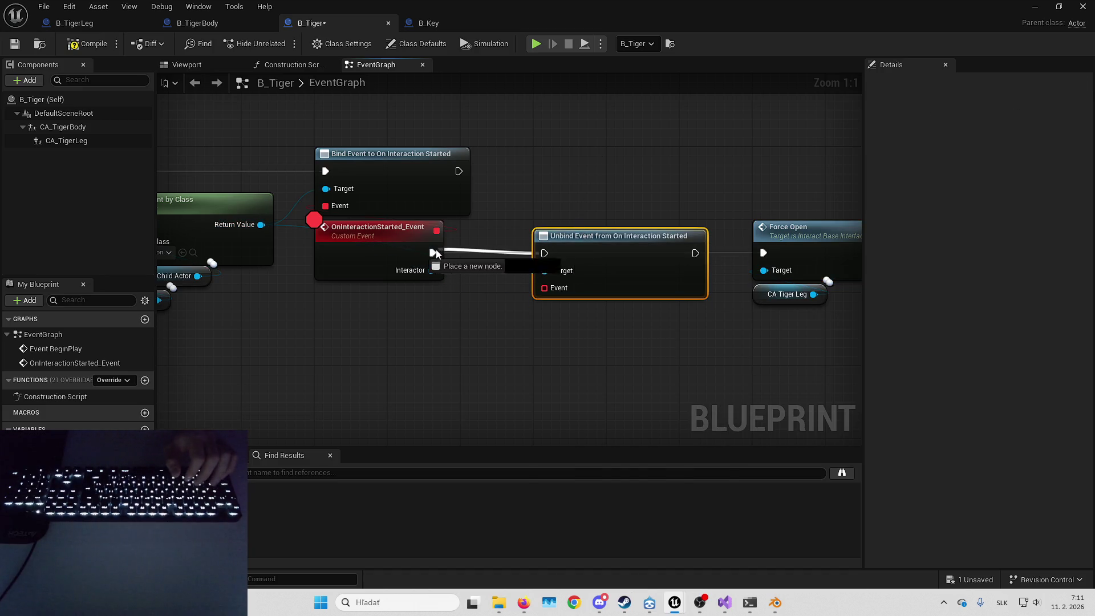
pyautogui.moveTo(436, 230); pyautogui.dragTo(564, 288)
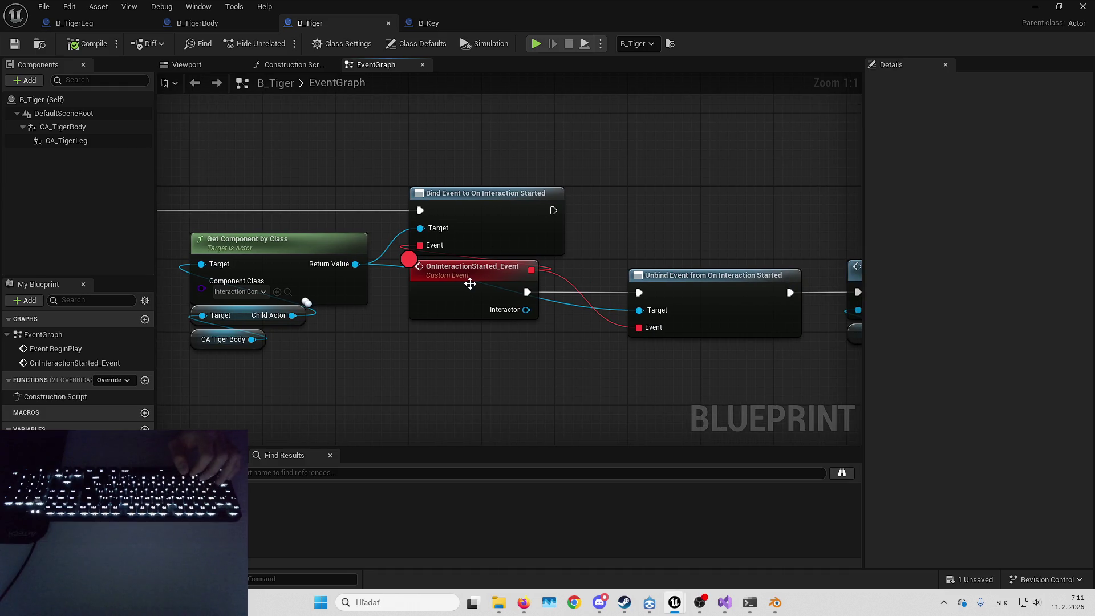
# Remove the event's breakpoint and save the B_Tiger blueprint.
pyautogui.rightClick(470, 283)
pyautogui.click(488, 501)
pyautogui.click(684, 330)
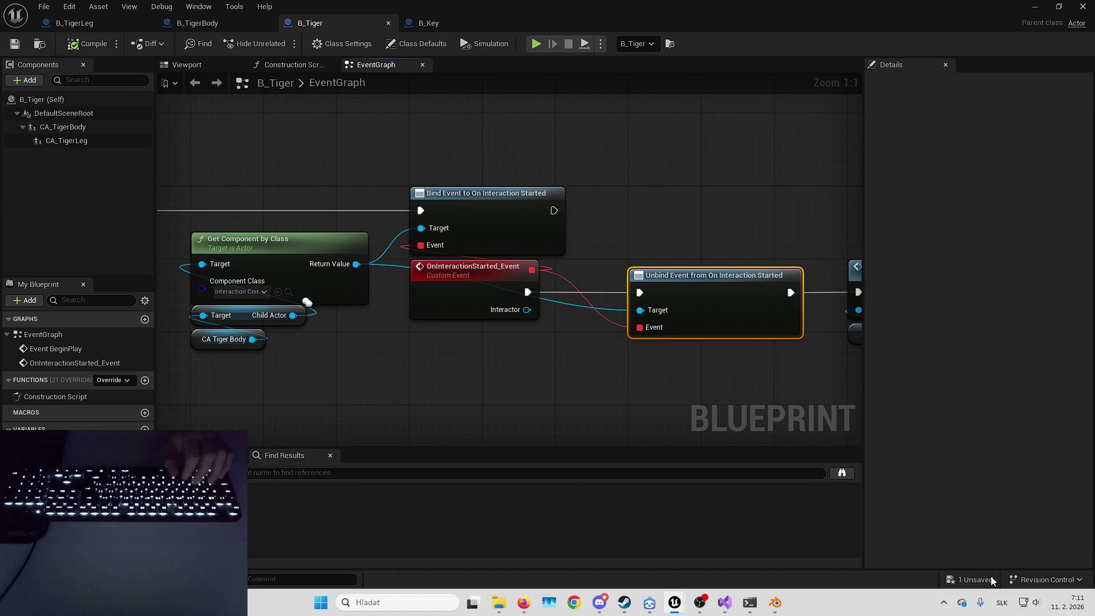
pyautogui.click(730, 374)
pyautogui.hotkey('ctrl', 's')
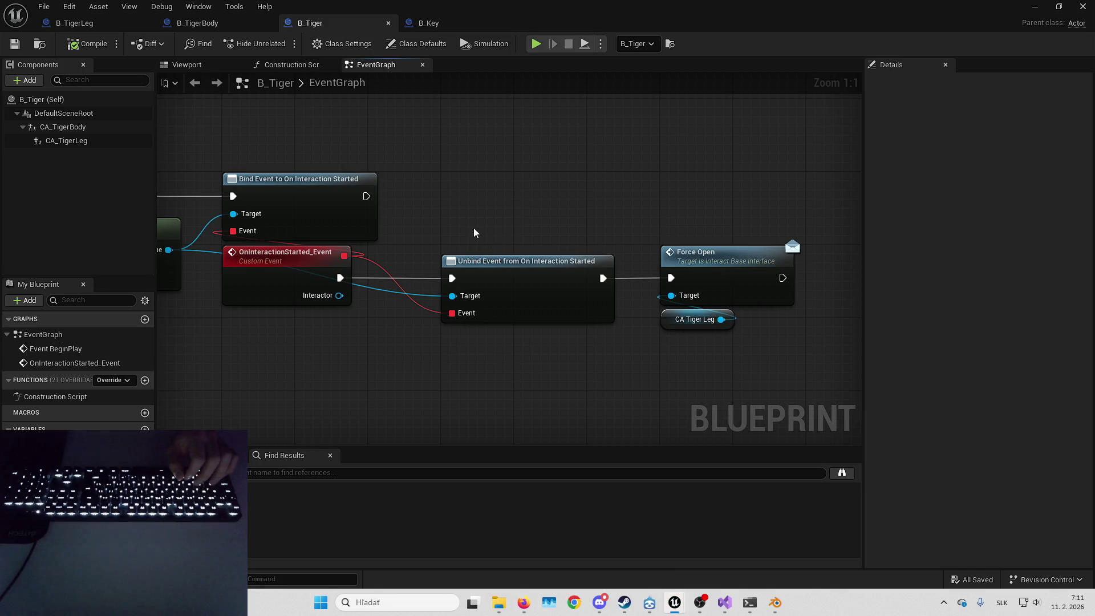
pyautogui.rightClick(425, 262)
# Add a breakpoint on the interaction event and run a quick play-test.
pyautogui.click(489, 515)
pyautogui.hotkey('alt', 'Tab')
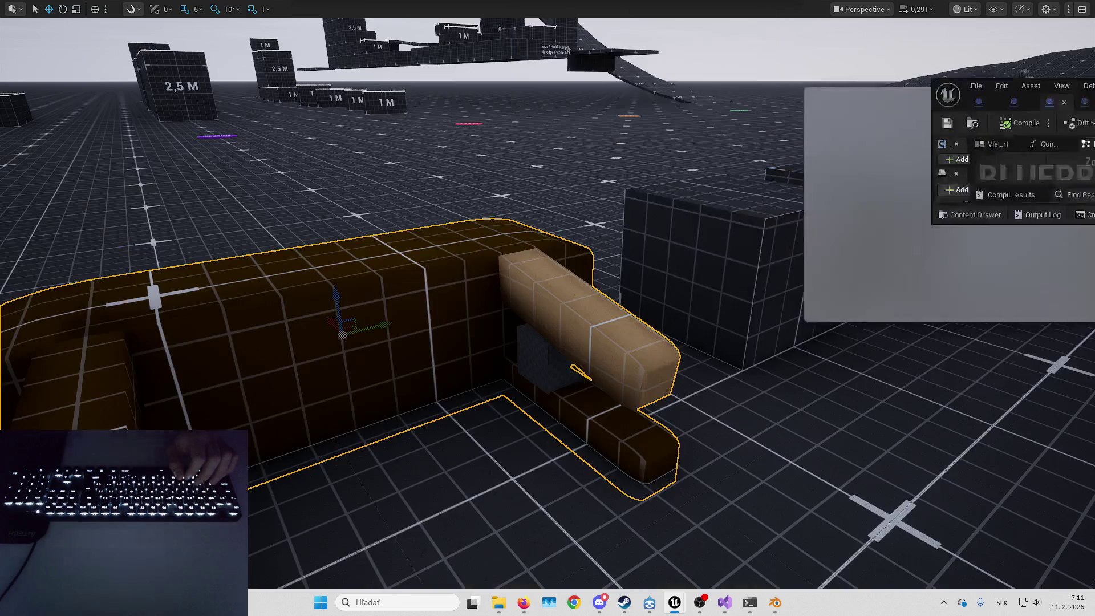
pyautogui.hotkey('alt', 'p')
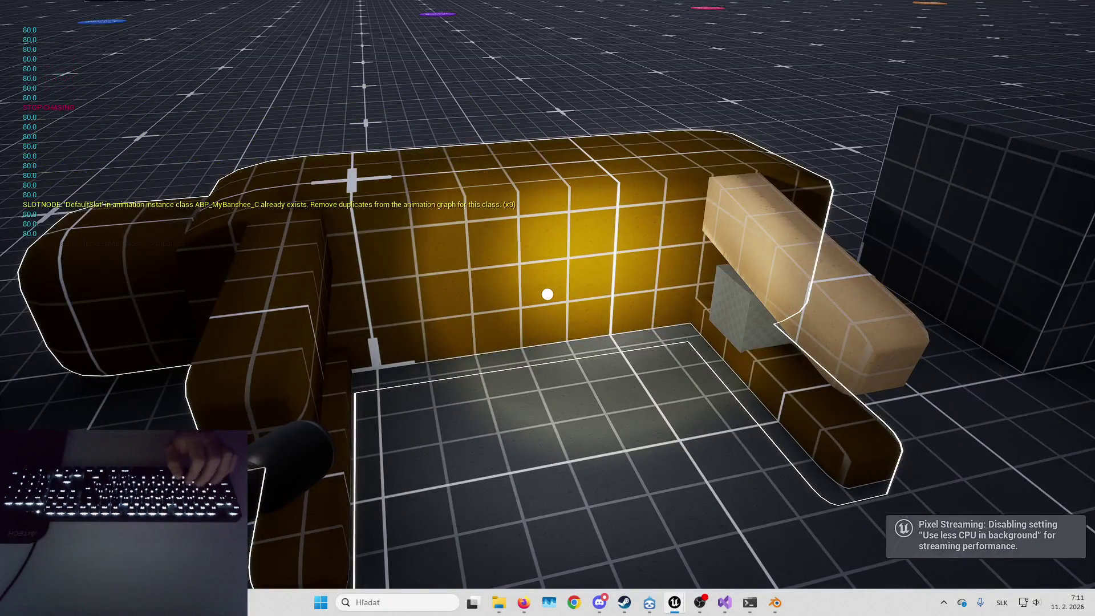
pyautogui.press('Escape')
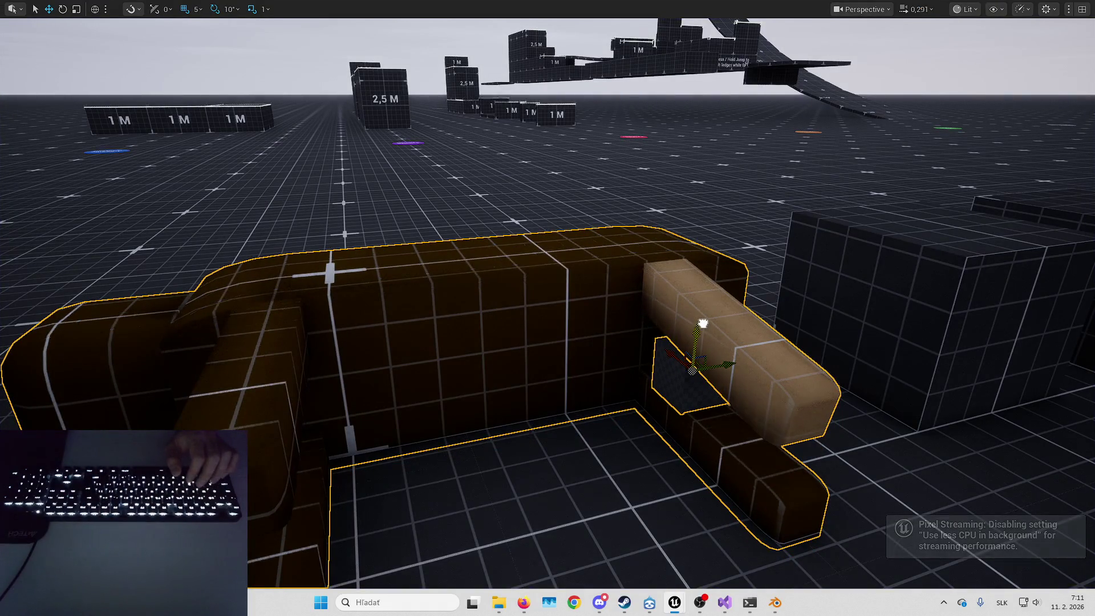
# Browse to Plugins > HorrorCore > Blueprints > Widgets and select W_HorrorHUDLayout.
pyautogui.scroll(-3, 699, 337)
pyautogui.moveTo(598, 342); pyautogui.dragTo(598, 407)
pyautogui.press('F11')
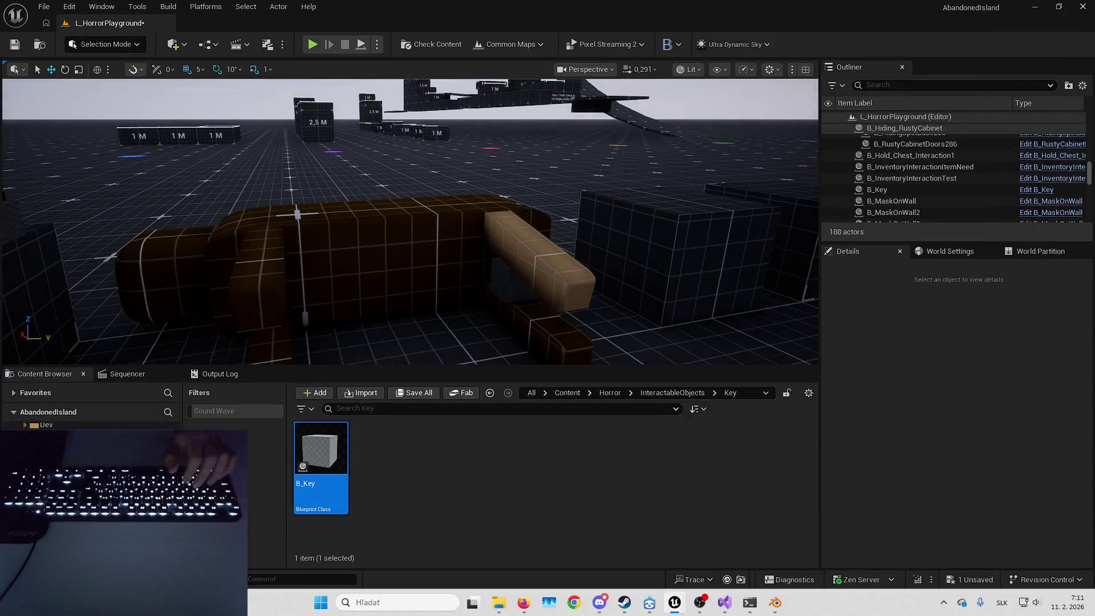
pyautogui.click(531, 393)
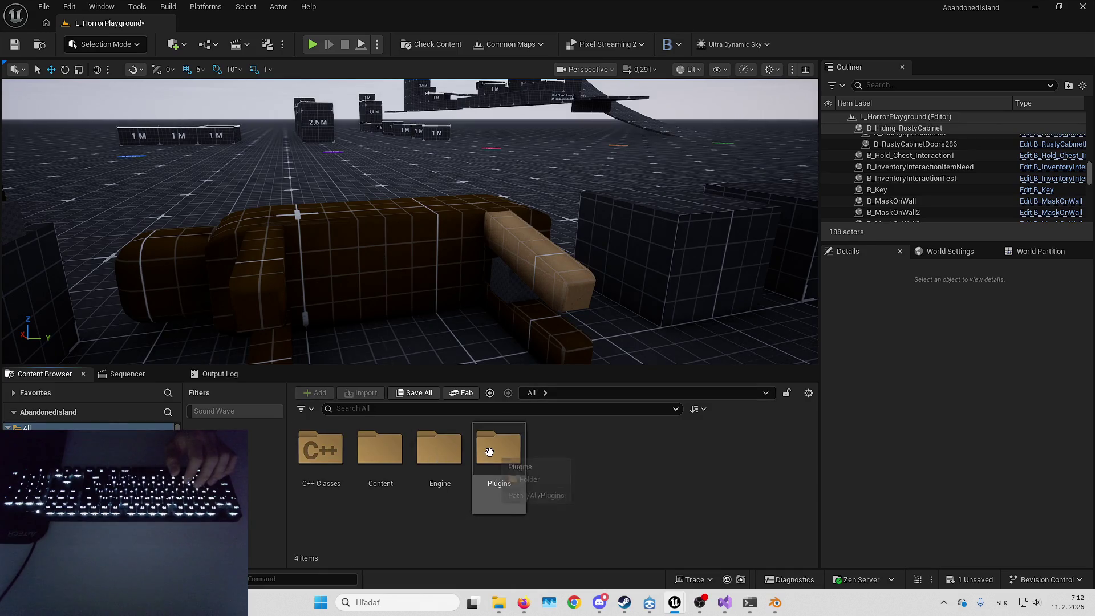
pyautogui.press('s')
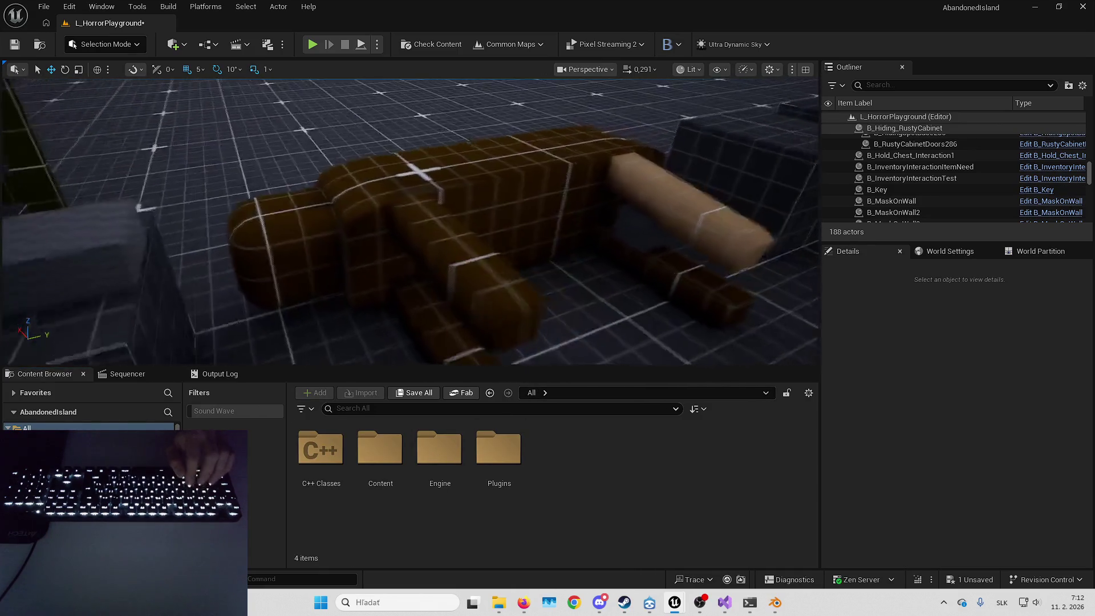
pyautogui.doubleClick(499, 450)
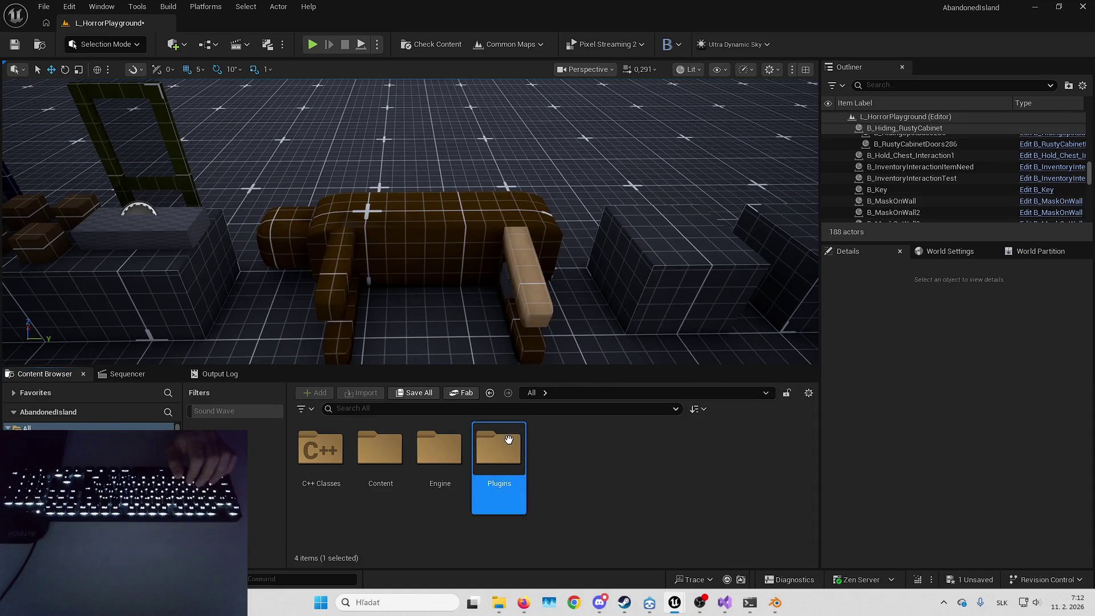
pyautogui.click(692, 461)
pyautogui.doubleClick(676, 451)
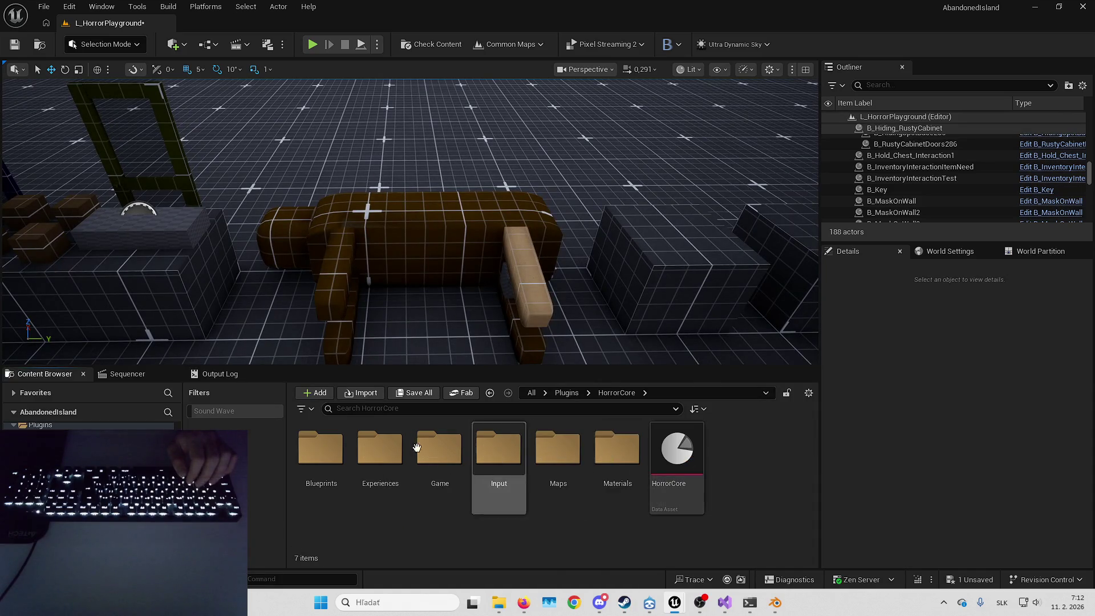
pyautogui.doubleClick(319, 447)
pyautogui.scroll(-2, 703, 468)
pyautogui.doubleClick(320, 490)
pyautogui.click(448, 454)
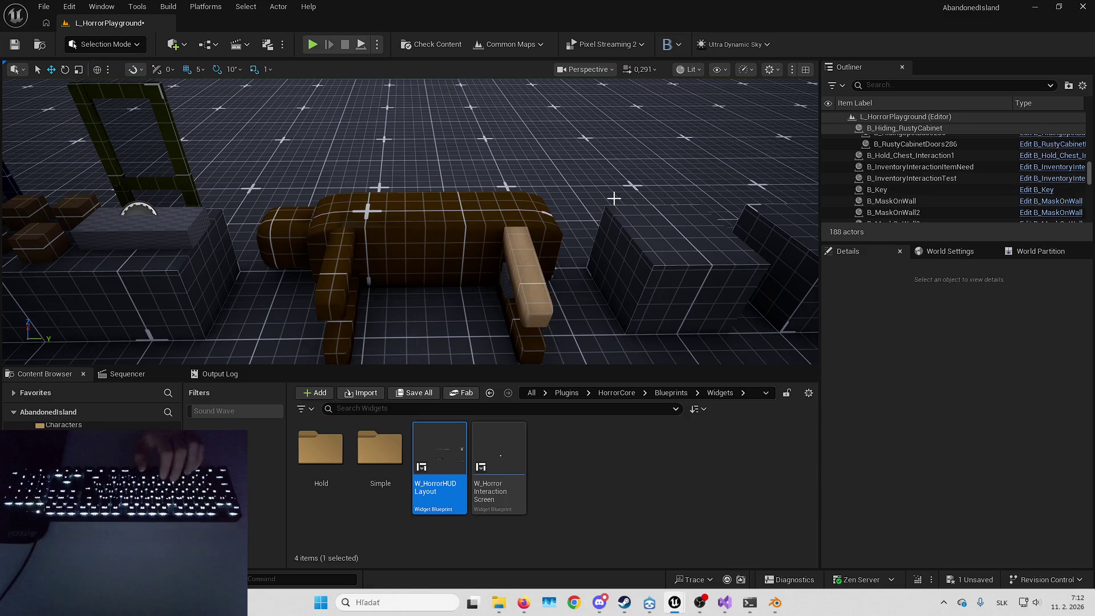
# Save the level and play-test it fullscreen, walking toward the yellow-lit tiger.
pyautogui.hotkey('ctrl', 's')
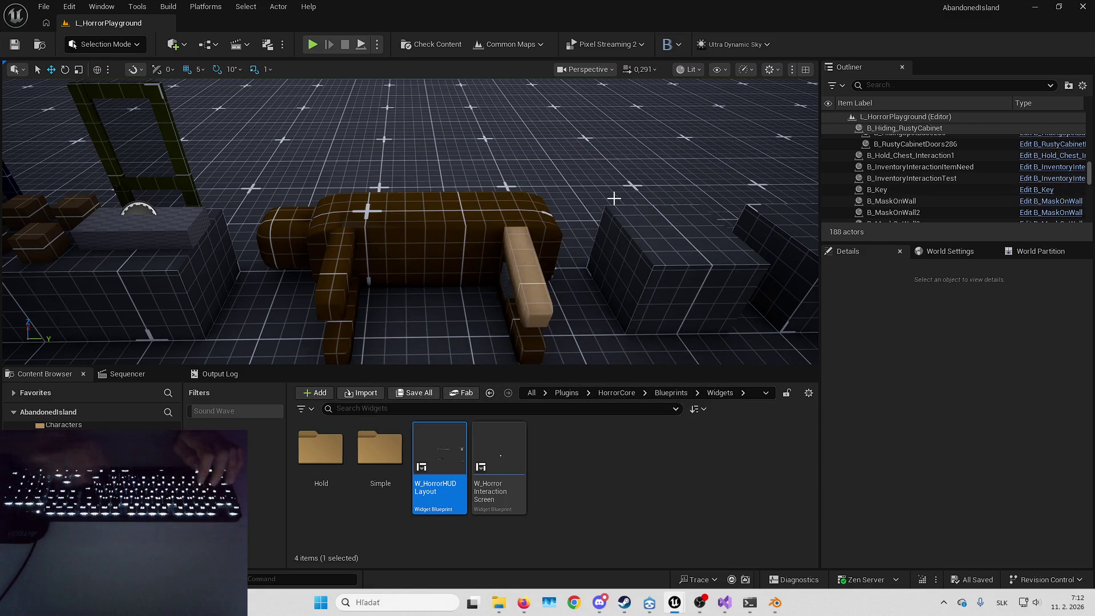
pyautogui.hotkey('alt', 'p')
pyautogui.press('F11')
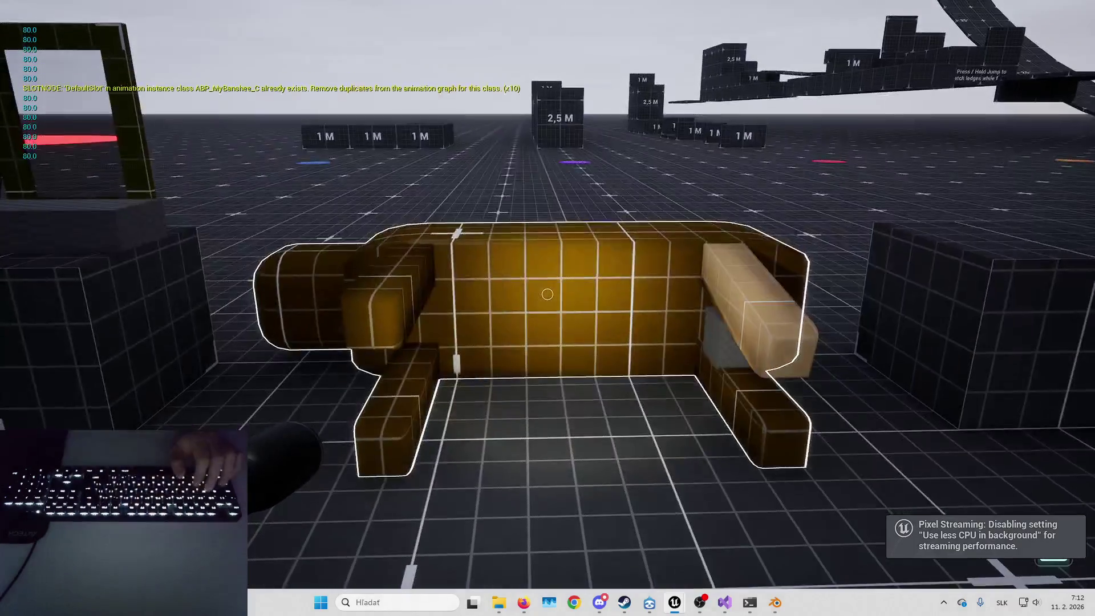
pyautogui.press('w')
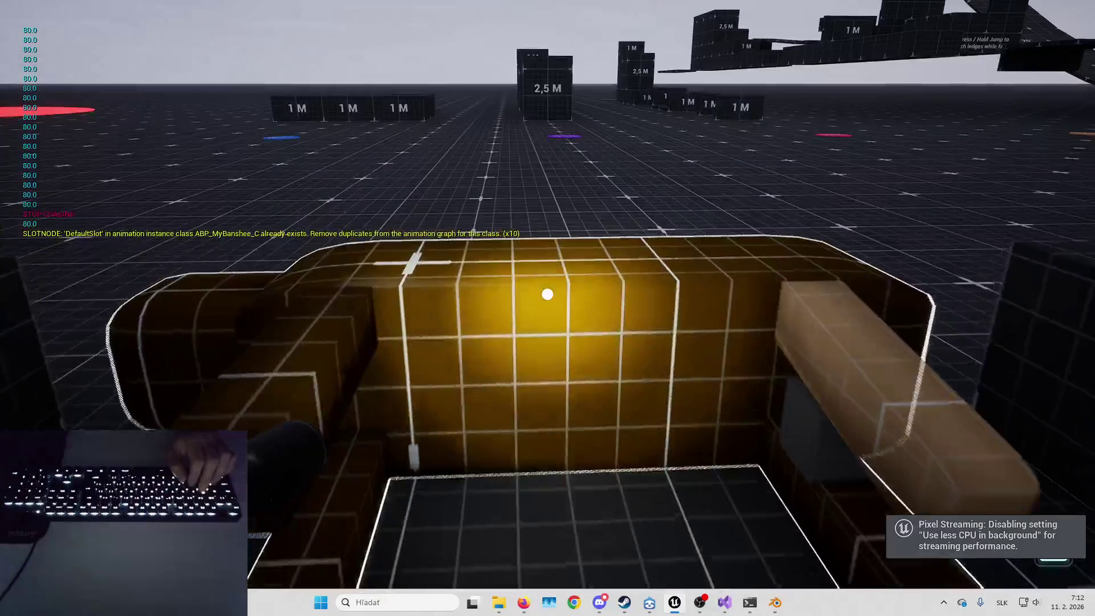
pyautogui.press('Escape')
# Check the B_TigerBody graph, then open the W_HorrorInteractionScreen widget.
pyautogui.hotkey('alt', 'Tab')
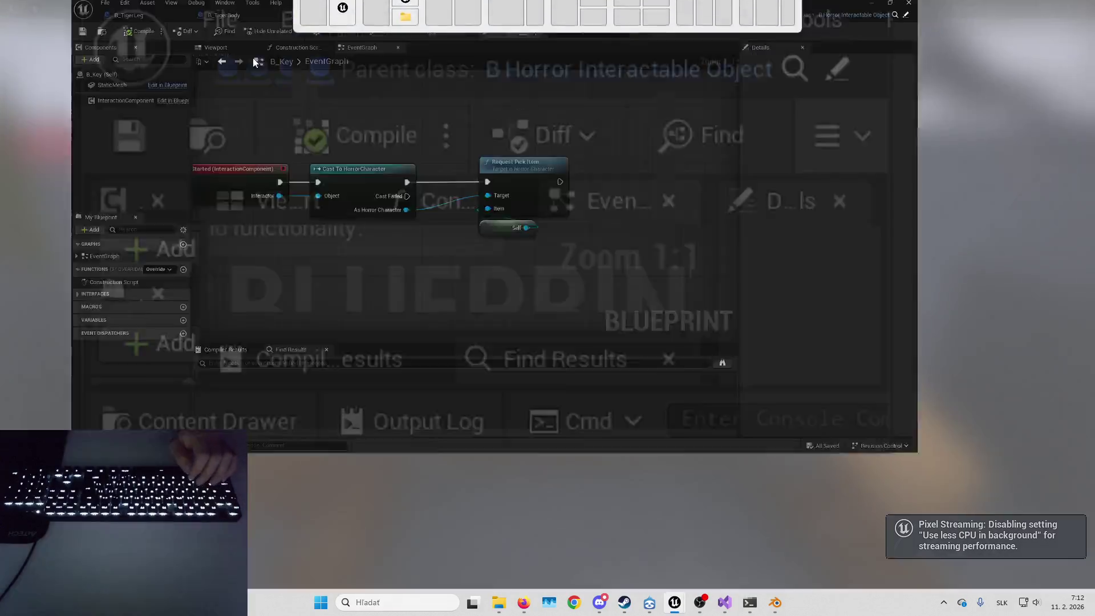
pyautogui.click(217, 24)
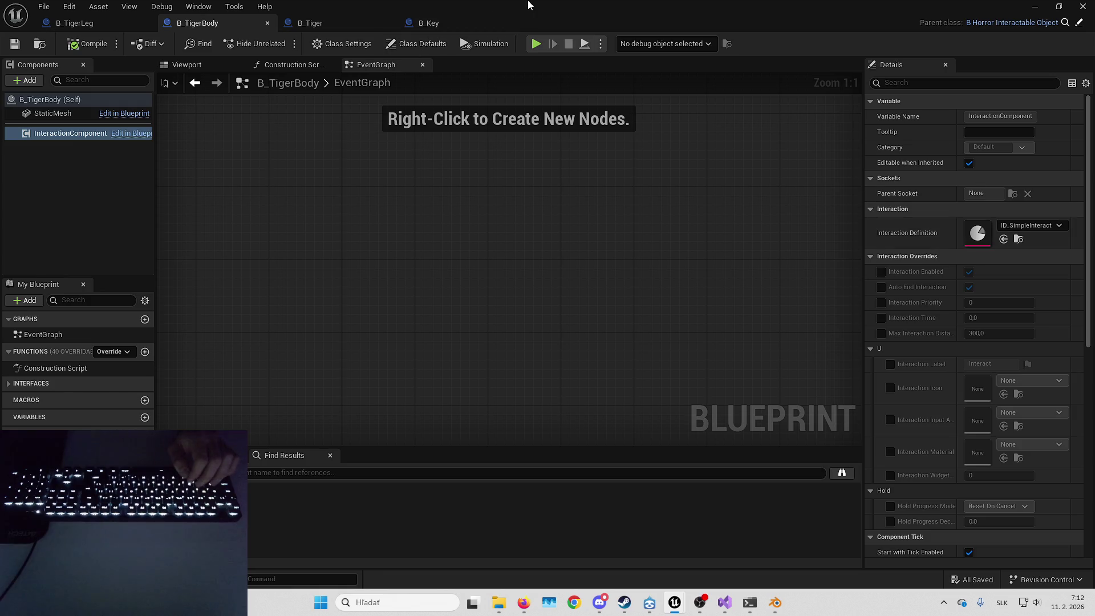
pyautogui.hotkey('alt', 'Tab')
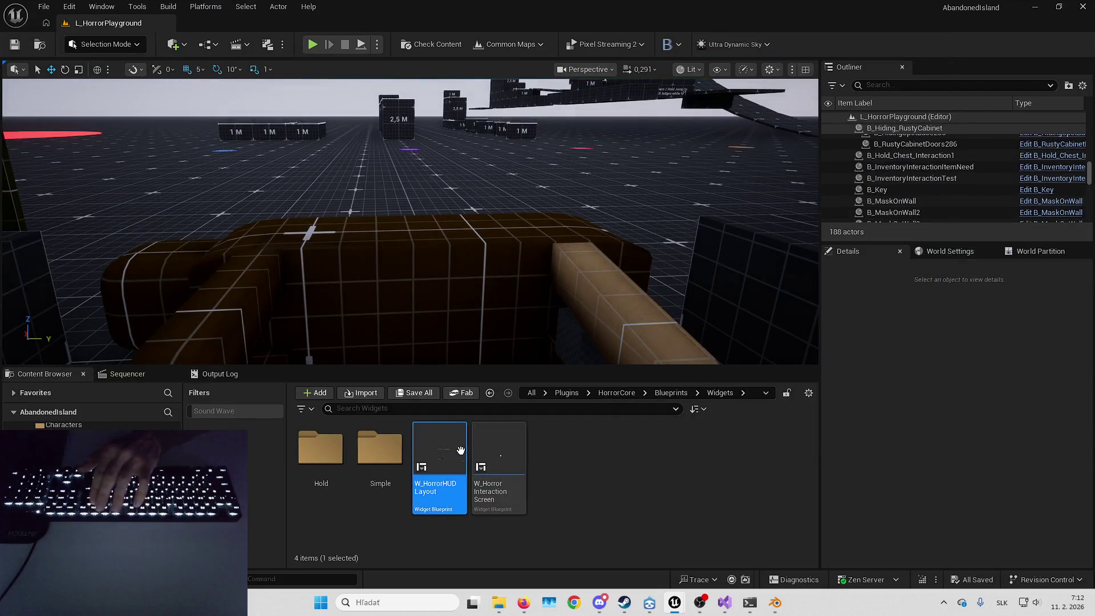
pyautogui.doubleClick(479, 462)
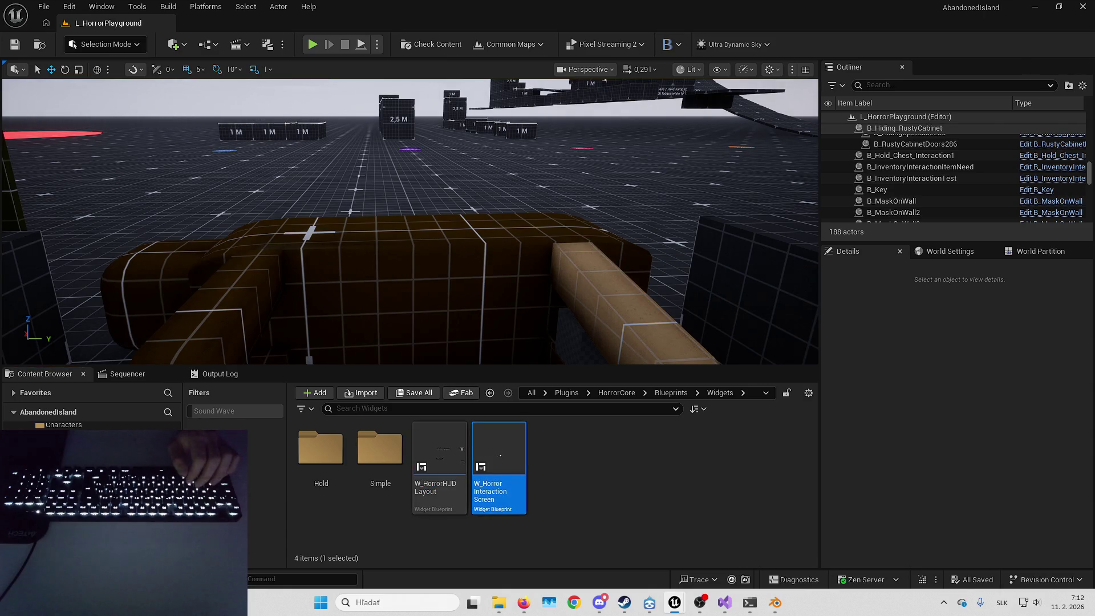
# Play fullscreen and interact with the tiger to break on OnInteractionStarted_Event.
pyautogui.hotkey('alt', 'p')
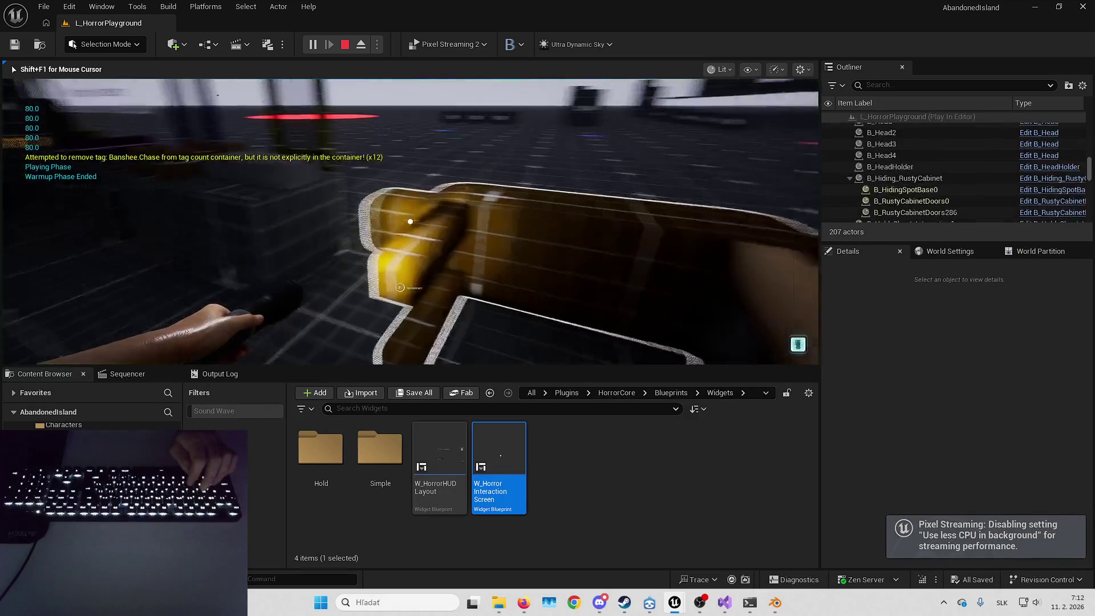
pyautogui.press('F11')
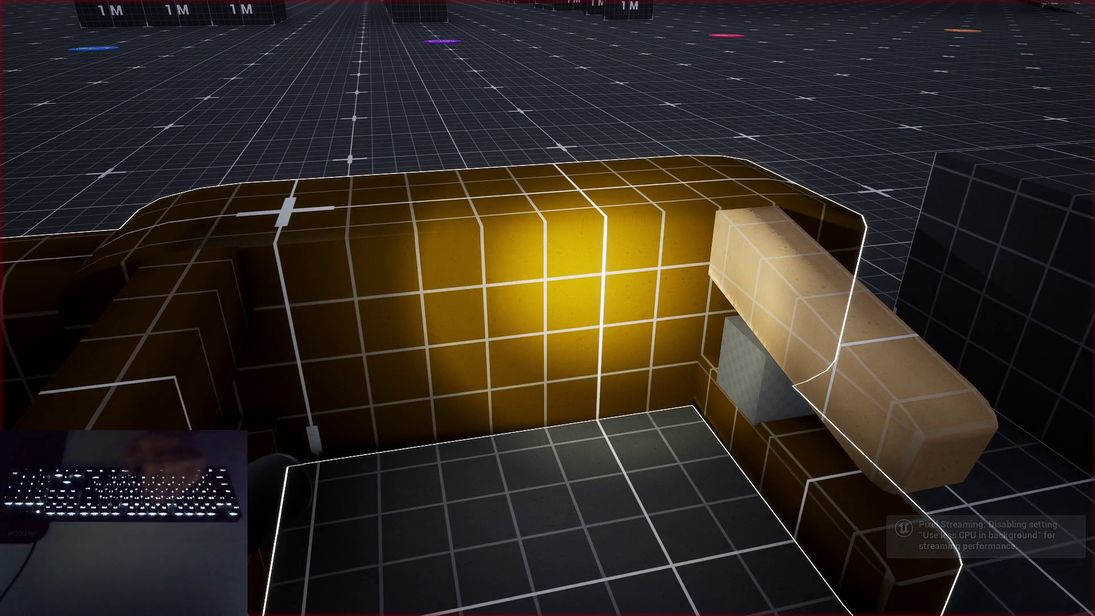
pyautogui.press('e')
pyautogui.press('F10')
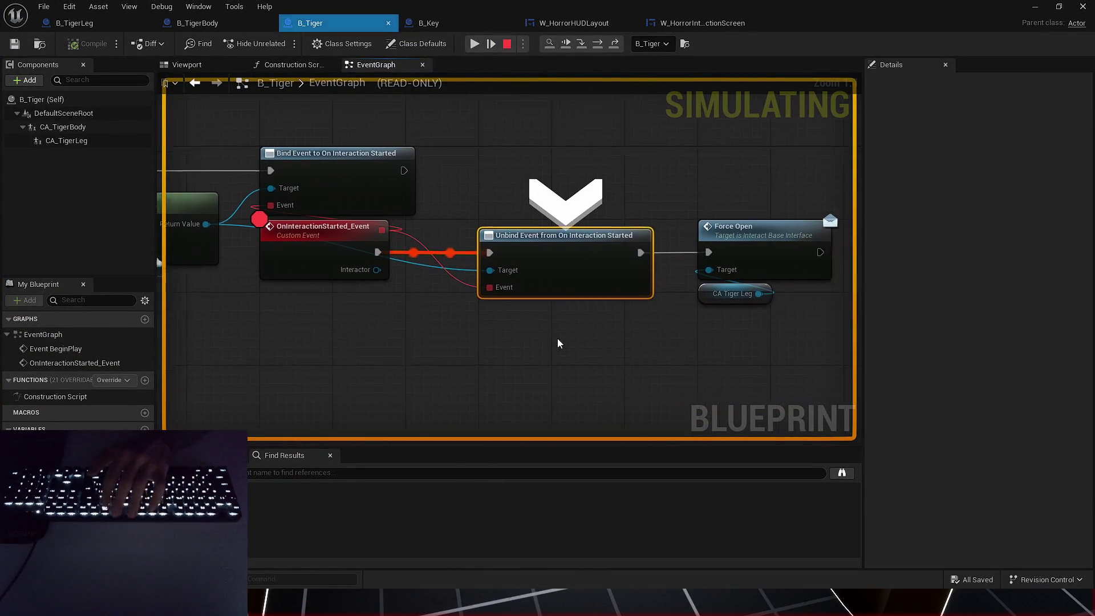
# Step execution forward to Force Open, resume past the breakpoint, and stop the simulation.
pyautogui.press('F10')
pyautogui.moveTo(509, 304)
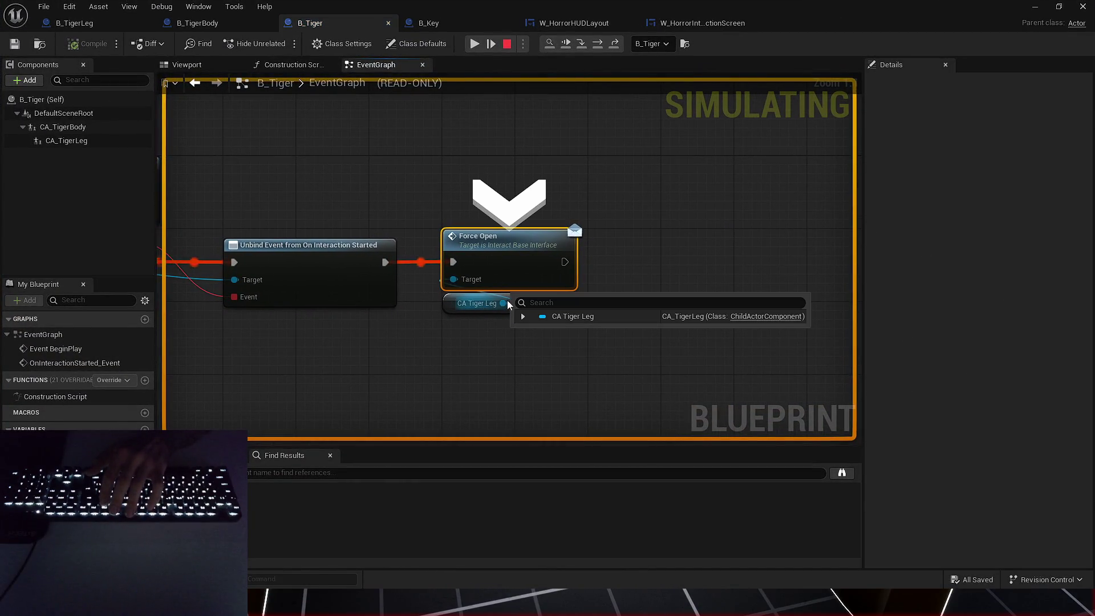
pyautogui.press('F10')
pyautogui.moveTo(559, 292)
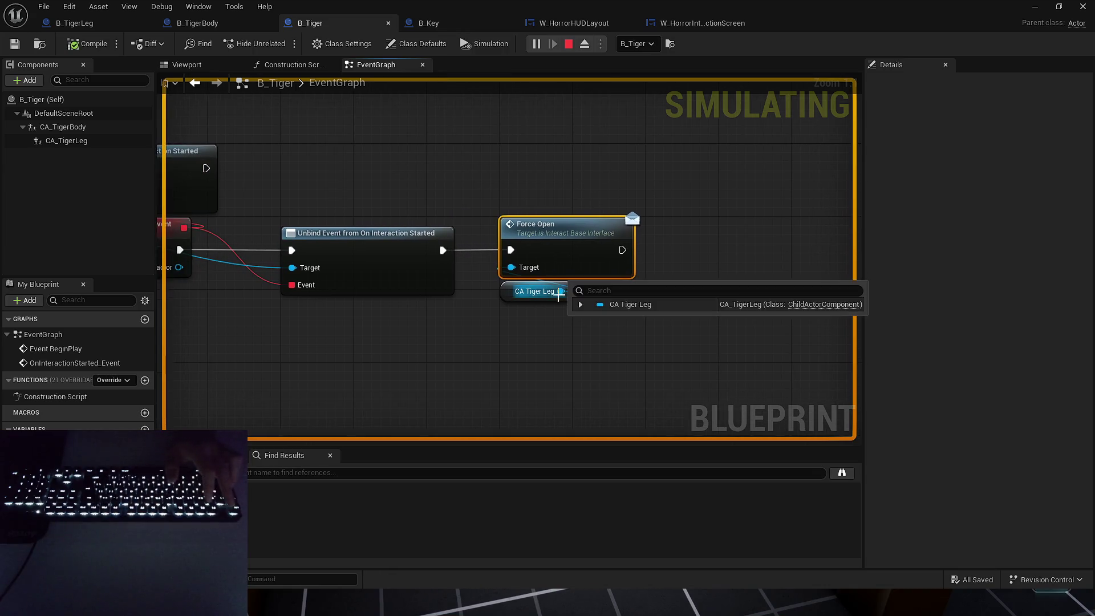
pyautogui.press('Escape')
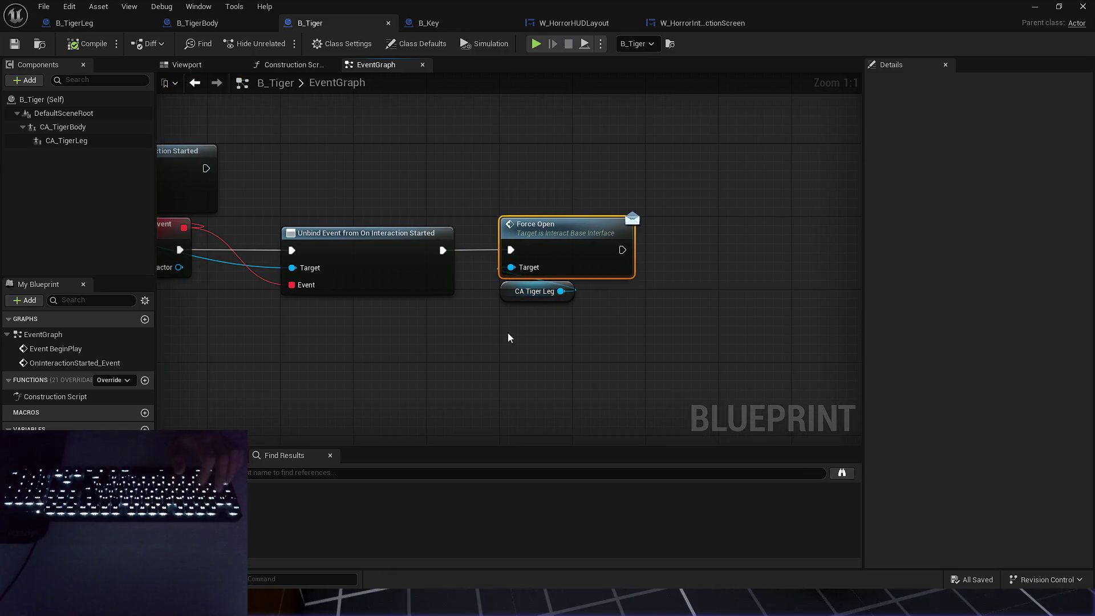
# Add a Get Child Actor node from CA Tiger Leg beside Force Open.
pyautogui.moveTo(524, 292); pyautogui.dragTo(399, 331)
pyautogui.click(519, 322)
pyautogui.moveTo(576, 294); pyautogui.dragTo(576, 293)
pyautogui.write('gett')
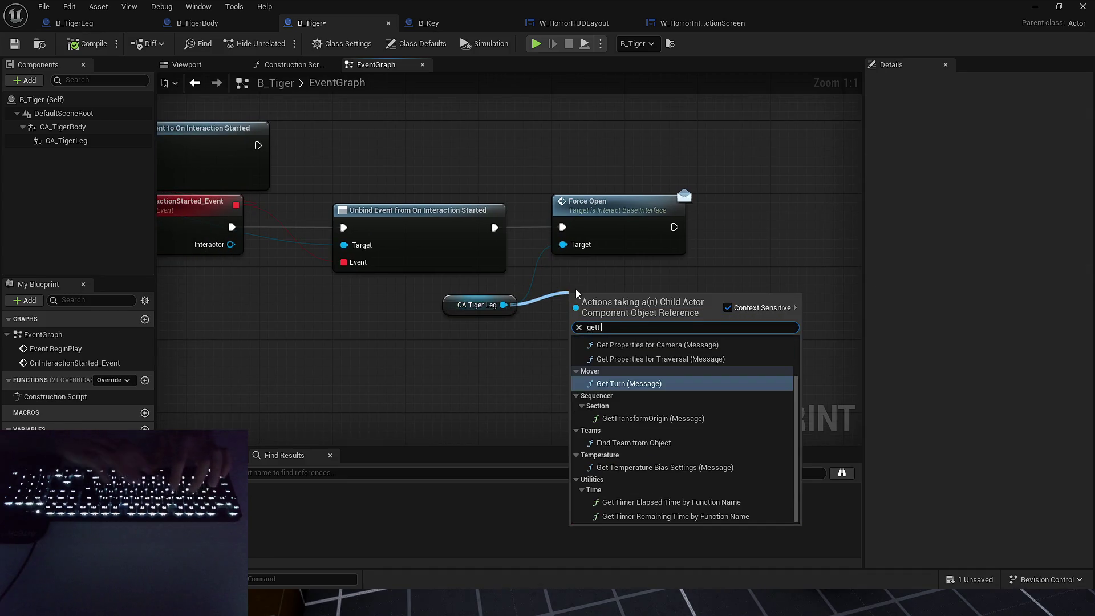
pyautogui.press('BackSpace')
pyautogui.write('child')
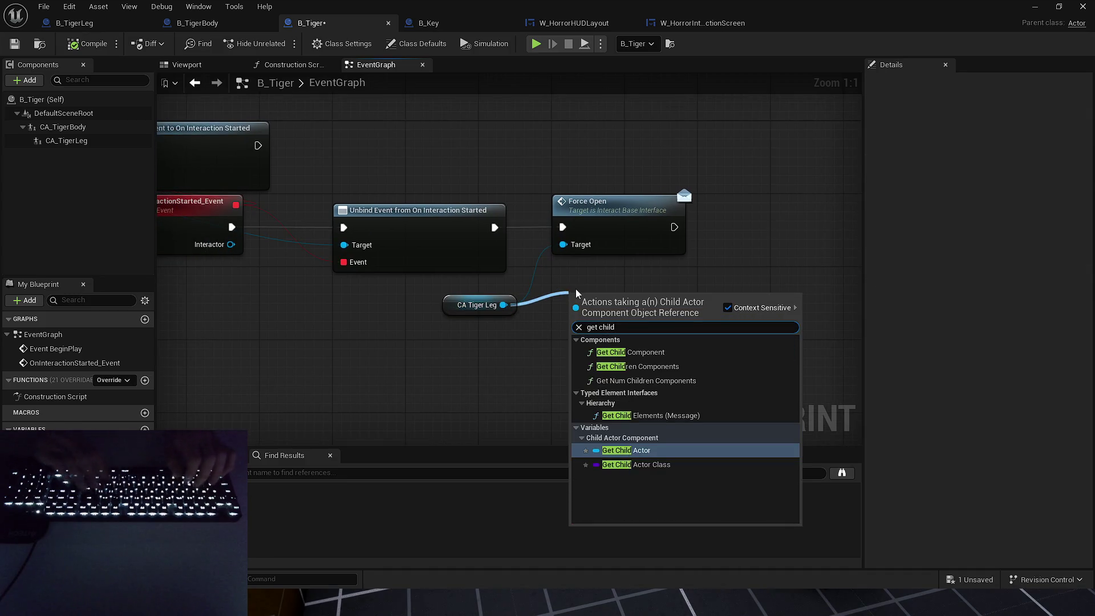
pyautogui.press('Return')
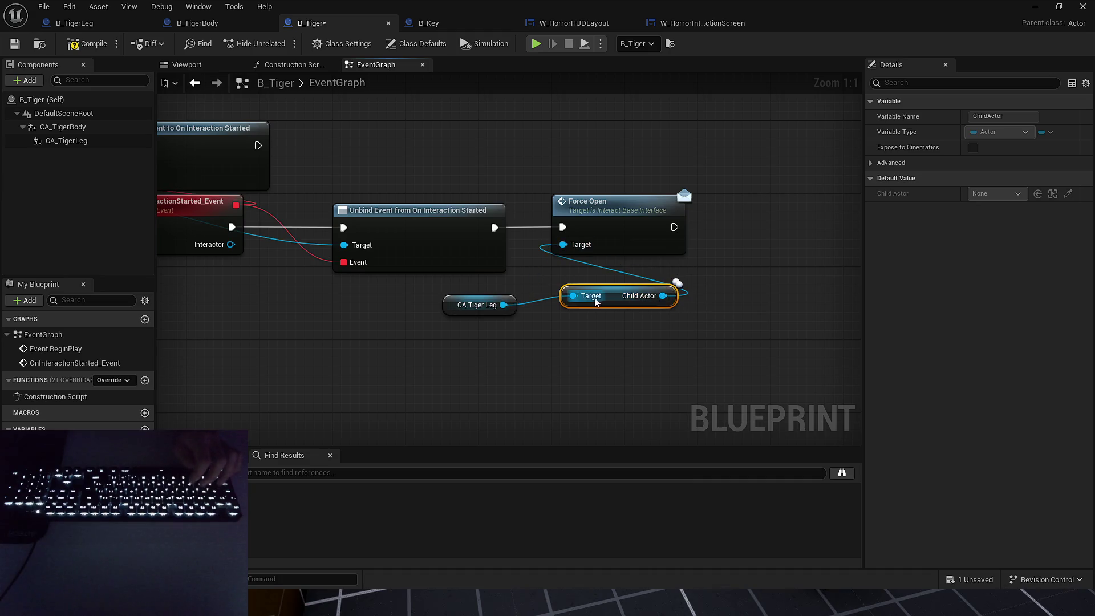
pyautogui.moveTo(595, 302); pyautogui.dragTo(585, 274)
pyautogui.moveTo(452, 306); pyautogui.dragTo(580, 306)
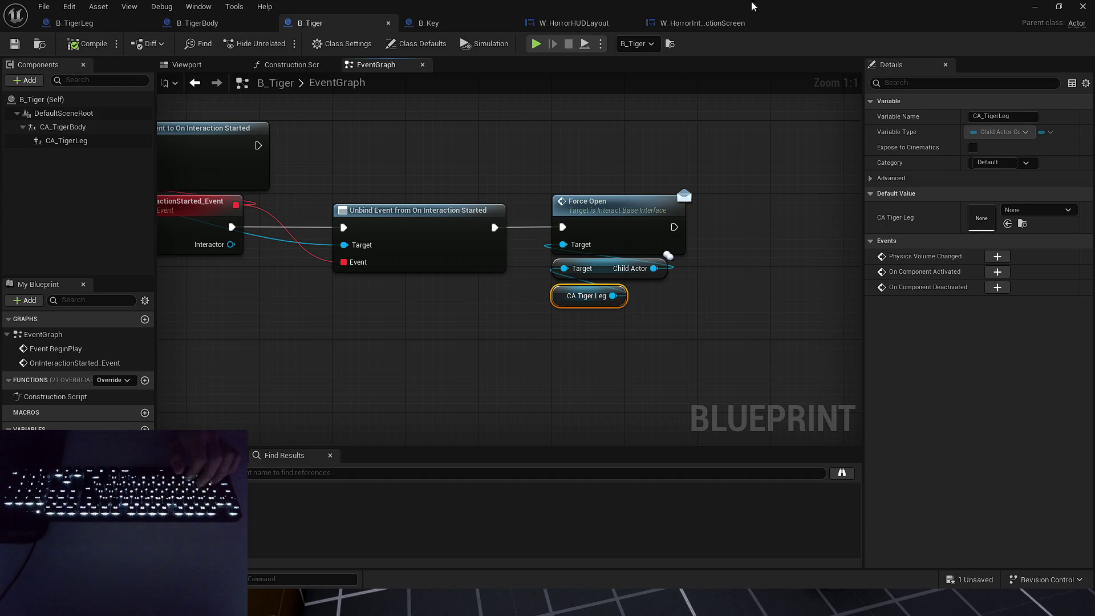
pyautogui.click(1035, 6)
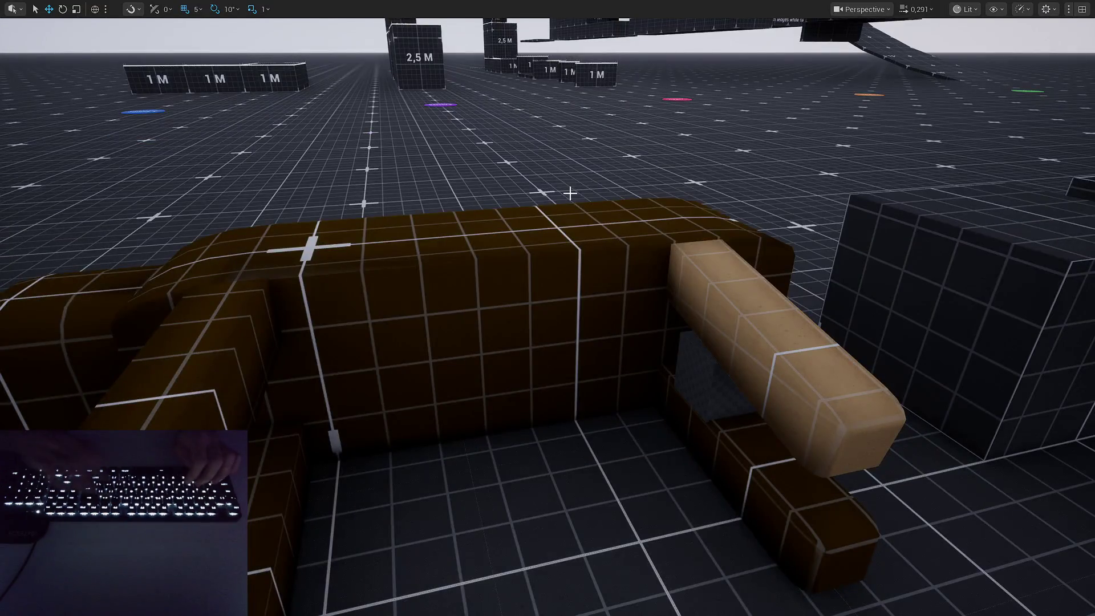
# Play-test, hit the breakpoint, step into B_TigerLeg's ForceOpen event, then resume.
pyautogui.hotkey('alt', 'p')
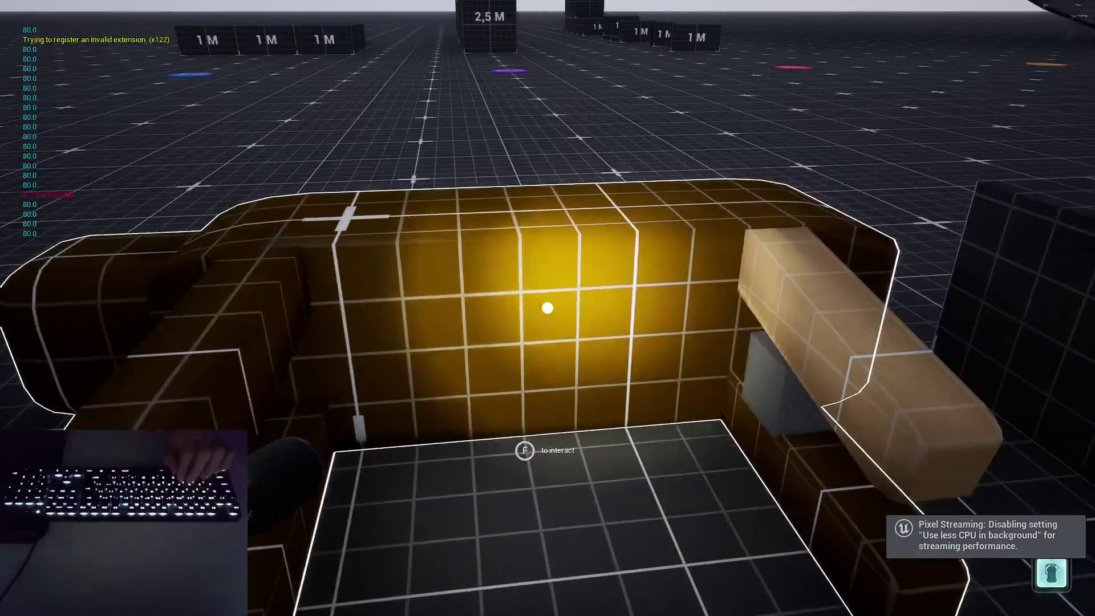
pyautogui.press('f')
pyautogui.rightClick(388, 249)
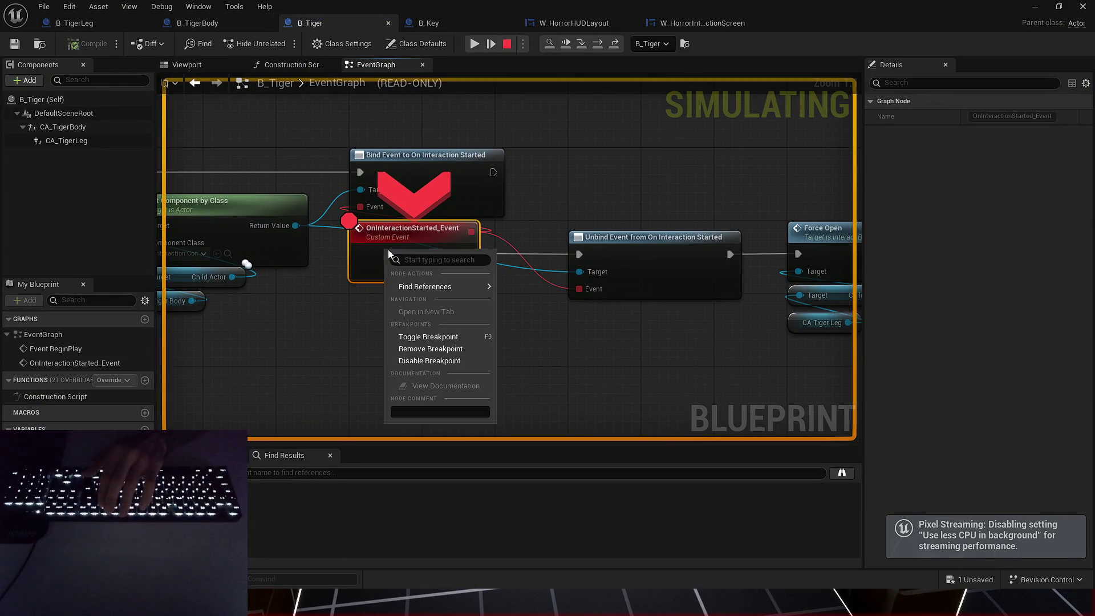
pyautogui.click(440, 361)
pyautogui.press('F11')
pyautogui.press('F11')
pyautogui.press('F11')
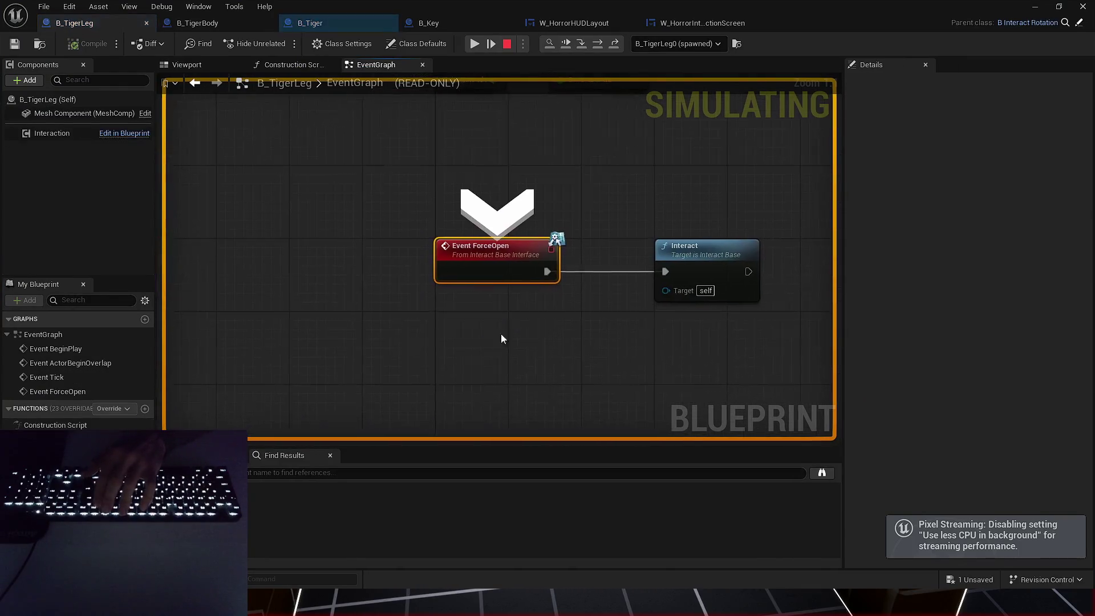
pyautogui.press('F5')
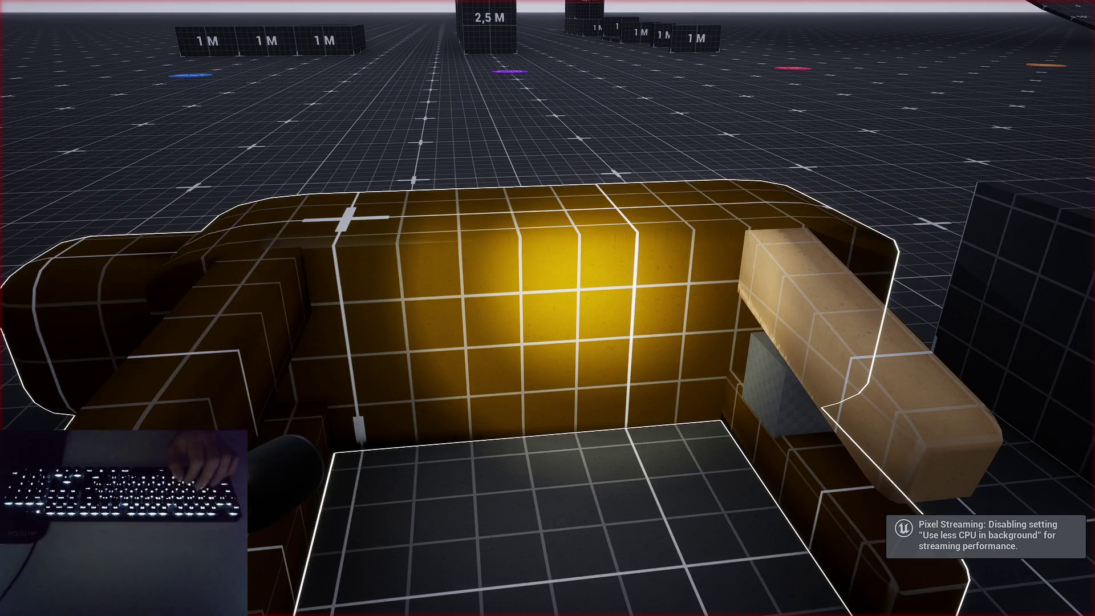
# Walk up to the glowing couch armrest and back, then end the session.
pyautogui.press('w')
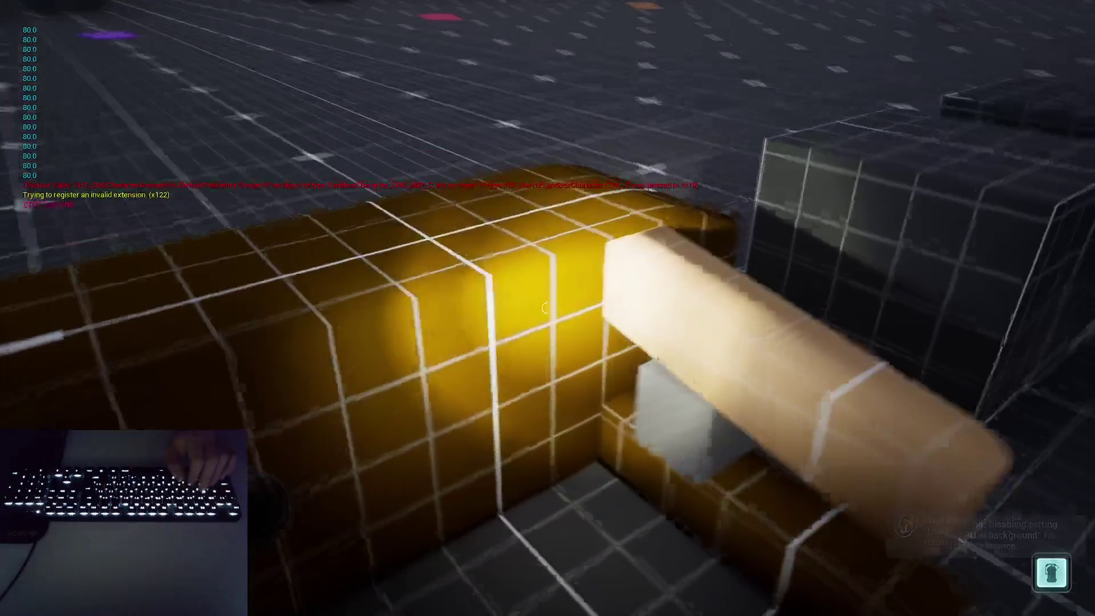
pyautogui.press('s')
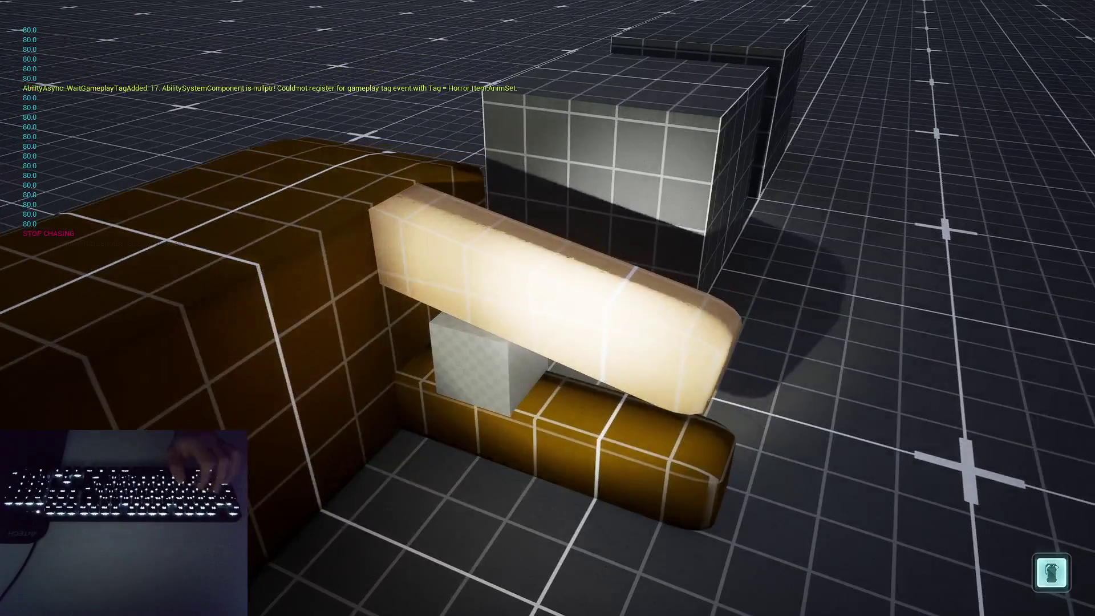
pyautogui.press('w')
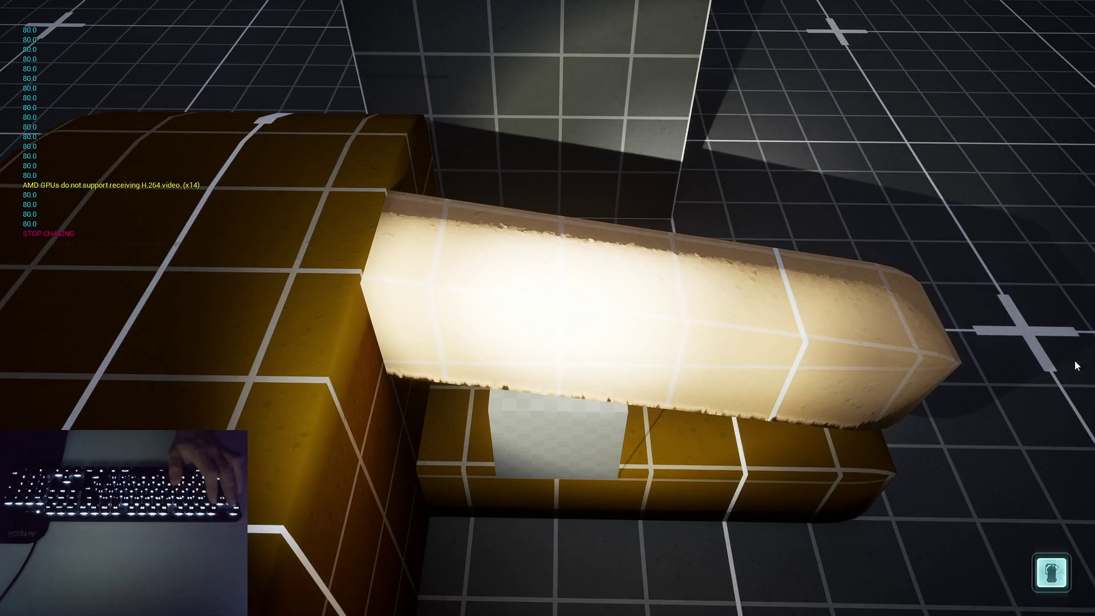
pyautogui.press('Escape')
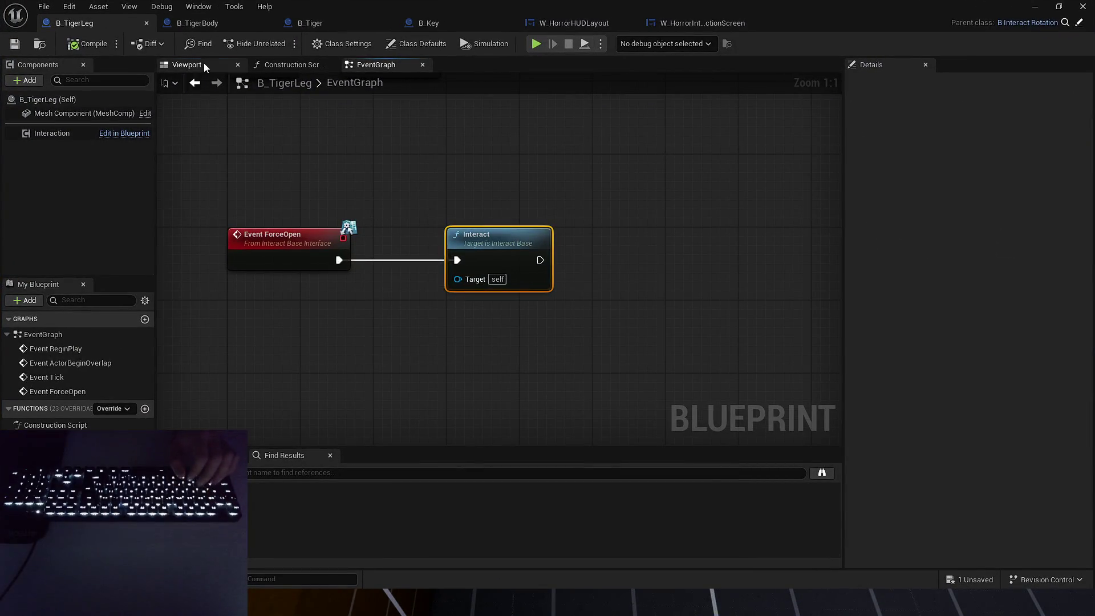
# Inspect the B_TigerLeg mesh component's settings, including its Collision Presets.
pyautogui.click(188, 64)
pyautogui.click(510, 218)
pyautogui.scroll(-15, 921, 297)
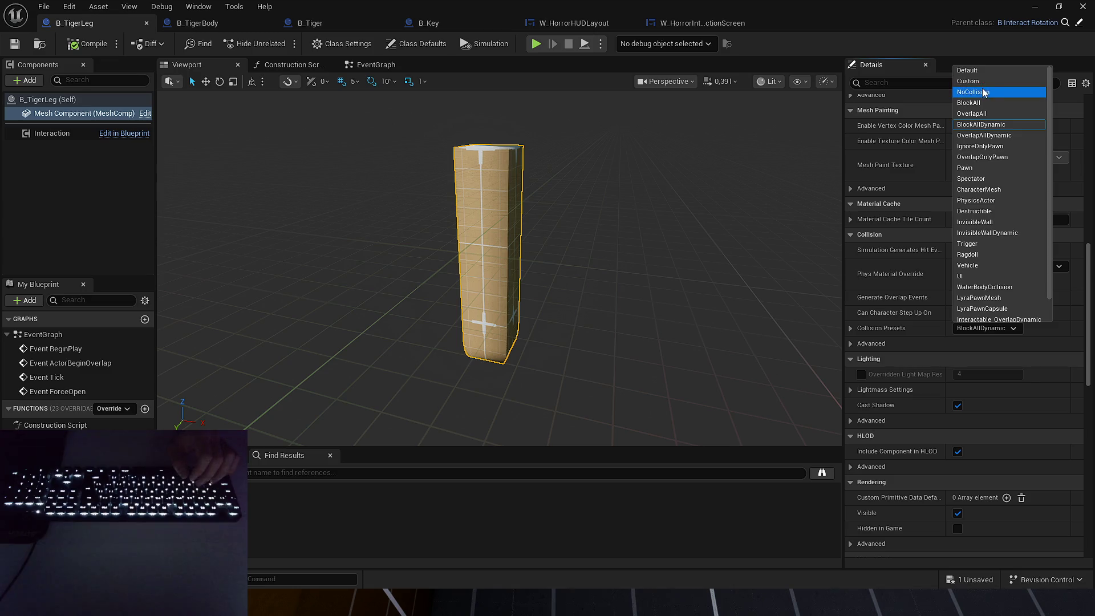
pyautogui.scroll(15, 964, 319)
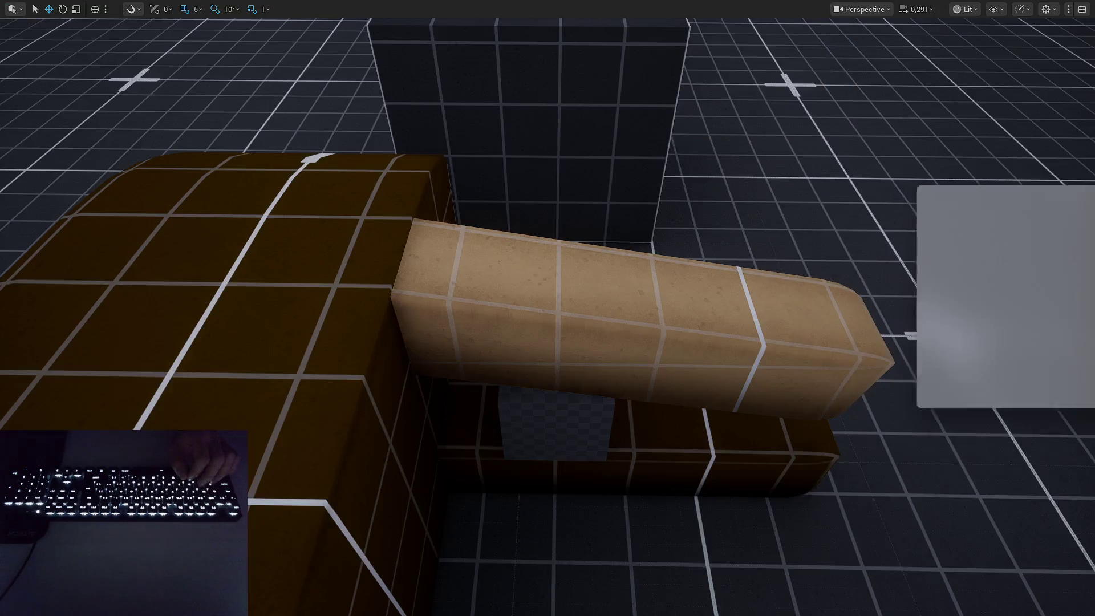
# Play-test again, then open the beam's B_TigerLeg blueprint in Class Defaults.
pyautogui.hotkey('alt', 'p')
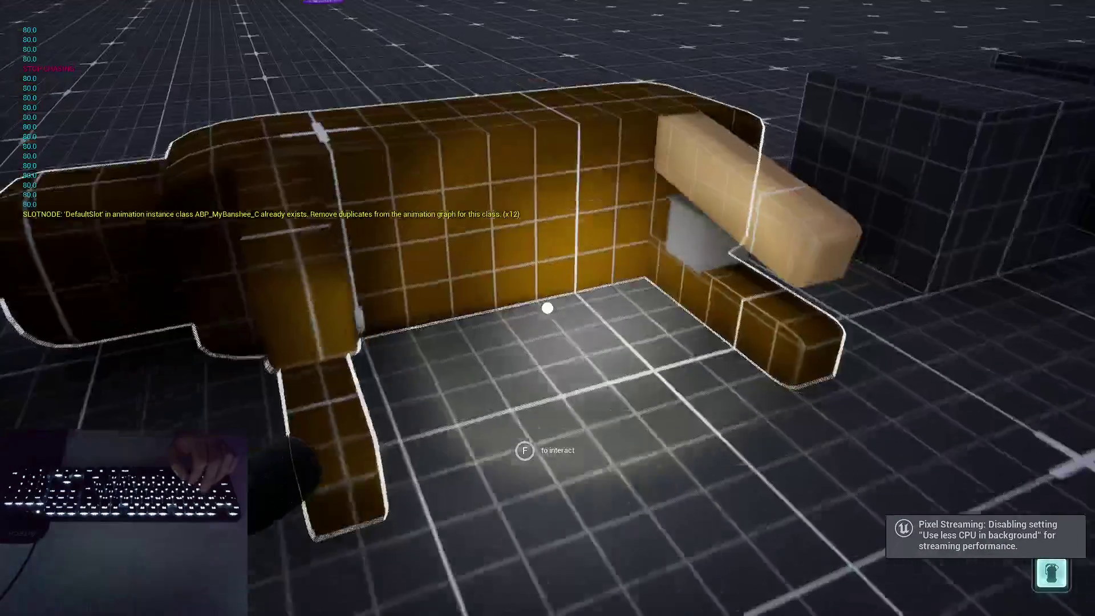
pyautogui.press('Escape')
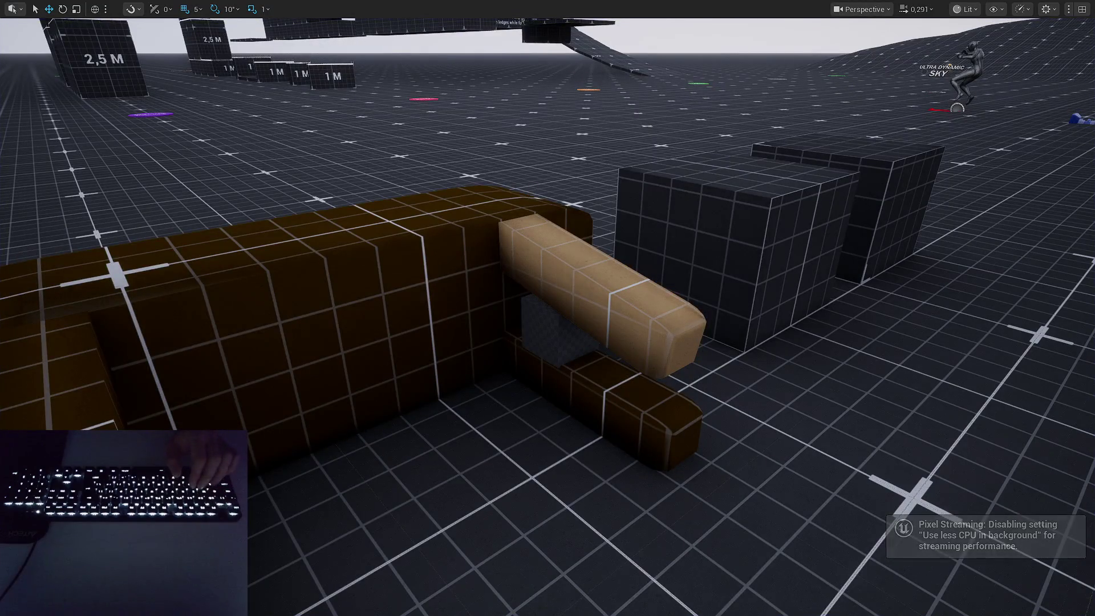
pyautogui.click(620, 293)
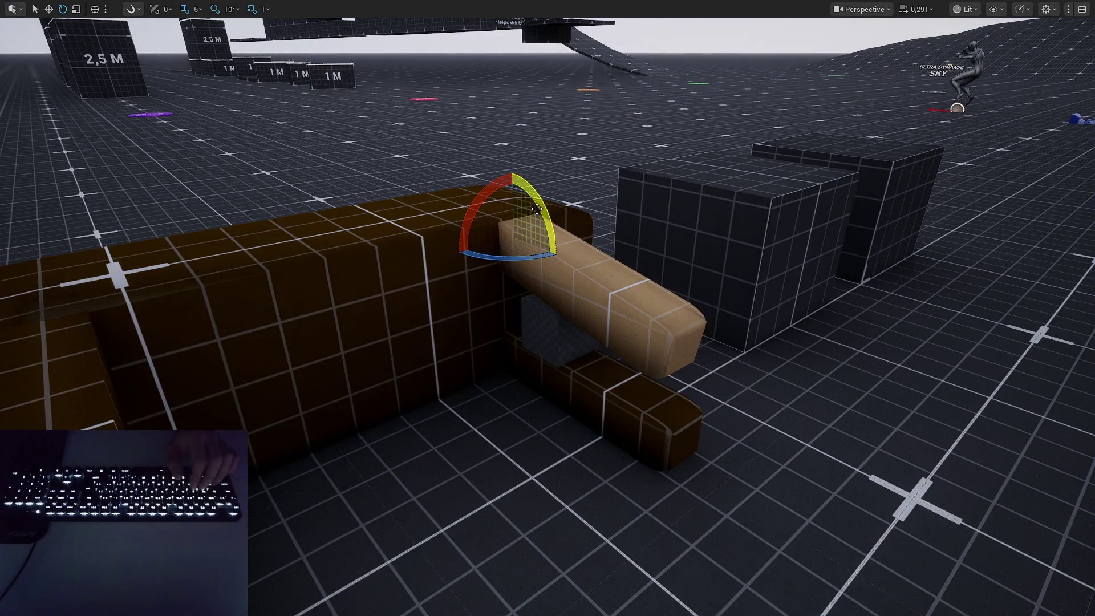
pyautogui.hotkey('ctrl', 'e')
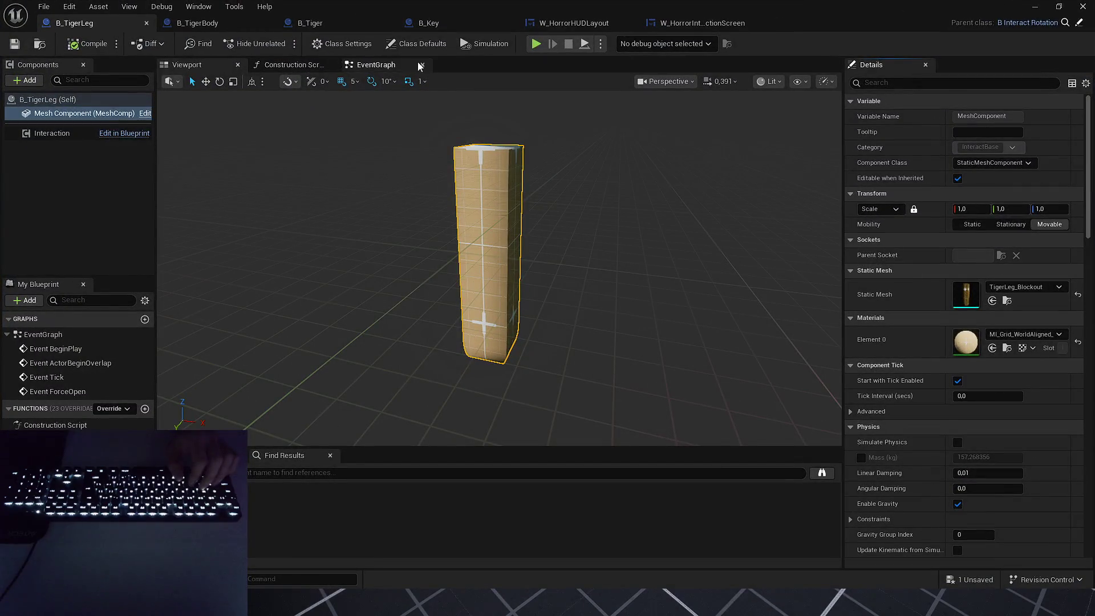
pyautogui.click(406, 46)
pyautogui.click(406, 46)
pyautogui.scroll(-5, 941, 243)
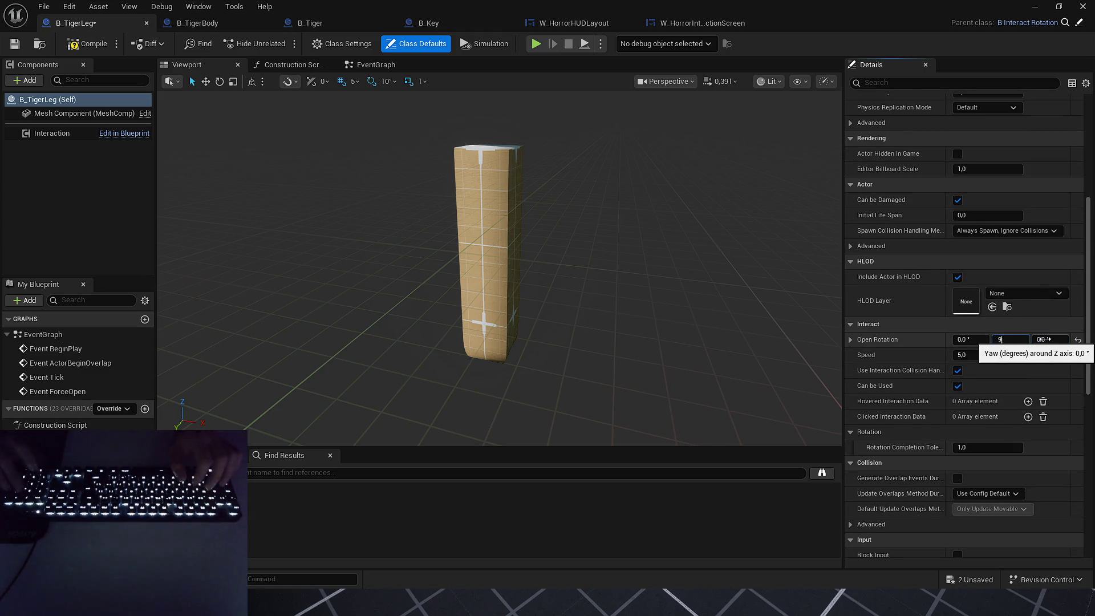
# Play-test the leg with Speed 3.0, then start editing the Open Rotation pitch.
pyautogui.scroll(-1, 991, 326)
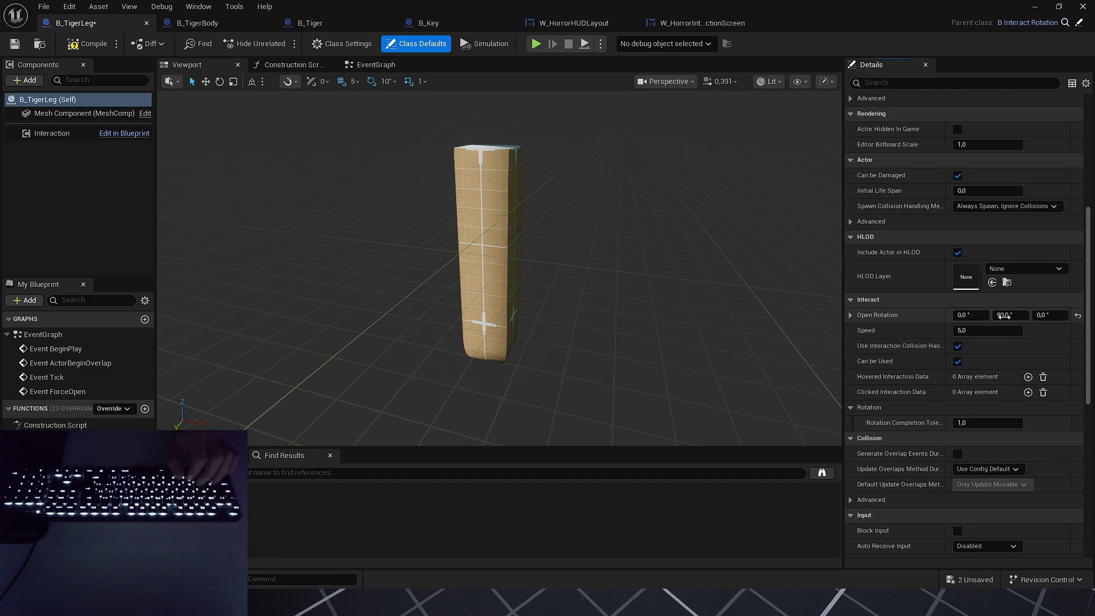
pyautogui.scroll(-1, 1003, 315)
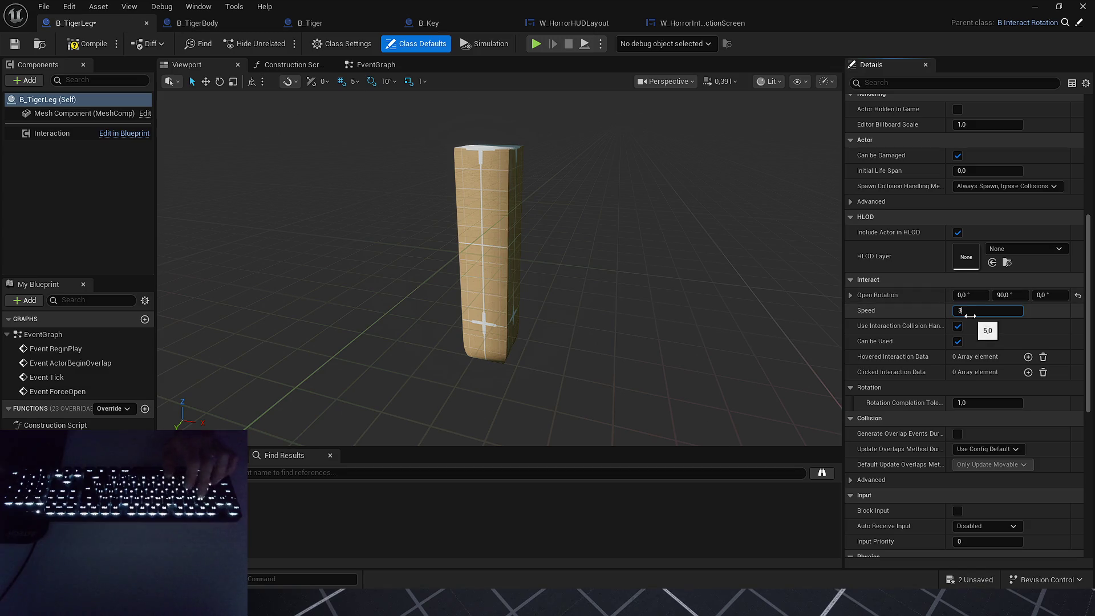
pyautogui.click(80, 49)
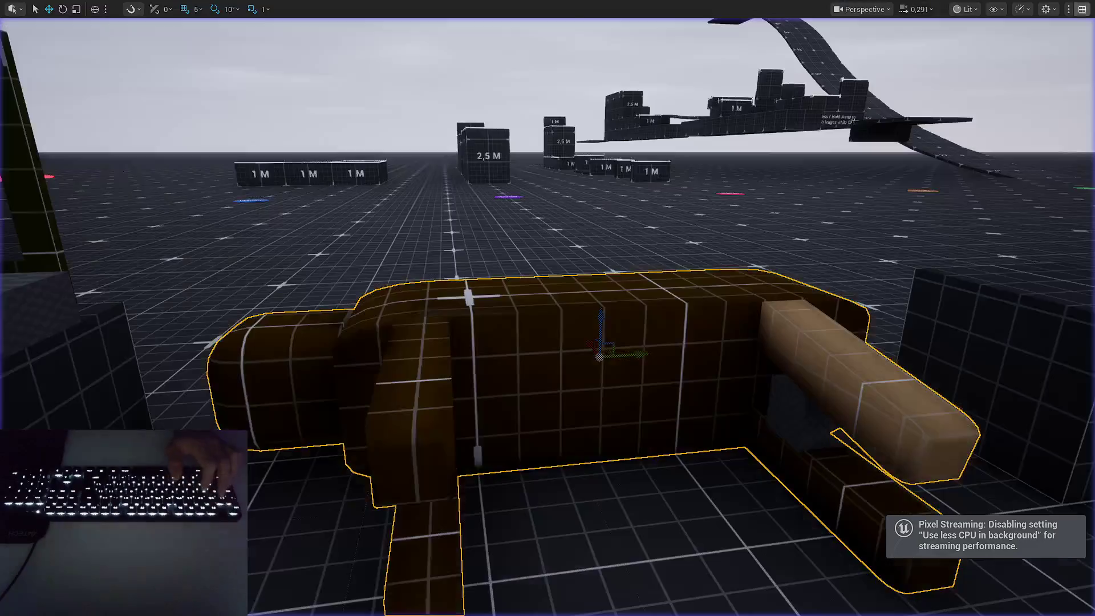
pyautogui.hotkey('alt', 'Tab')
pyautogui.click(1005, 295)
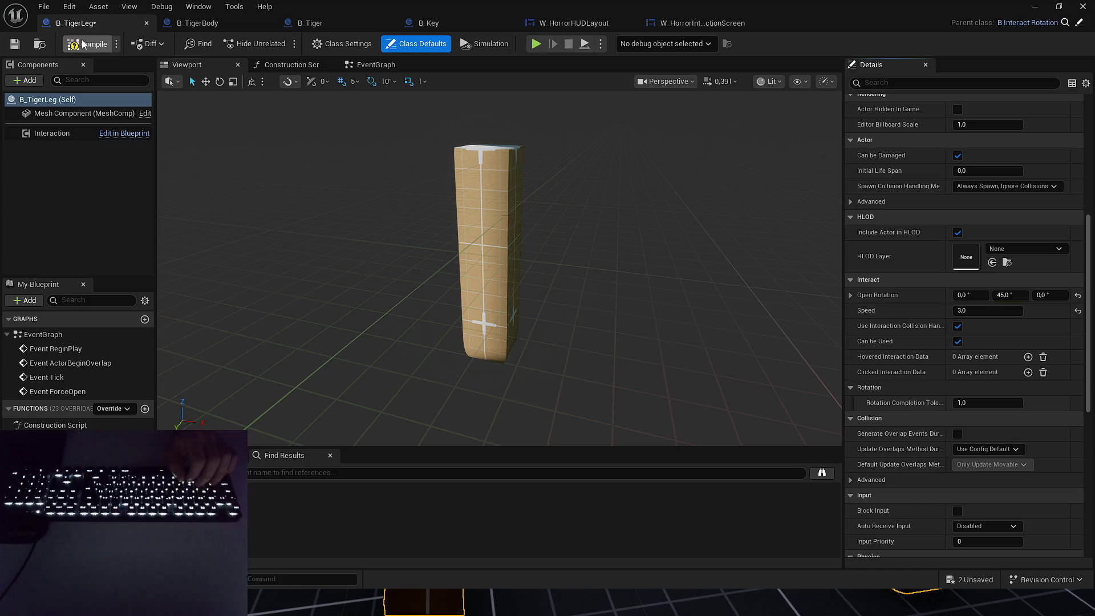
# Compile and save B_TigerLeg at pitch 45, then play-test the leg swinging open.
pyautogui.click(1030, 8)
pyautogui.hotkey('ctrl', 'shift', 's')
pyautogui.press('Return')
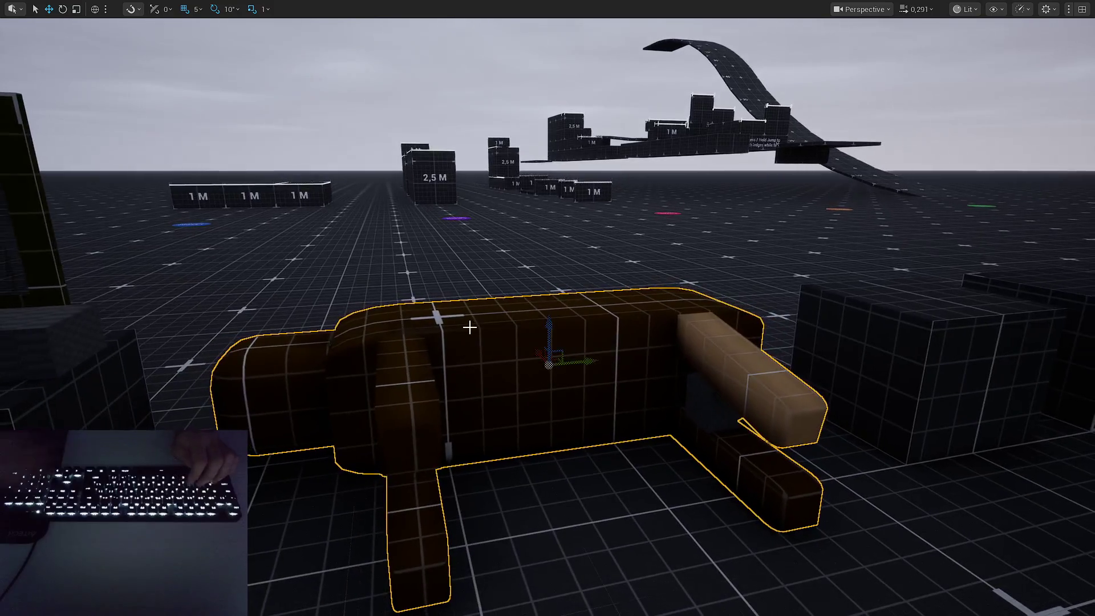
pyautogui.hotkey('alt', 'p')
pyautogui.press('w')
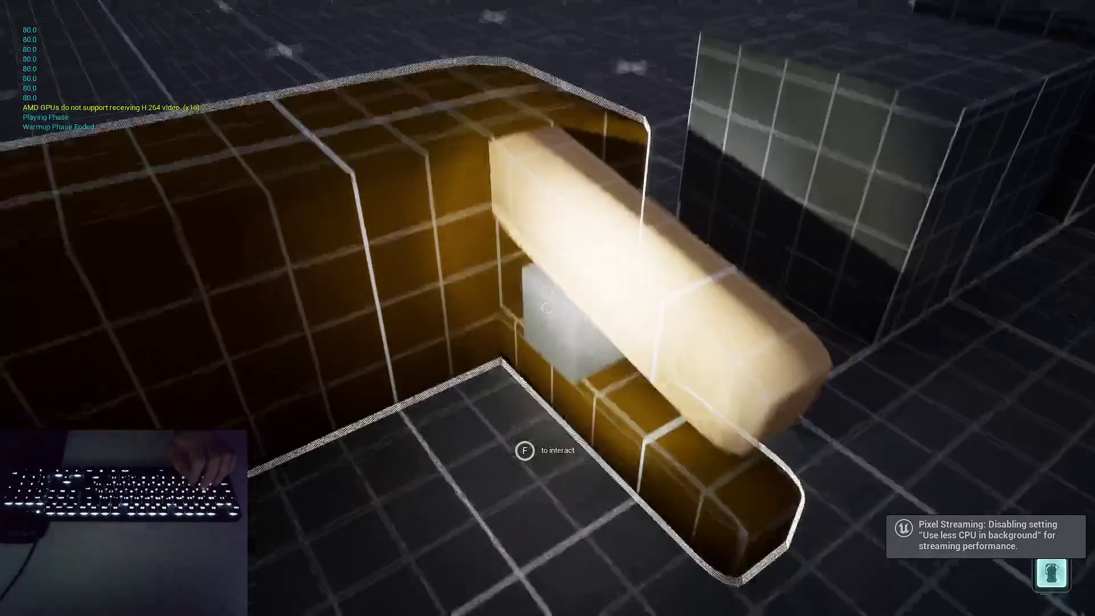
pyautogui.press('s')
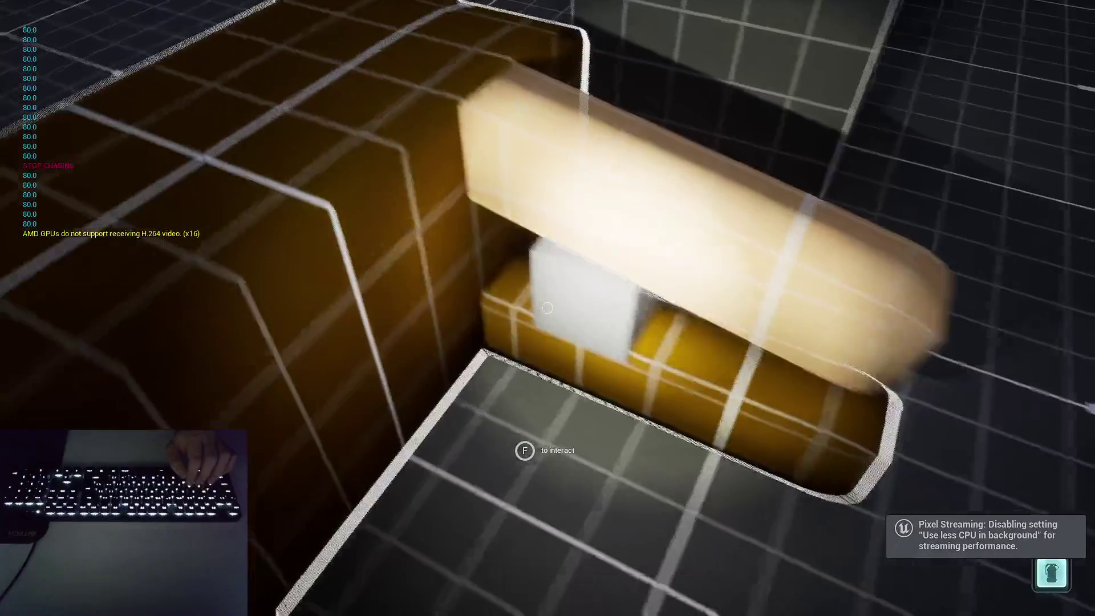
pyautogui.press('w')
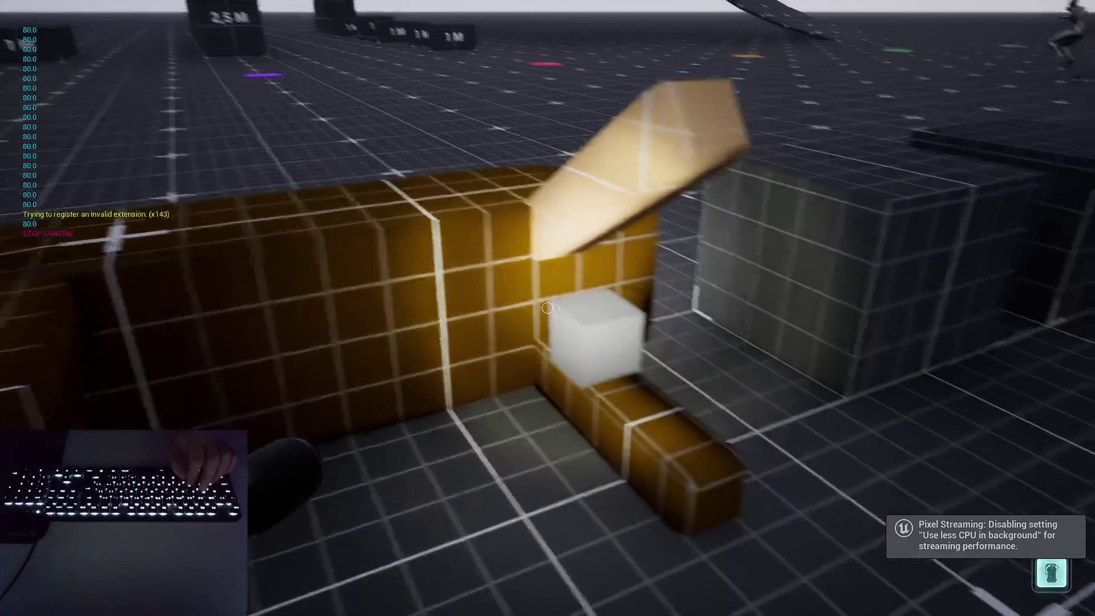
pyautogui.press('d')
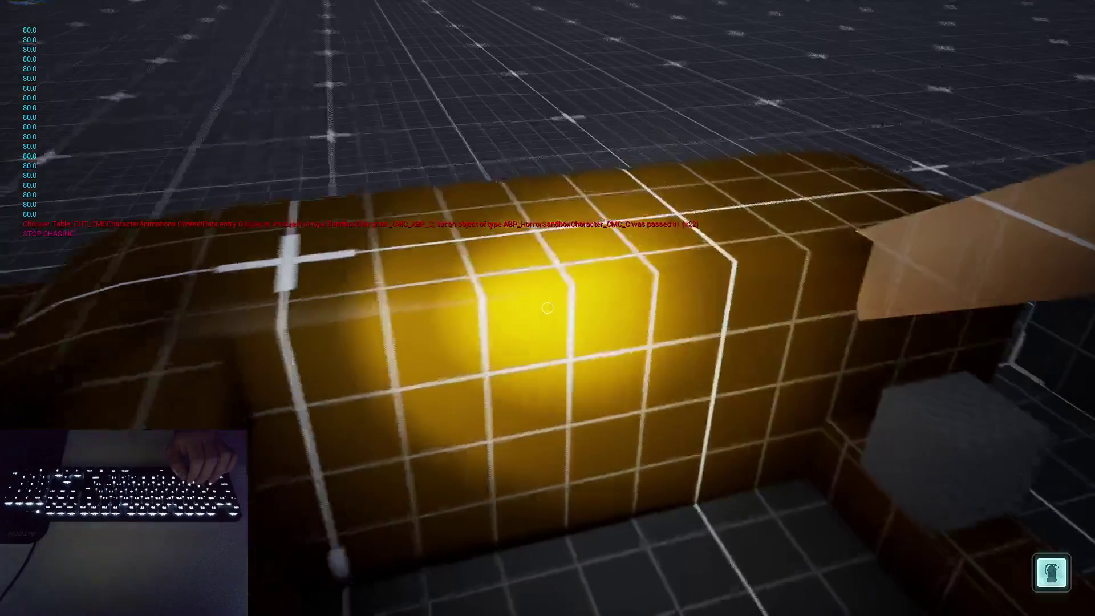
pyautogui.press('Escape')
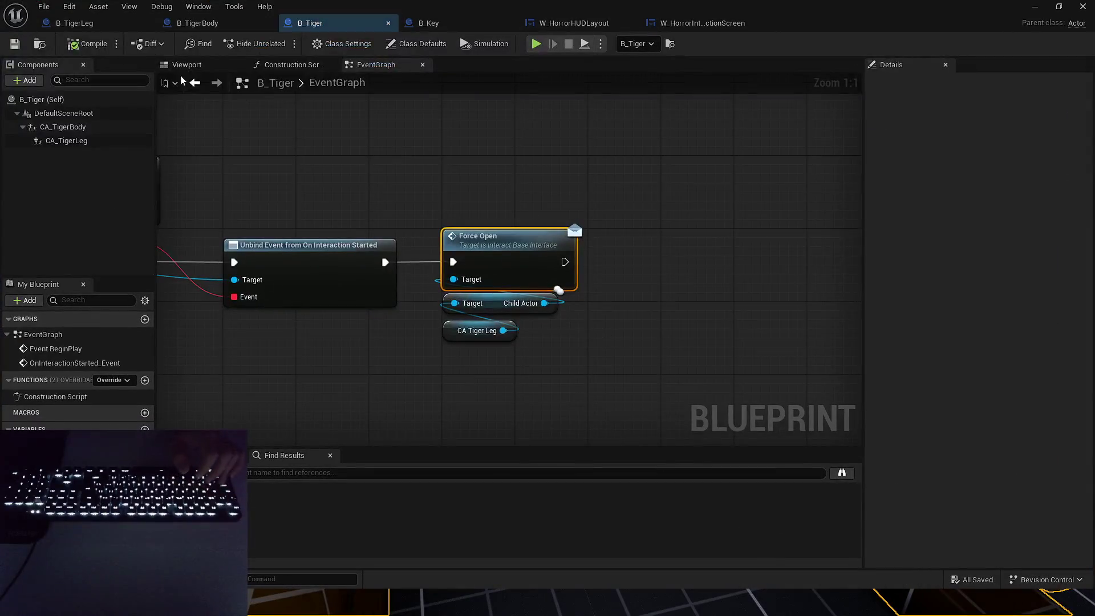
# Select B_TigerBody's StaticMesh component and open its Tiger_Blockout mesh.
pyautogui.click(248, 27)
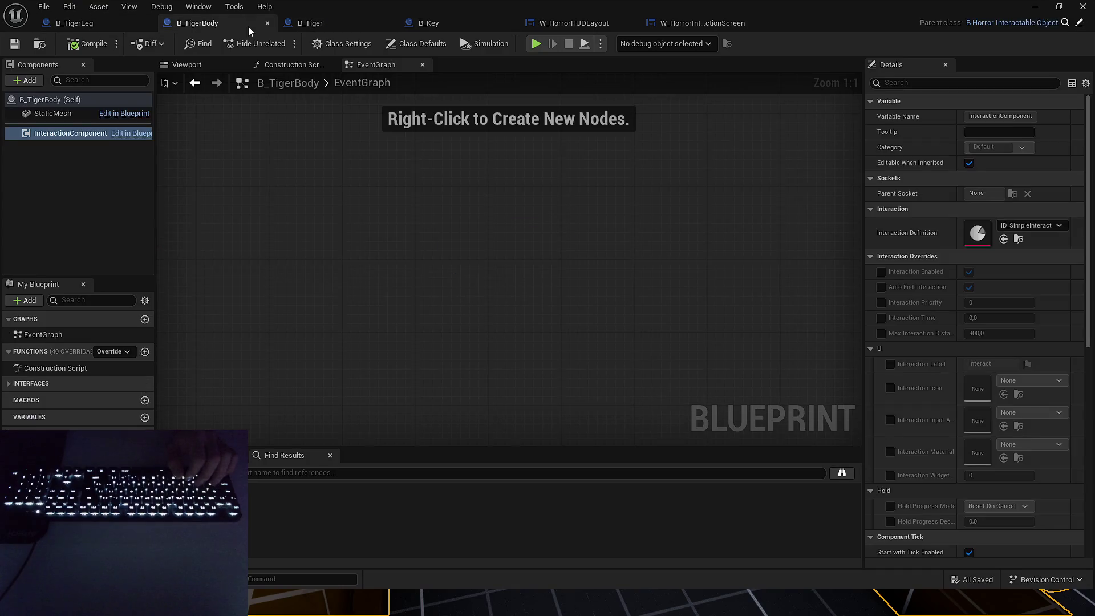
pyautogui.click(53, 113)
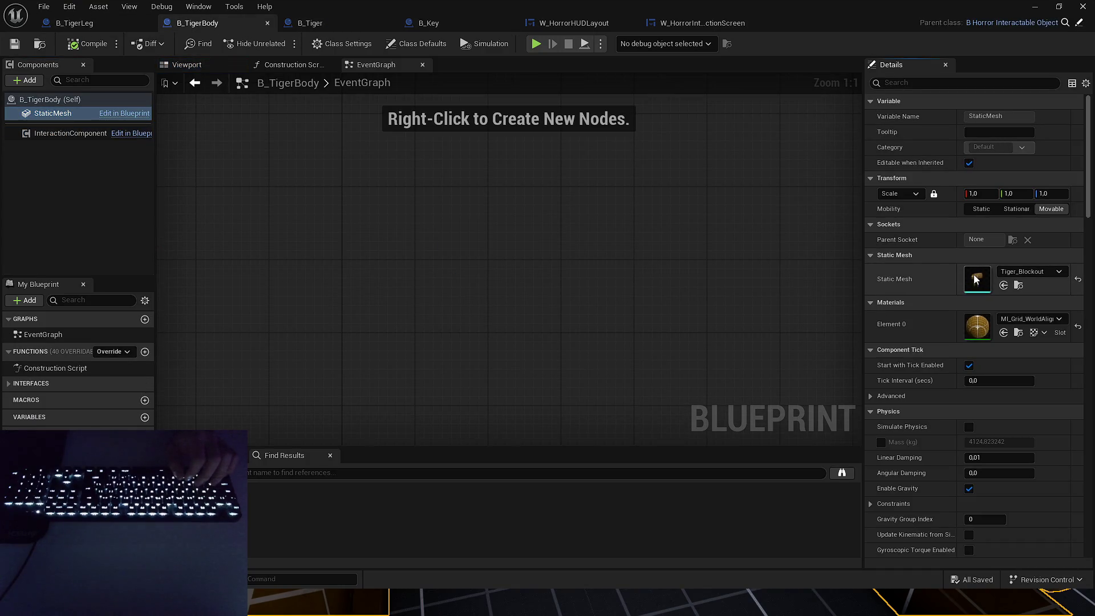
pyautogui.doubleClick(976, 279)
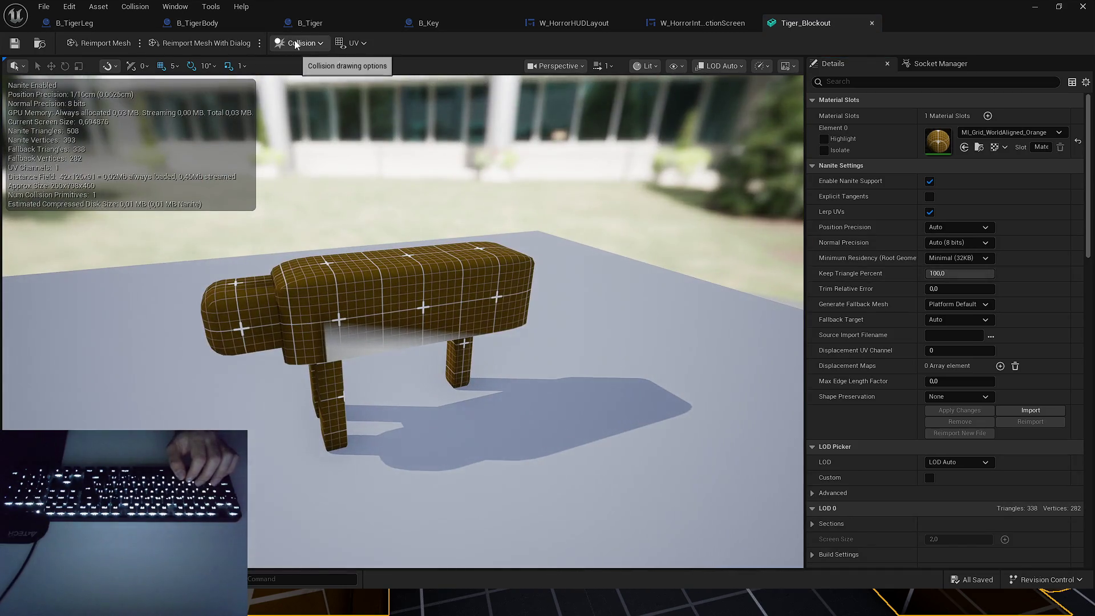
# Show simple collision and replace the convex hull with a box simplified collision.
pyautogui.click(675, 66)
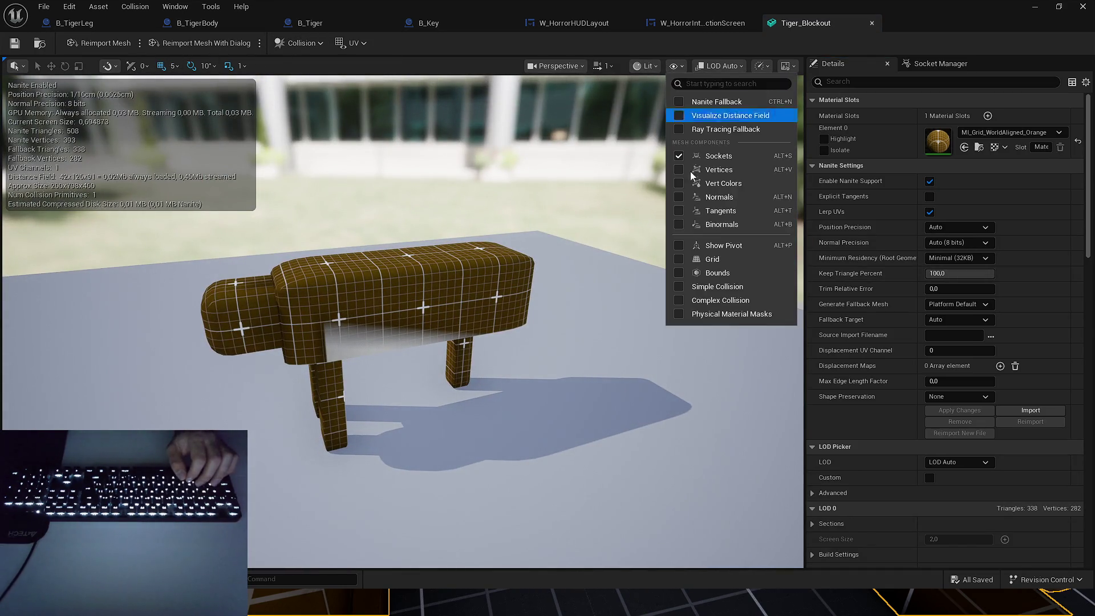
pyautogui.click(707, 287)
pyautogui.scroll(5, 583, 256)
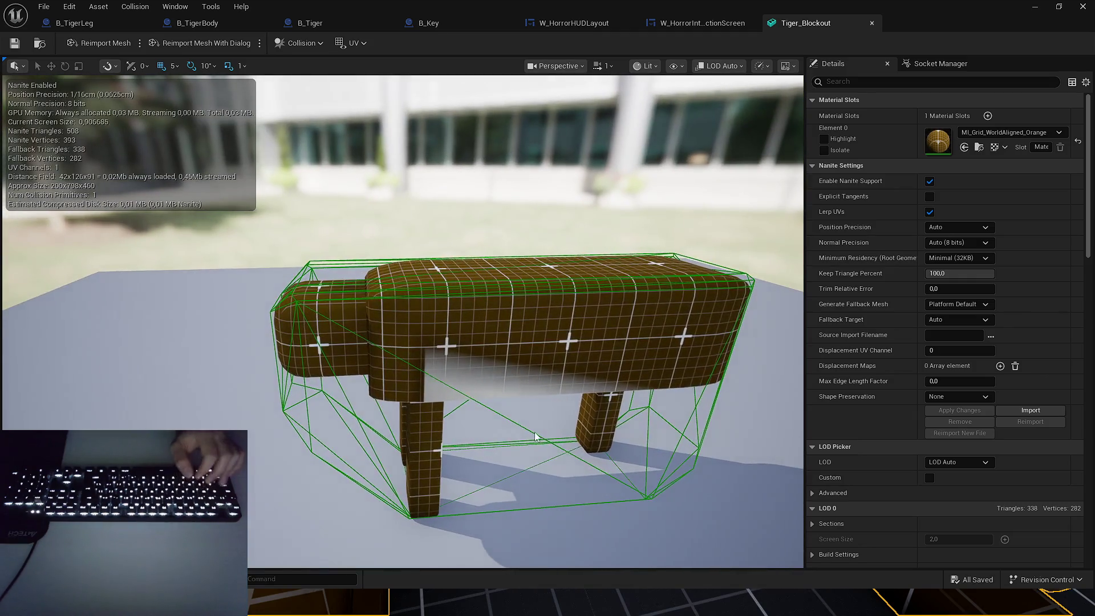
pyautogui.moveTo(542, 441); pyautogui.dragTo(543, 441)
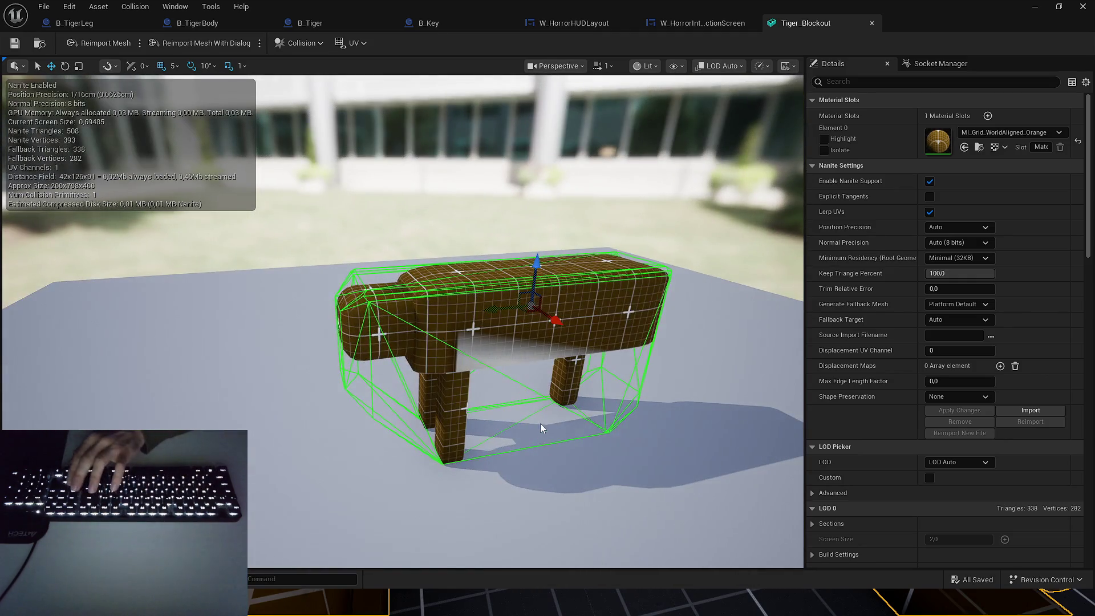
pyautogui.press('Delete')
pyautogui.click(281, 44)
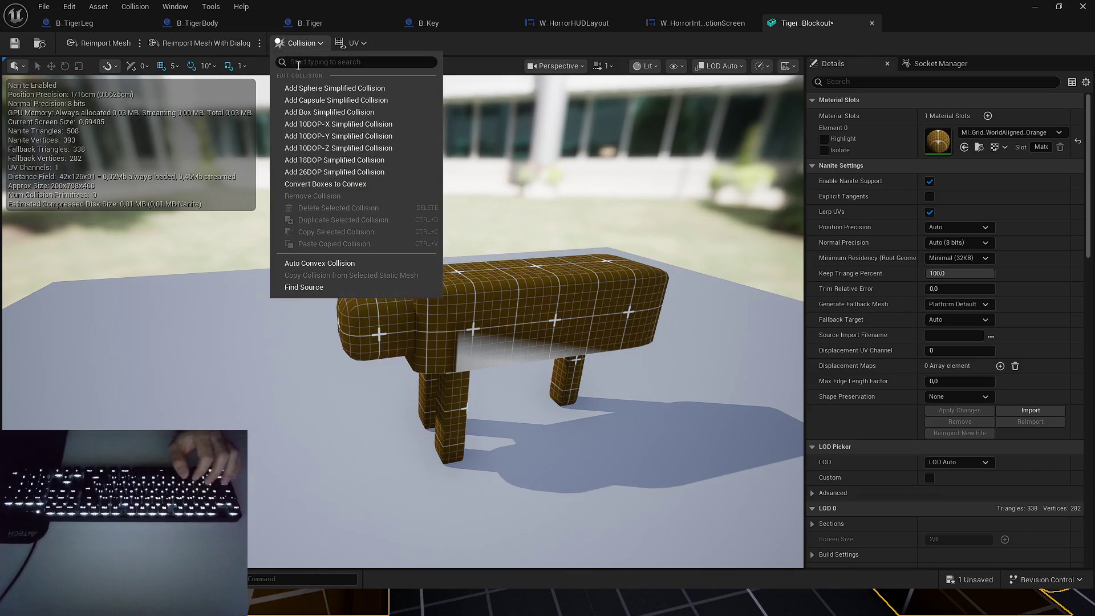
pyautogui.click(308, 112)
# Flatten, raise and stretch the box collision to enclose the tiger's body.
pyautogui.scroll(2, 511, 288)
pyautogui.press('r')
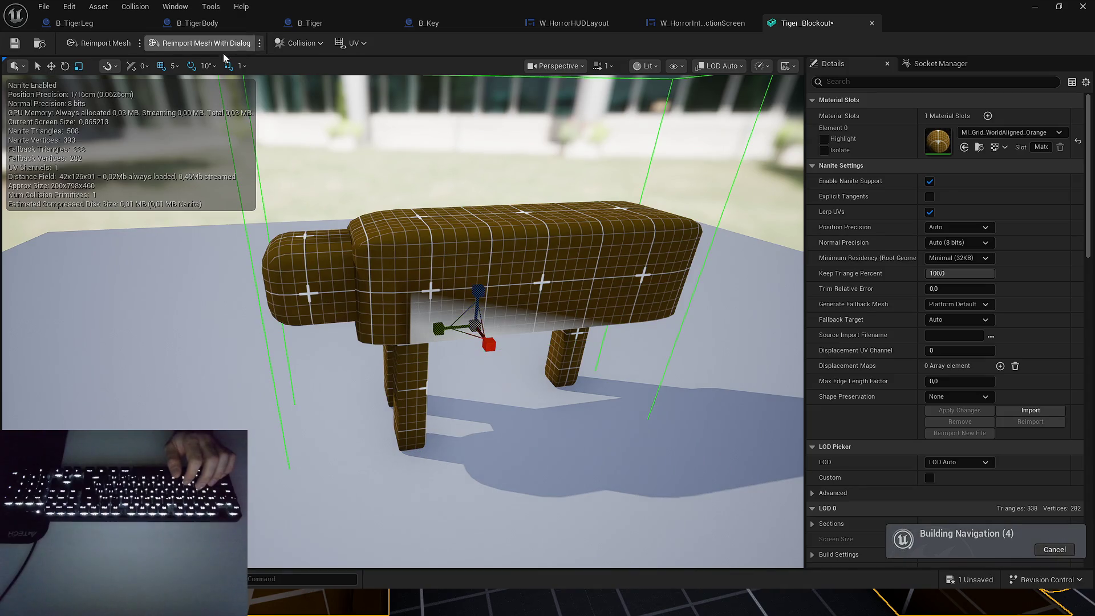
pyautogui.press('f')
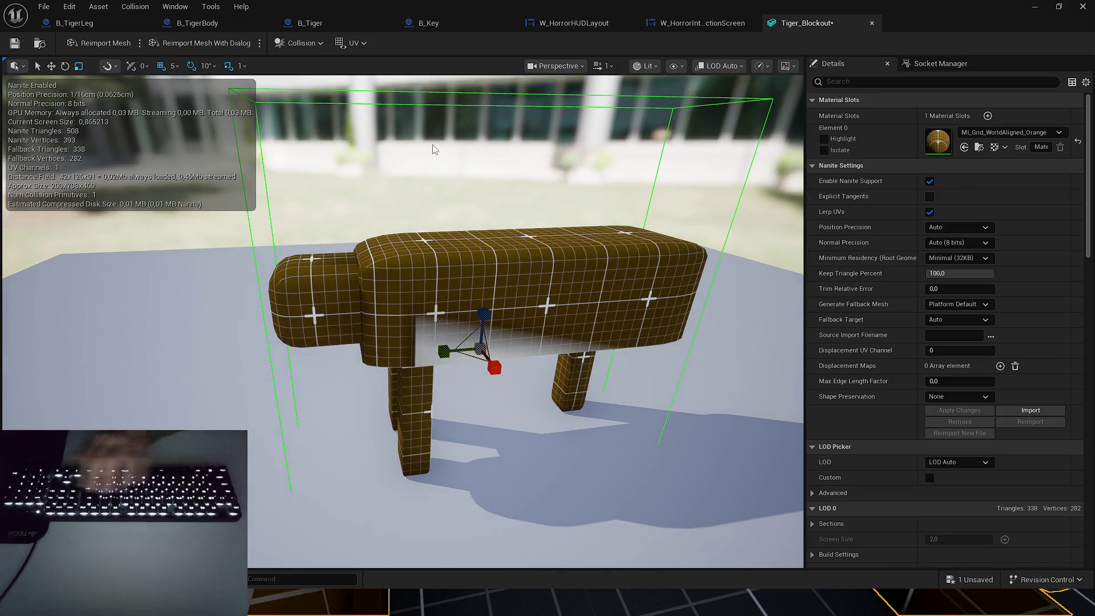
pyautogui.hotkey('ctrl', 'z')
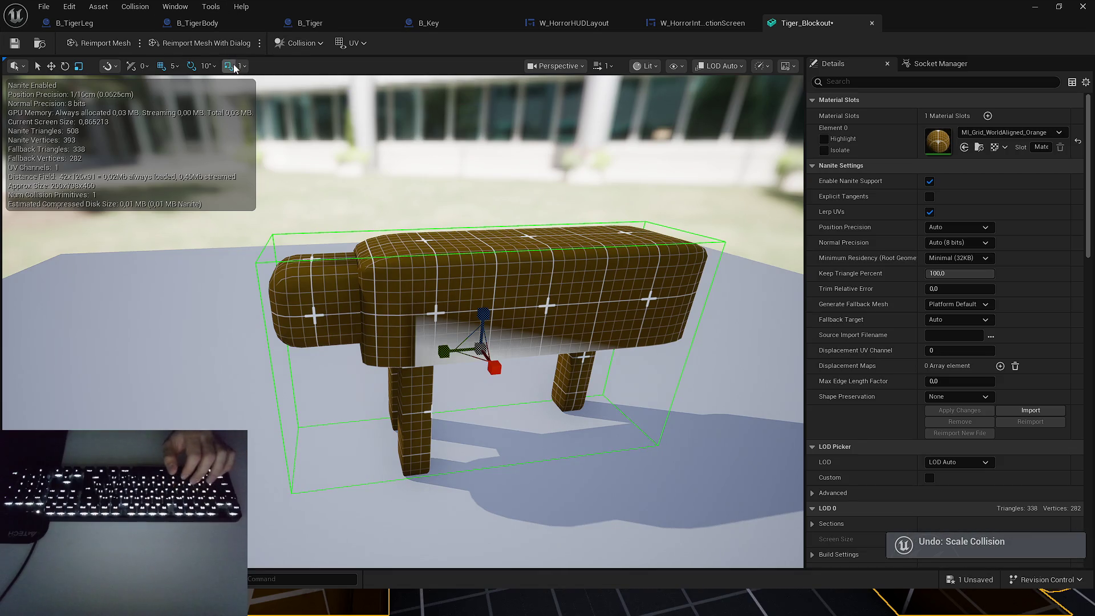
pyautogui.moveTo(487, 314); pyautogui.dragTo(485, 336)
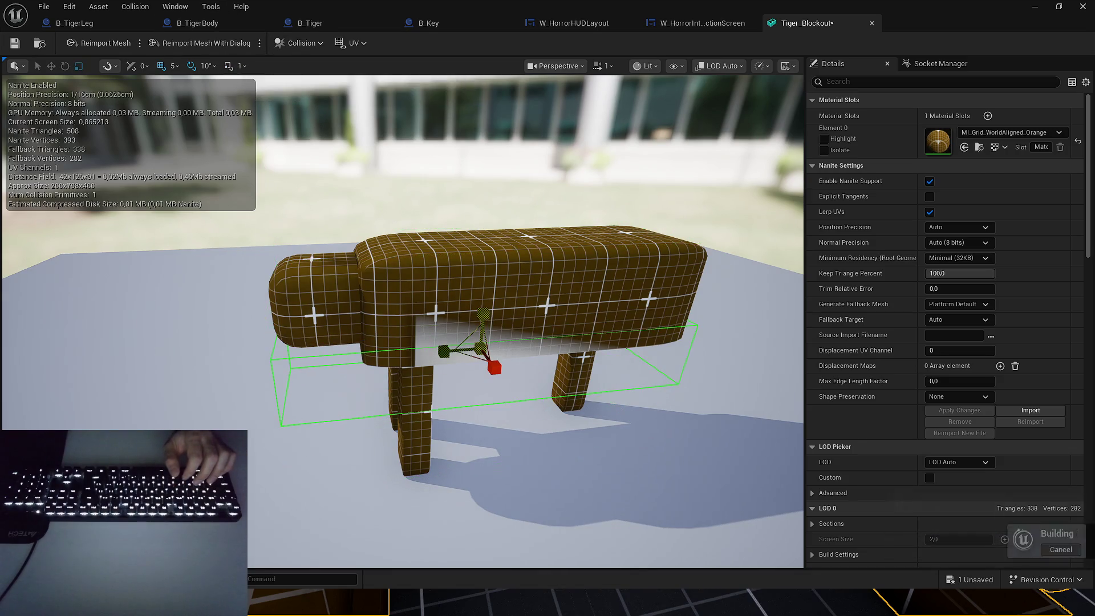
pyautogui.scroll(3, 485, 336)
pyautogui.moveTo(509, 285); pyautogui.dragTo(513, 205)
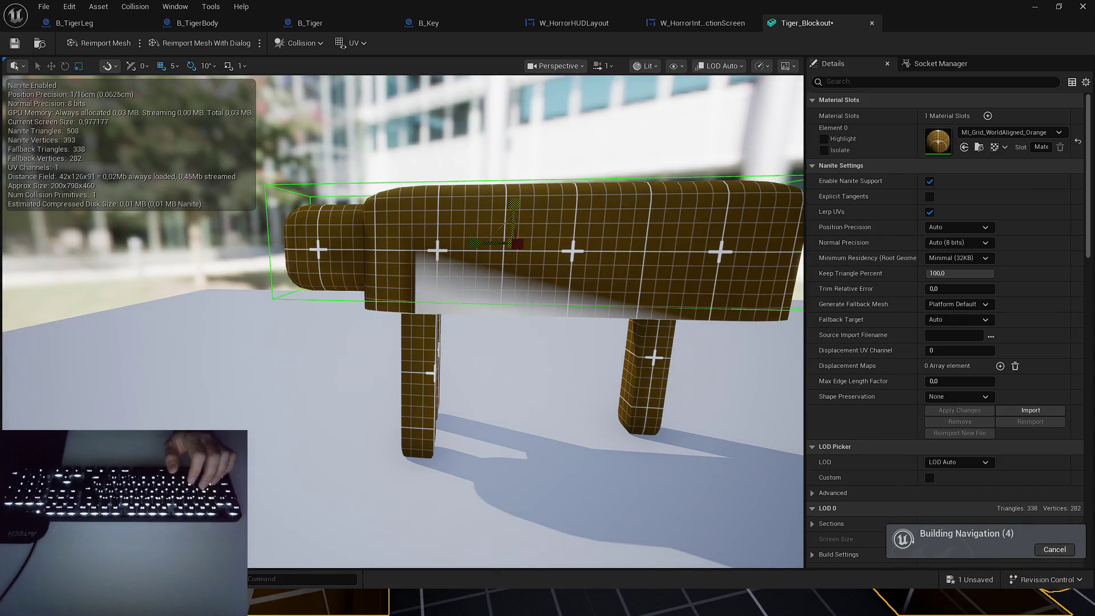
pyautogui.moveTo(513, 205)
pyautogui.mouseDown()
pyautogui.moveTo(513, 195)
pyautogui.moveTo(601, 218)
pyautogui.mouseUp()
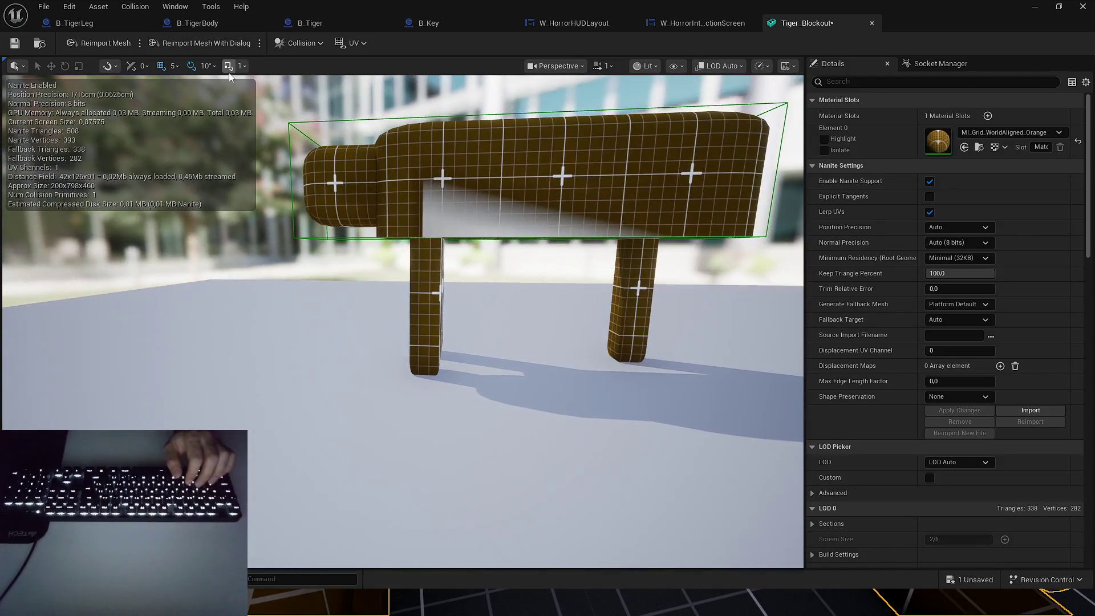
# Add a second box collision, shorten it and move it onto a front leg.
pyautogui.click(301, 43)
pyautogui.click(327, 112)
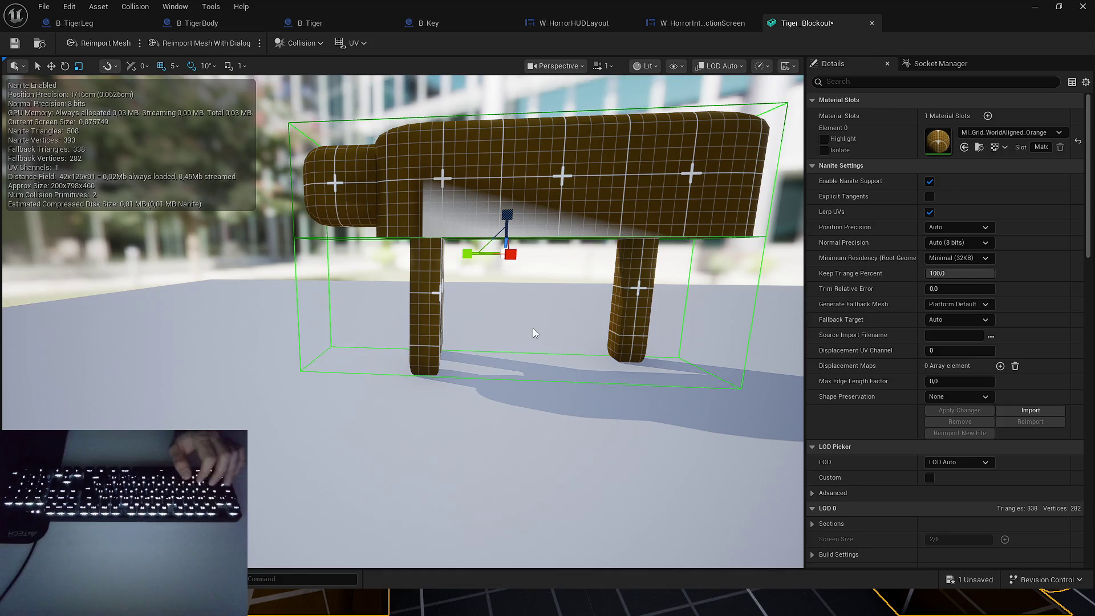
pyautogui.moveTo(498, 303)
pyautogui.mouseDown()
pyautogui.moveTo(557, 286)
pyautogui.moveTo(546, 315)
pyautogui.mouseUp()
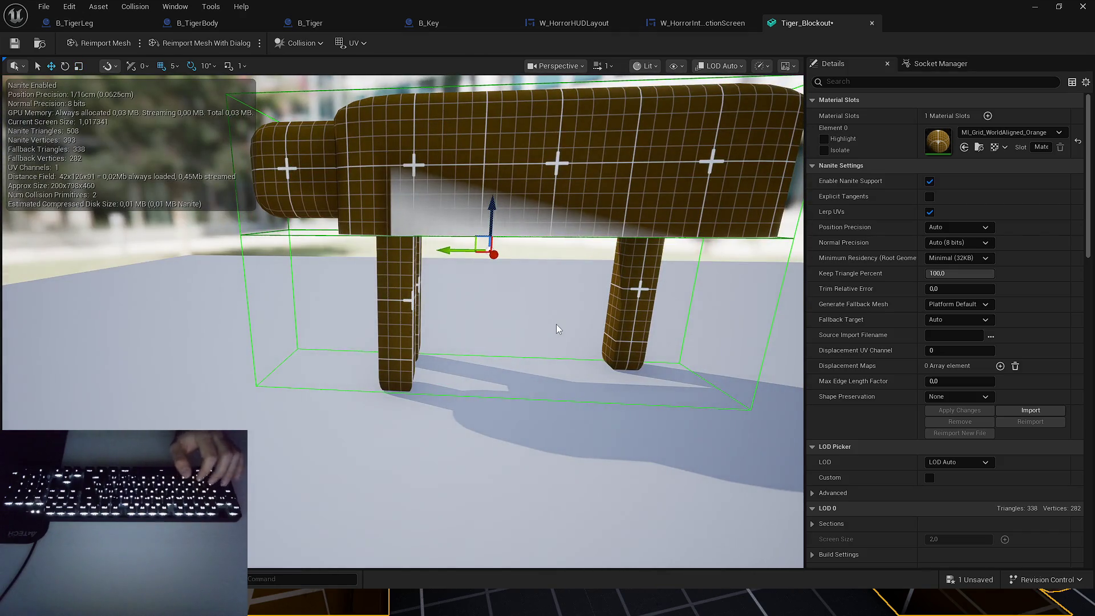
pyautogui.press('r')
pyautogui.moveTo(556, 324)
pyautogui.mouseDown()
pyautogui.moveTo(405, 249)
pyautogui.moveTo(377, 254)
pyautogui.moveTo(415, 274)
pyautogui.moveTo(450, 259)
pyautogui.mouseUp()
pyautogui.moveTo(534, 266); pyautogui.dragTo(534, 280)
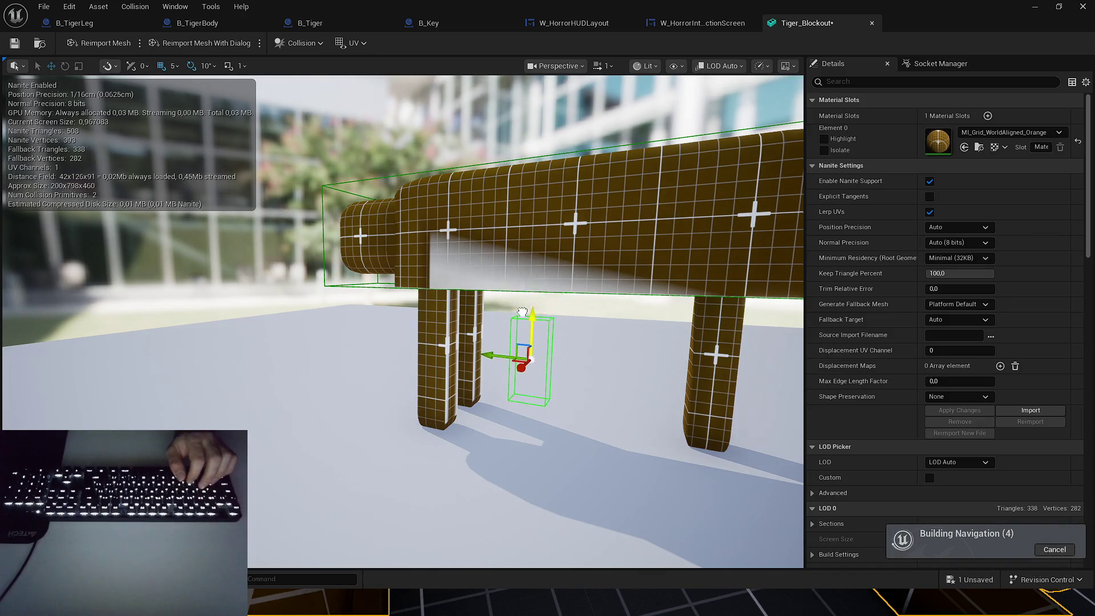
pyautogui.scroll(10, 426, 341)
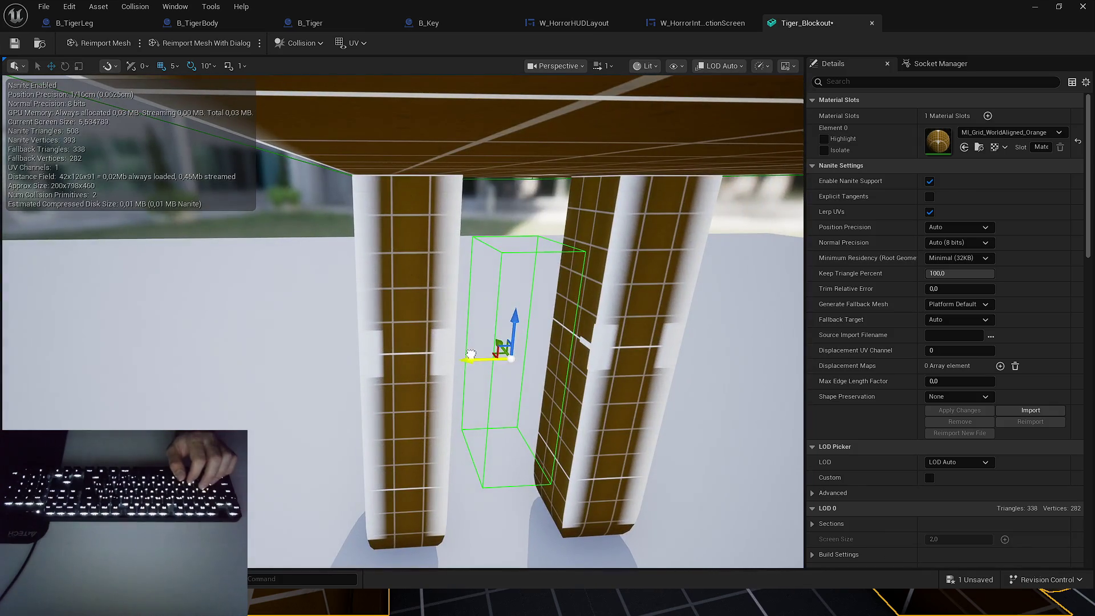
pyautogui.moveTo(470, 355); pyautogui.dragTo(384, 357)
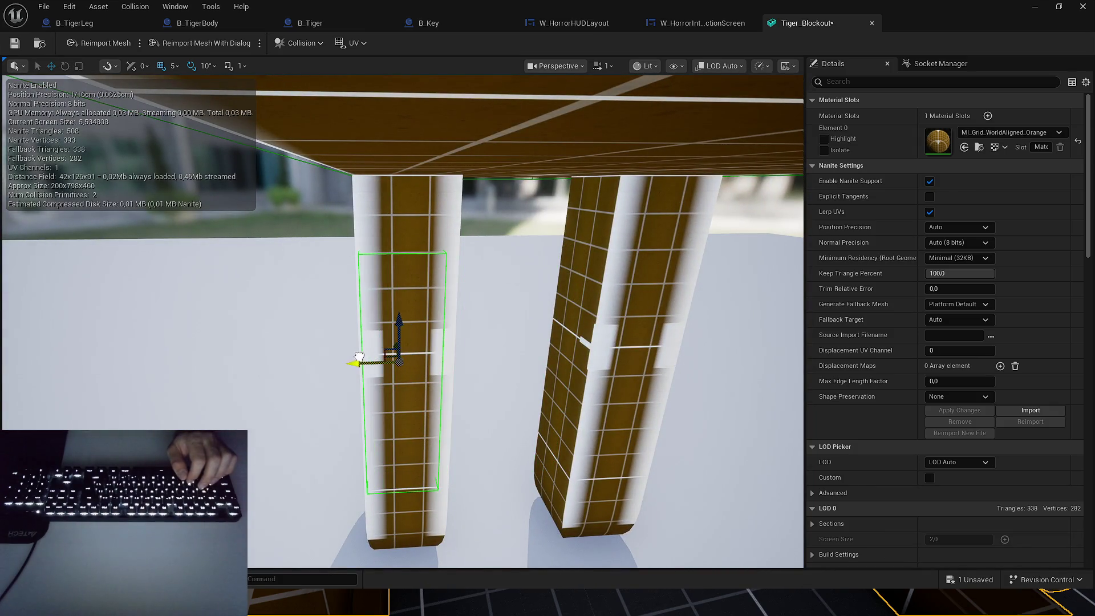
# Set grid snapping to 1 and deselect the collision box.
pyautogui.click(172, 66)
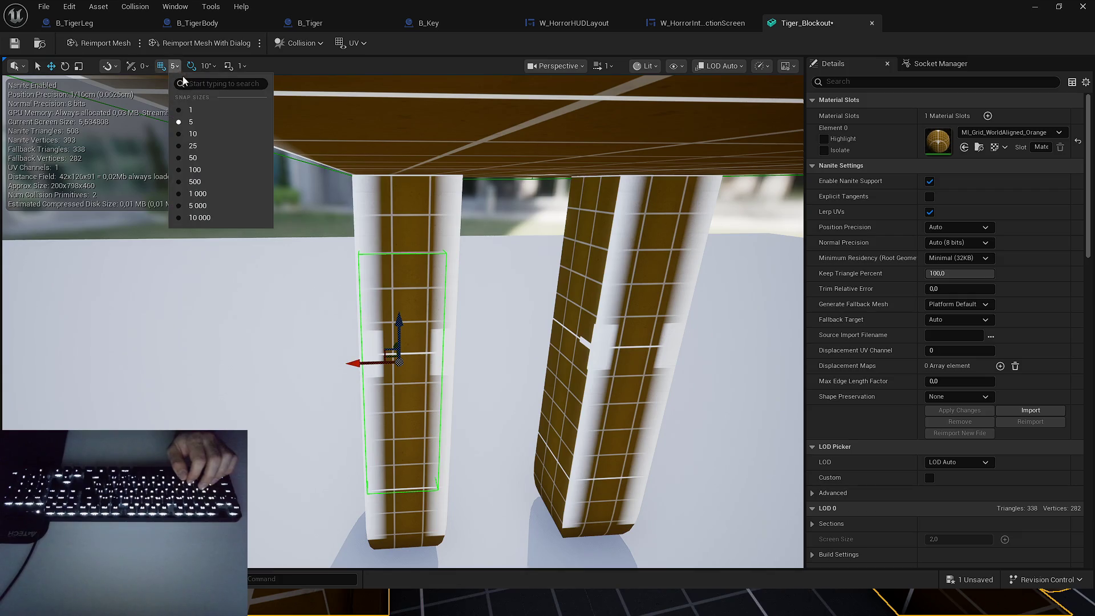
pyautogui.click(194, 104)
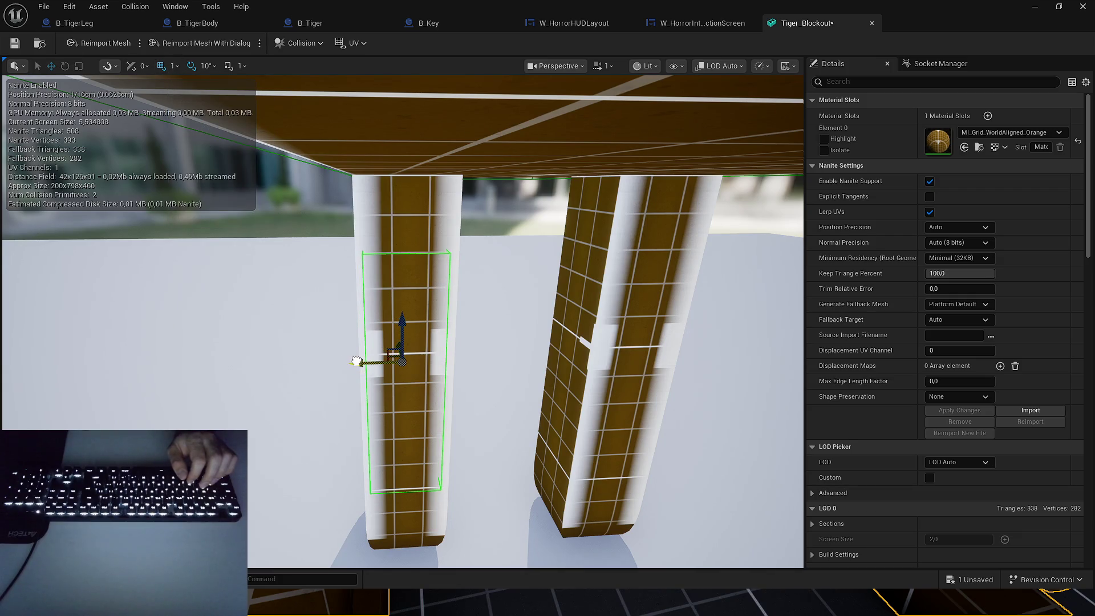
pyautogui.scroll(-5, 356, 361)
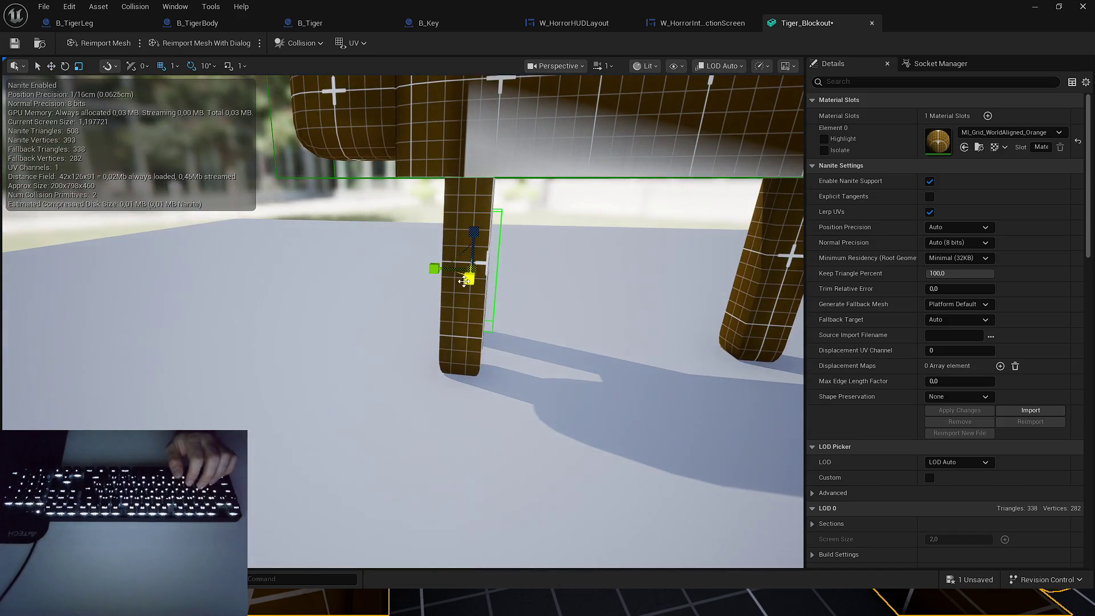
pyautogui.click(545, 281)
pyautogui.scroll(5, 545, 282)
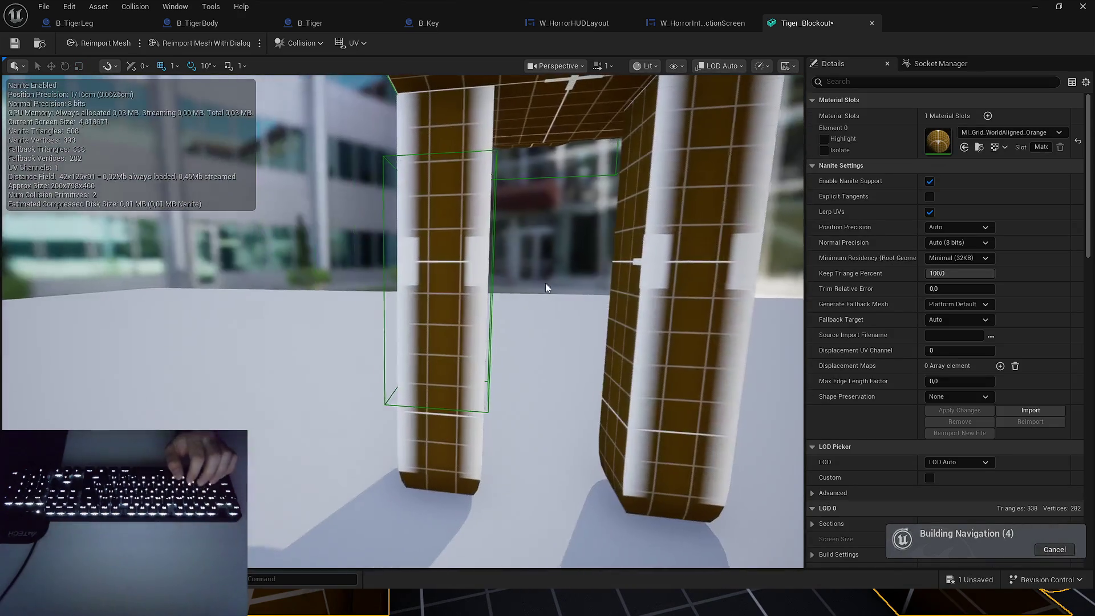
# Move the front-leg collision box down and sideways to fit the leg.
pyautogui.click(389, 292)
pyautogui.scroll(-3, 399, 285)
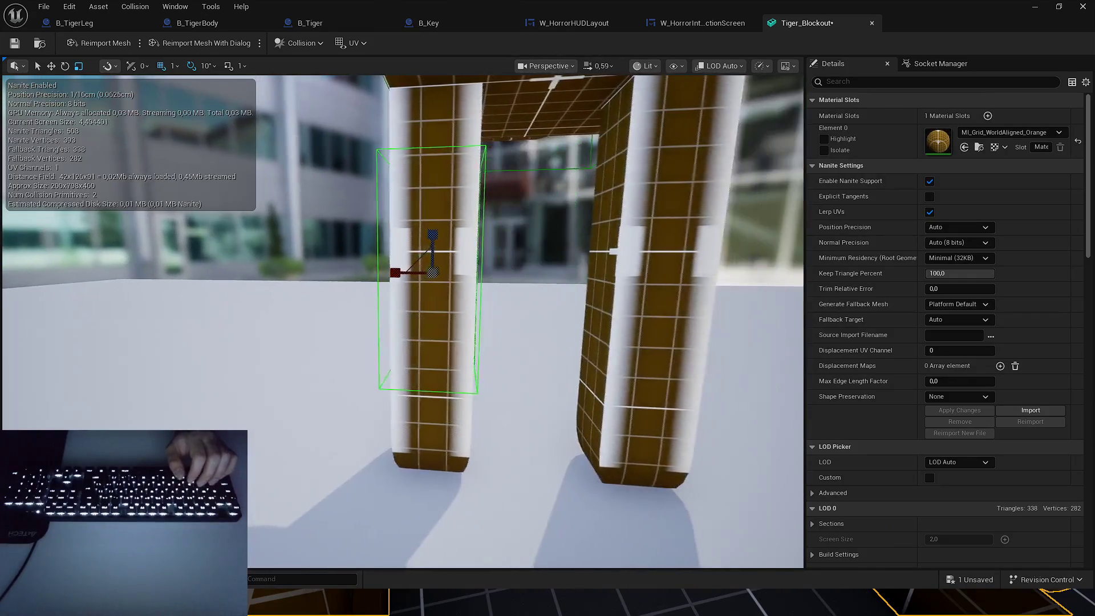
pyautogui.press('w')
pyautogui.moveTo(458, 269)
pyautogui.mouseDown()
pyautogui.moveTo(490, 262)
pyautogui.moveTo(513, 275)
pyautogui.moveTo(523, 319)
pyautogui.mouseUp()
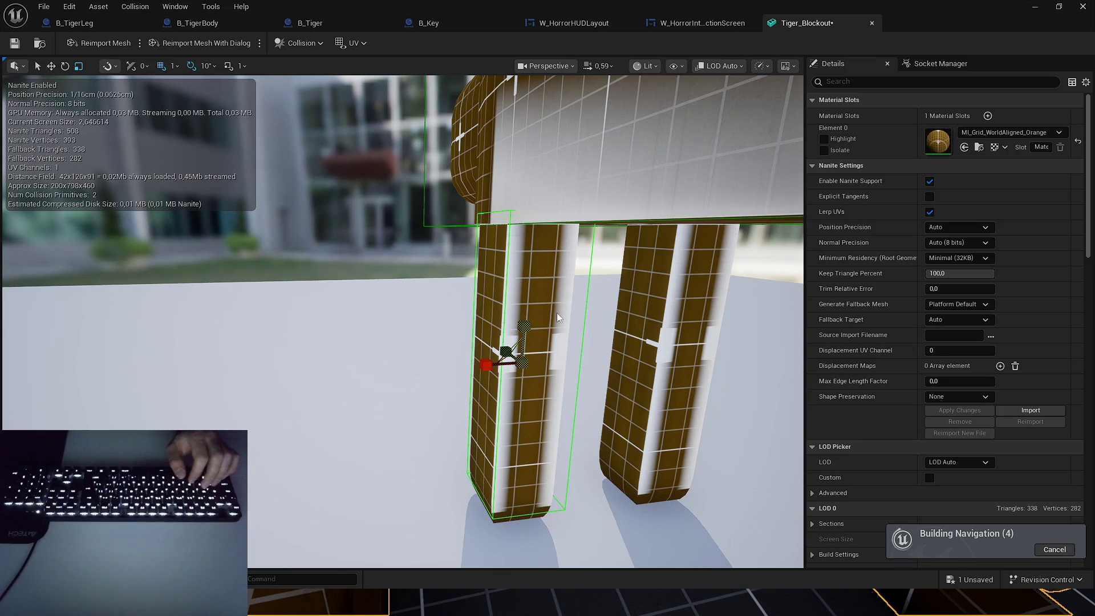
pyautogui.moveTo(524, 322)
pyautogui.mouseDown()
pyautogui.moveTo(528, 342)
pyautogui.moveTo(557, 298)
pyautogui.mouseUp()
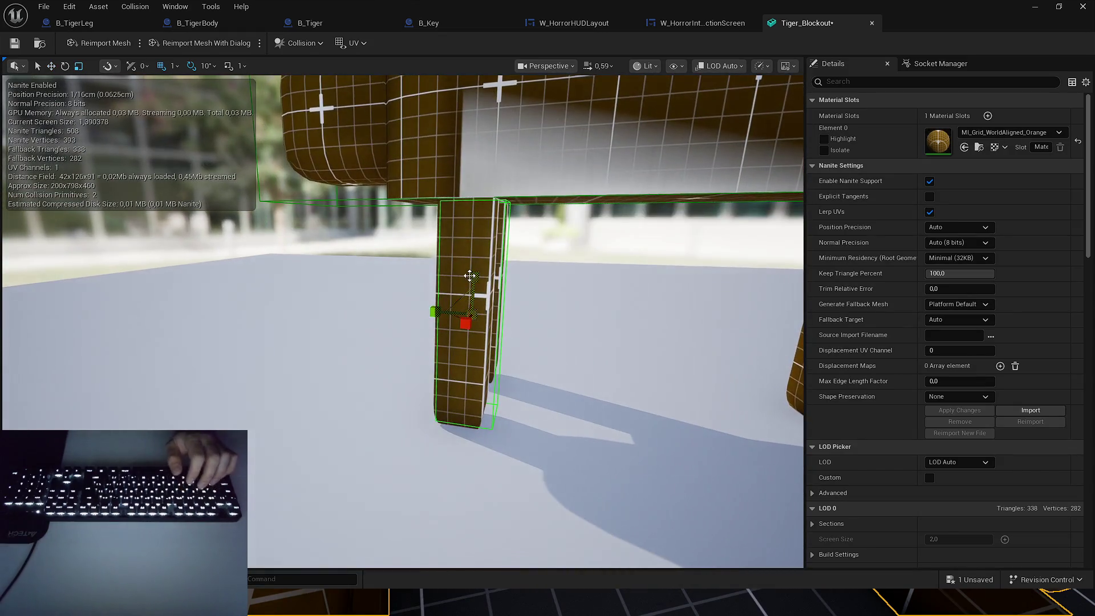
pyautogui.moveTo(471, 276); pyautogui.dragTo(509, 337)
pyautogui.press('w')
pyautogui.moveTo(453, 305)
pyautogui.mouseDown()
pyautogui.moveTo(490, 348)
pyautogui.moveTo(391, 353)
pyautogui.moveTo(488, 358)
pyautogui.mouseUp()
# Duplicate the leg box onto the back-left leg and set the mesh editor aside.
pyautogui.hotkey('ctrl', 'd')
pyautogui.moveTo(336, 297)
pyautogui.mouseDown()
pyautogui.moveTo(273, 299)
pyautogui.moveTo(353, 314)
pyautogui.mouseUp()
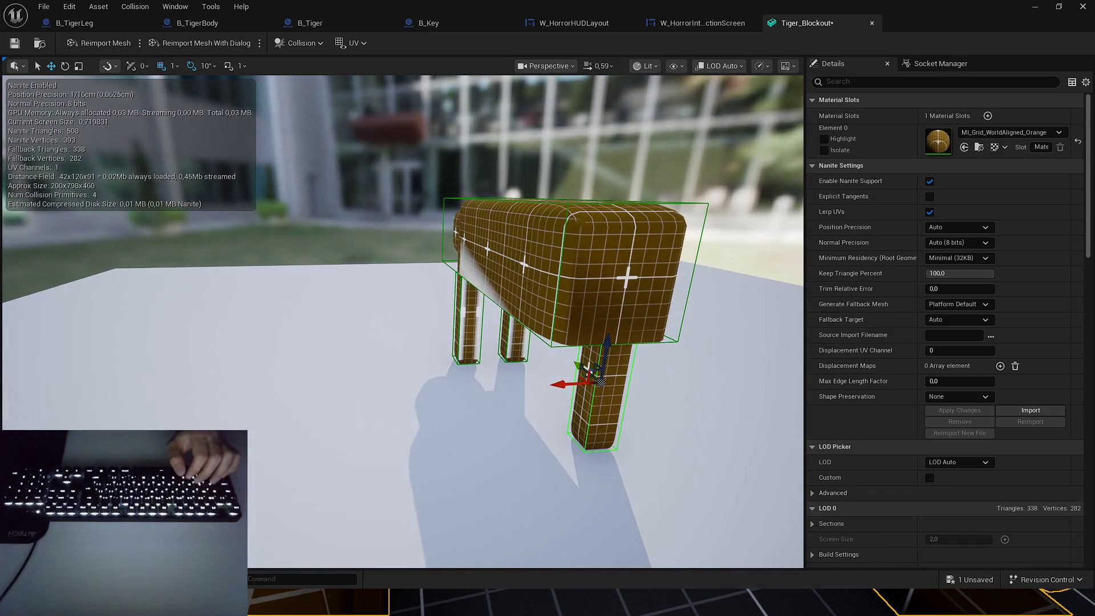
pyautogui.click(1034, 6)
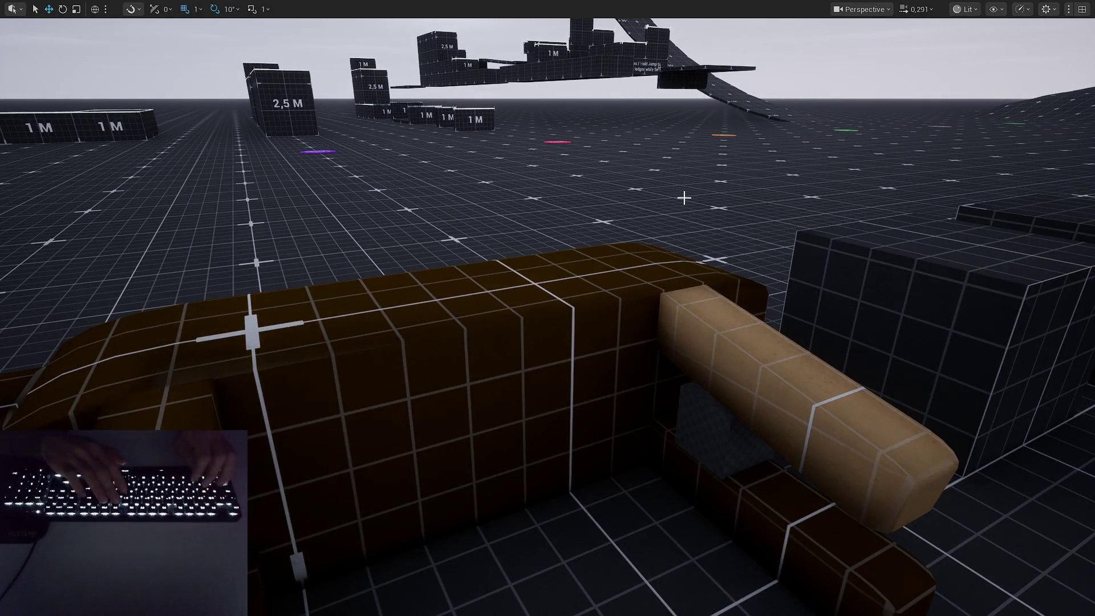
# Select the tiger blockout from a low side view and play-test around it.
pyautogui.click(752, 350)
pyautogui.moveTo(752, 349); pyautogui.dragTo(654, 362)
pyautogui.hotkey('alt', 'p')
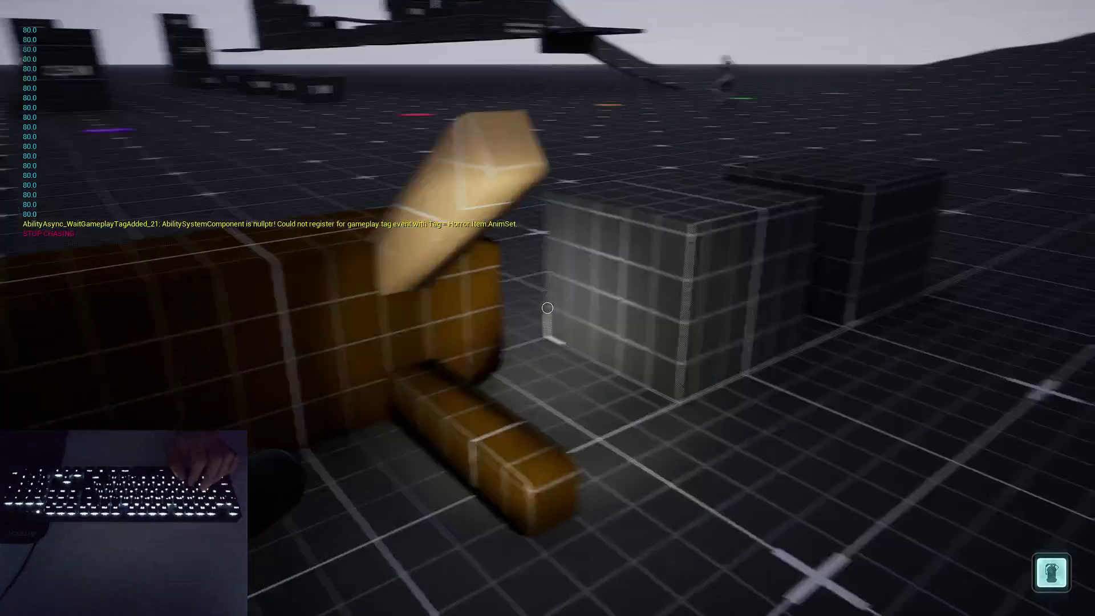
pyautogui.press('Escape')
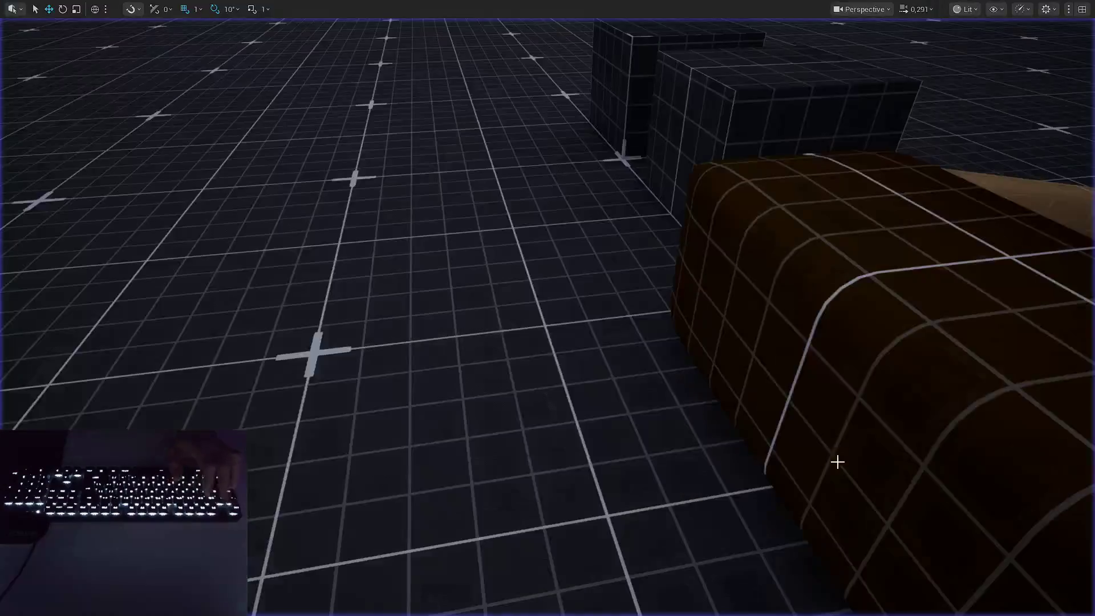
# Move across the level to the Lockpicking and door stations and select the 'Vibrator + batteries' sign.
pyautogui.moveTo(564, 317)
pyautogui.mouseDown()
pyautogui.moveTo(564, 388)
pyautogui.moveTo(564, 318)
pyautogui.mouseUp()
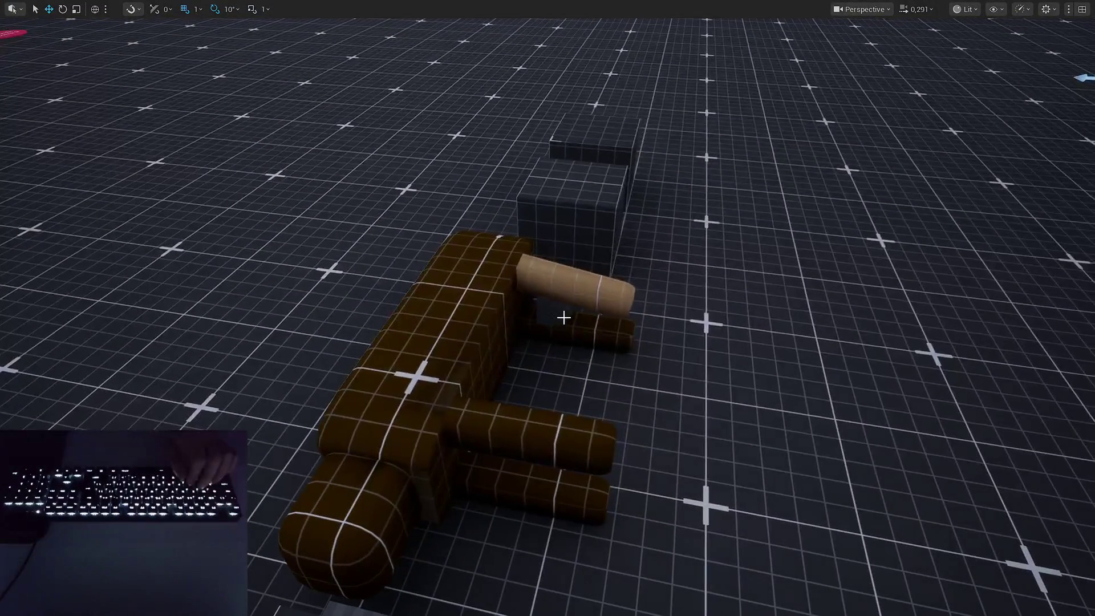
pyautogui.click(395, 359)
pyautogui.moveTo(396, 359)
pyautogui.mouseDown()
pyautogui.moveTo(412, 159)
pyautogui.moveTo(450, 179)
pyautogui.mouseUp()
pyautogui.moveTo(401, 309); pyautogui.dragTo(395, 391)
pyautogui.click(399, 272)
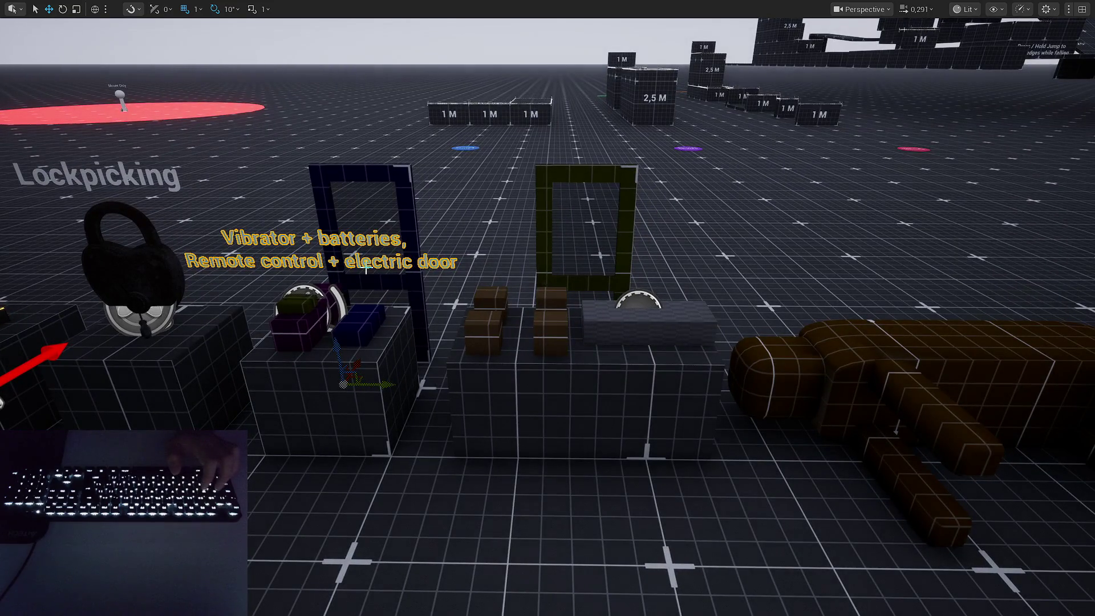
# Set grid snapping to 50 and duplicate the sign over the brown boxes station.
pyautogui.click(195, 10)
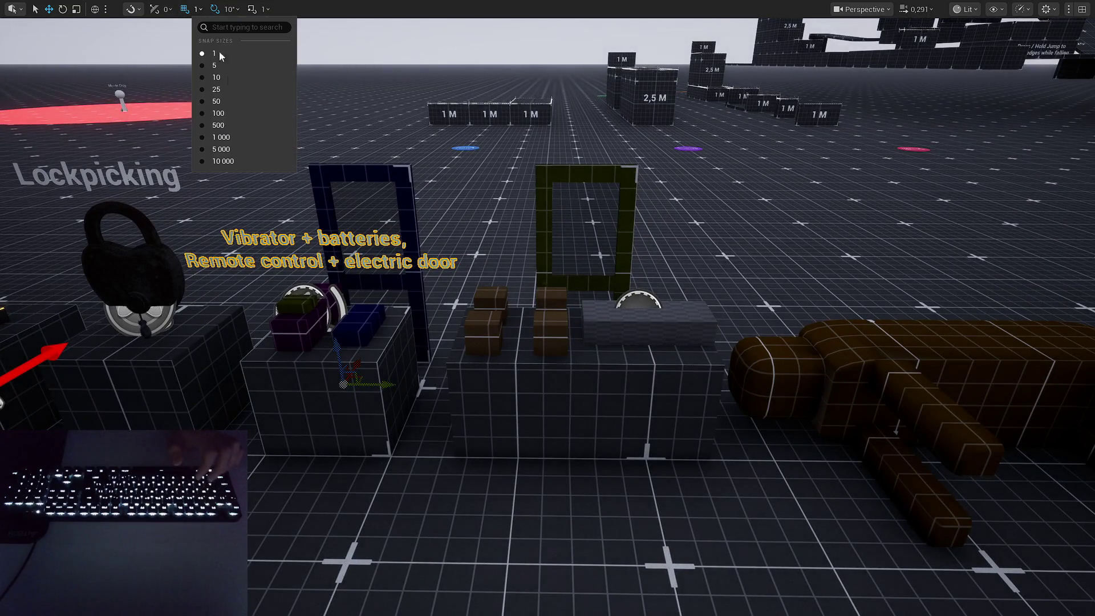
pyautogui.click(228, 100)
pyautogui.moveTo(377, 387); pyautogui.dragTo(589, 394)
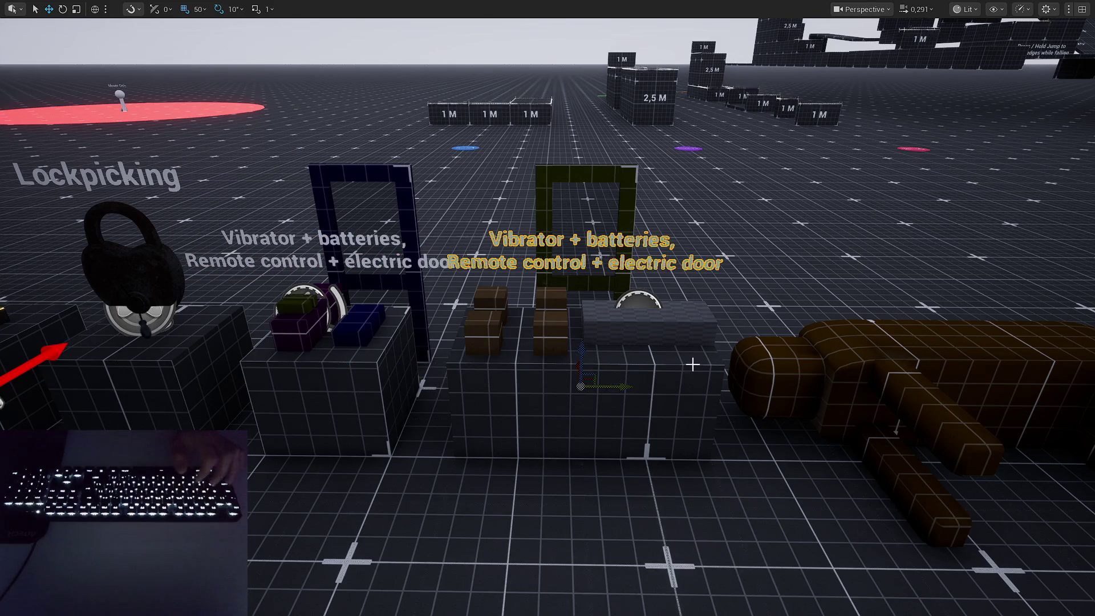
pyautogui.scroll(-3, 693, 364)
# Restore the full editor around the viewport and begin rewriting the sign's text.
pyautogui.press('F11')
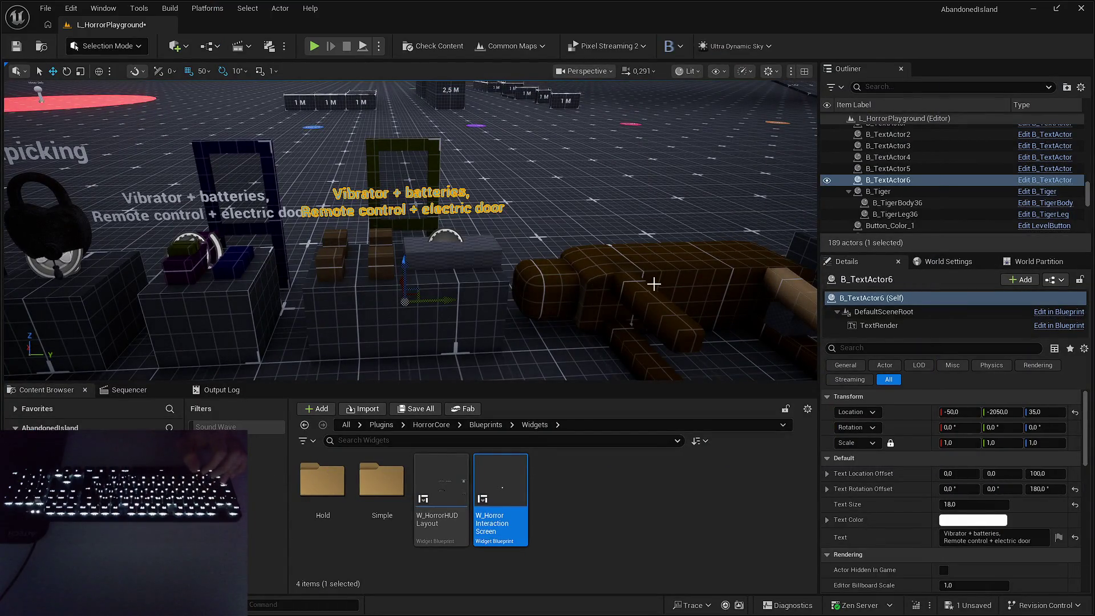
pyautogui.press('Up')
pyautogui.press('Left')
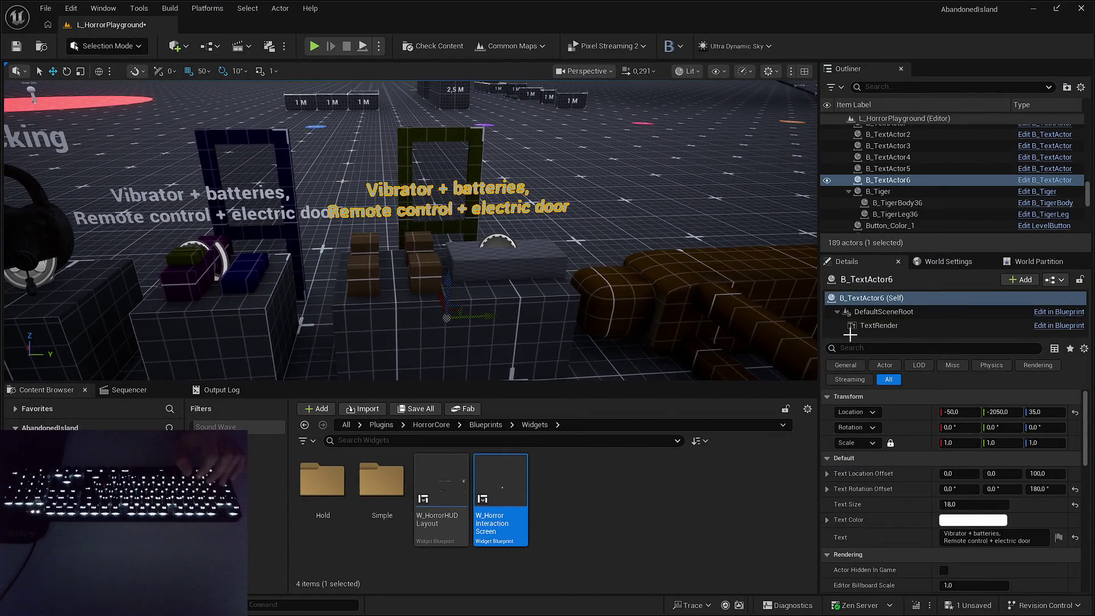
pyautogui.scroll(-2, 981, 476)
pyautogui.click(1003, 495)
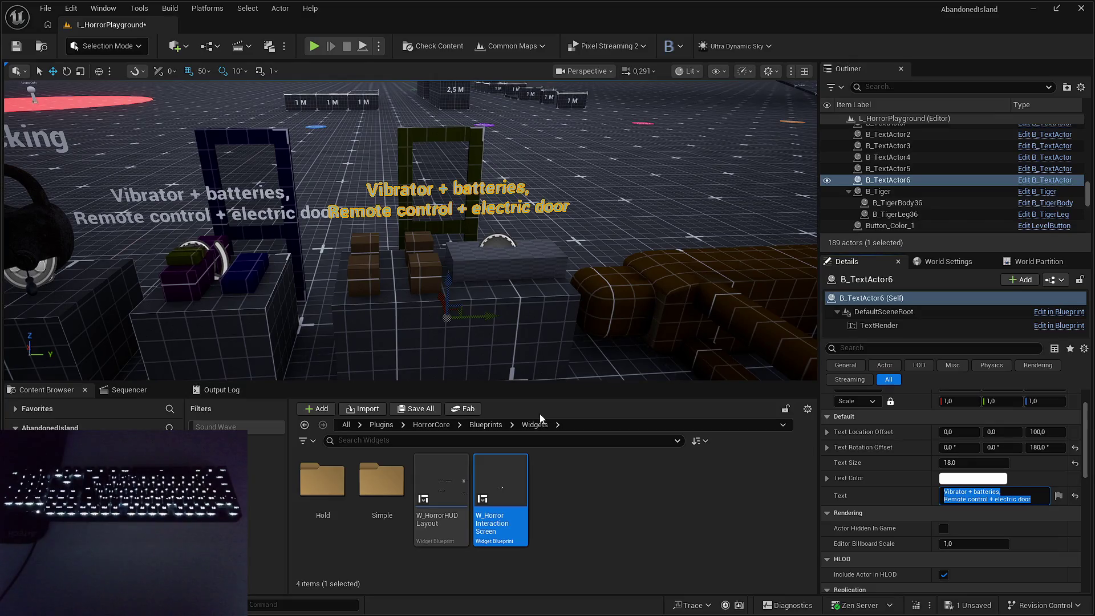
# Select the copied sign, focus on it, and frame it alongside the boxes.
pyautogui.moveTo(523, 273); pyautogui.dragTo(559, 251)
pyautogui.moveTo(477, 268)
pyautogui.mouseDown()
pyautogui.moveTo(438, 213)
pyautogui.moveTo(603, 187)
pyautogui.mouseUp()
pyautogui.moveTo(556, 269)
pyautogui.mouseDown()
pyautogui.moveTo(464, 191)
pyautogui.moveTo(433, 203)
pyautogui.moveTo(468, 204)
pyautogui.moveTo(453, 204)
pyautogui.mouseUp()
pyautogui.click(464, 192)
pyautogui.press('f')
pyautogui.moveTo(508, 279)
pyautogui.mouseDown()
pyautogui.moveTo(493, 279)
pyautogui.moveTo(519, 279)
pyautogui.mouseUp()
pyautogui.moveTo(593, 259)
pyautogui.mouseDown()
pyautogui.moveTo(576, 259)
pyautogui.moveTo(582, 273)
pyautogui.mouseUp()
pyautogui.scroll(-5, 593, 259)
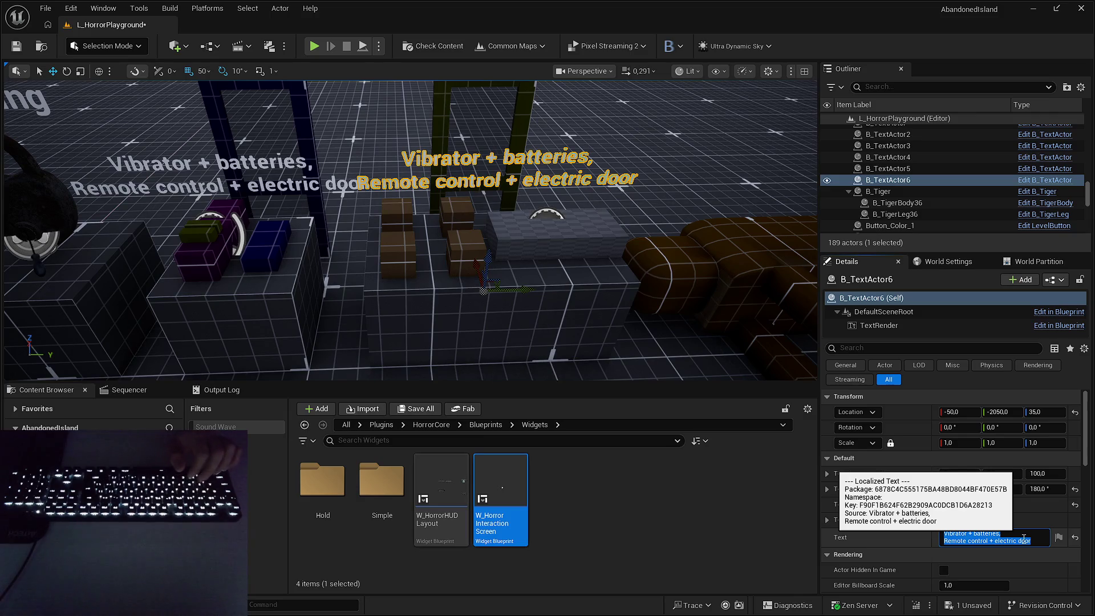
pyautogui.moveTo(644, 296)
pyautogui.mouseDown()
pyautogui.moveTo(661, 300)
pyautogui.moveTo(648, 301)
pyautogui.mouseUp()
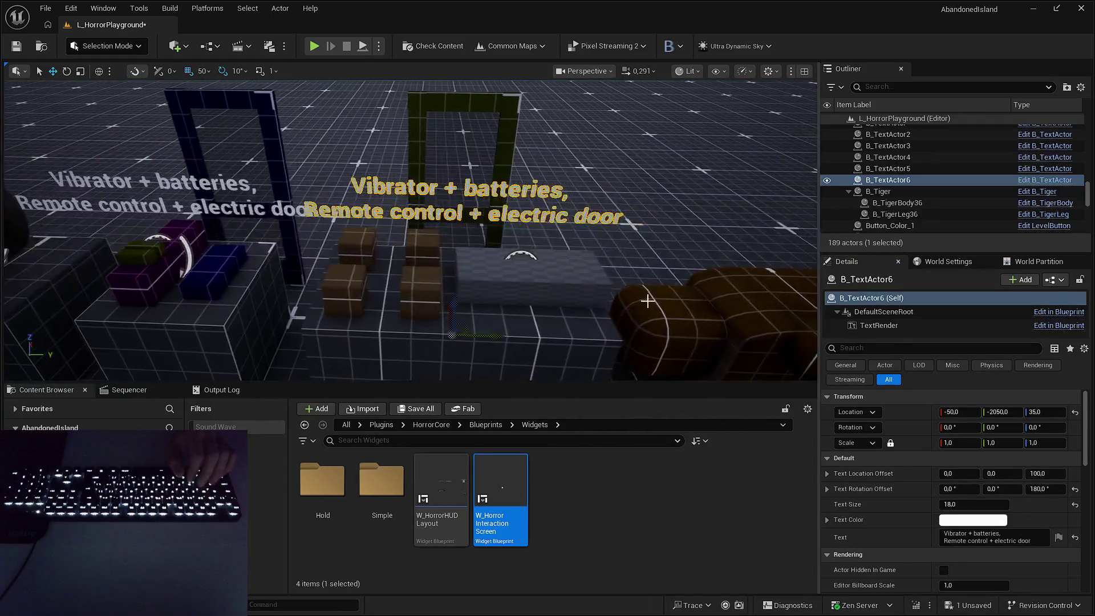
pyautogui.scroll(3, 648, 301)
# Change the sign's text to 'Place heads,' with 'Open Bookshelf door' on a second line.
pyautogui.click(1005, 539)
pyautogui.write('Place he')
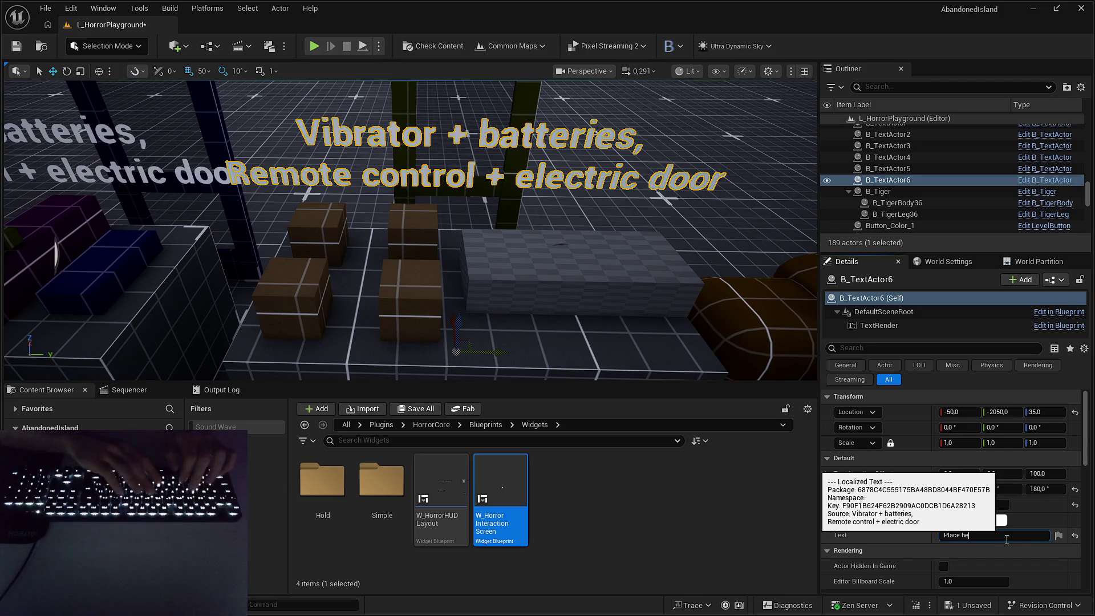
pyautogui.write('ads + open Bookshelf')
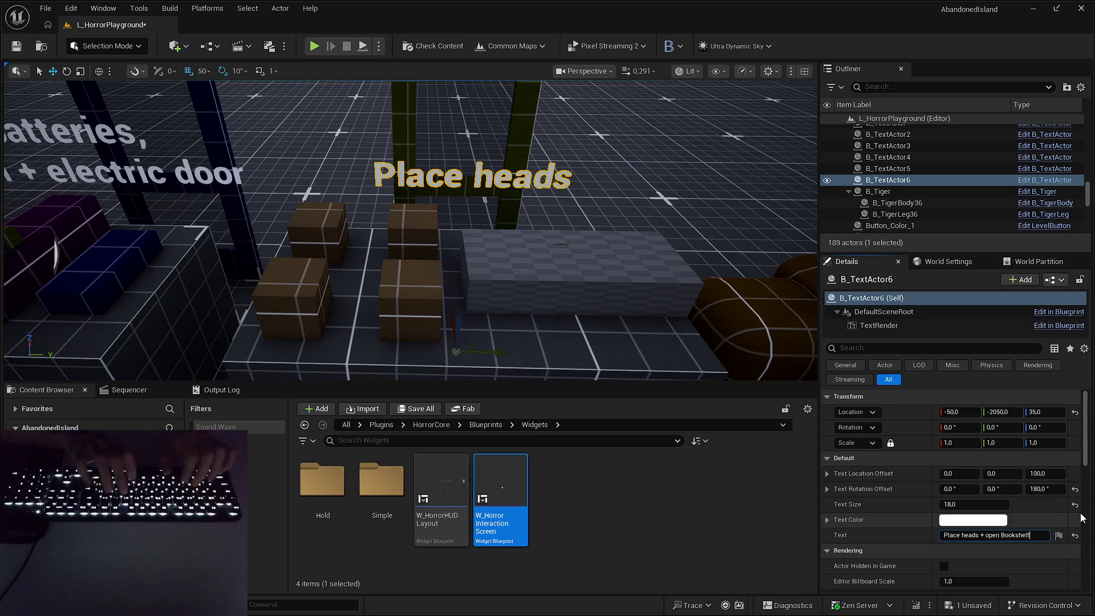
pyautogui.press('Return')
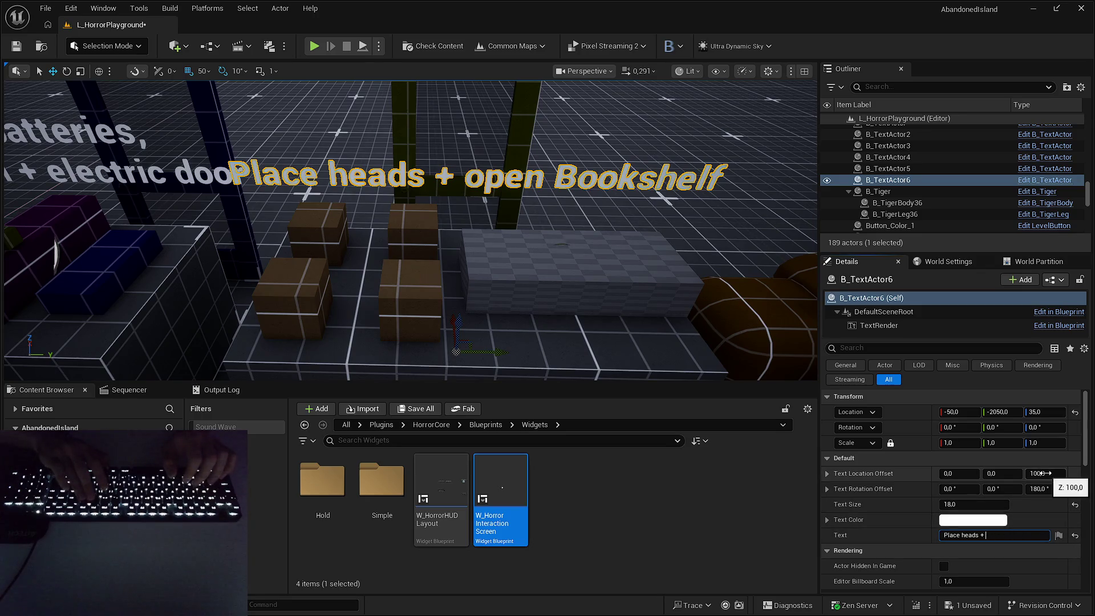
pyautogui.press('Return')
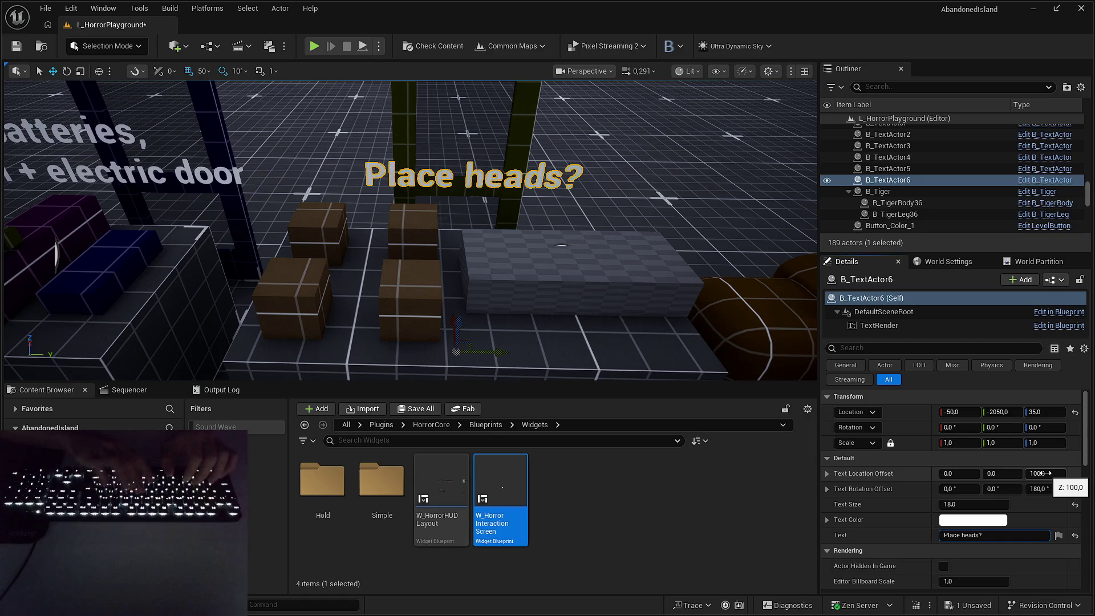
pyautogui.hotkey('shift', 'Return')
pyautogui.write('Open Bookshelf')
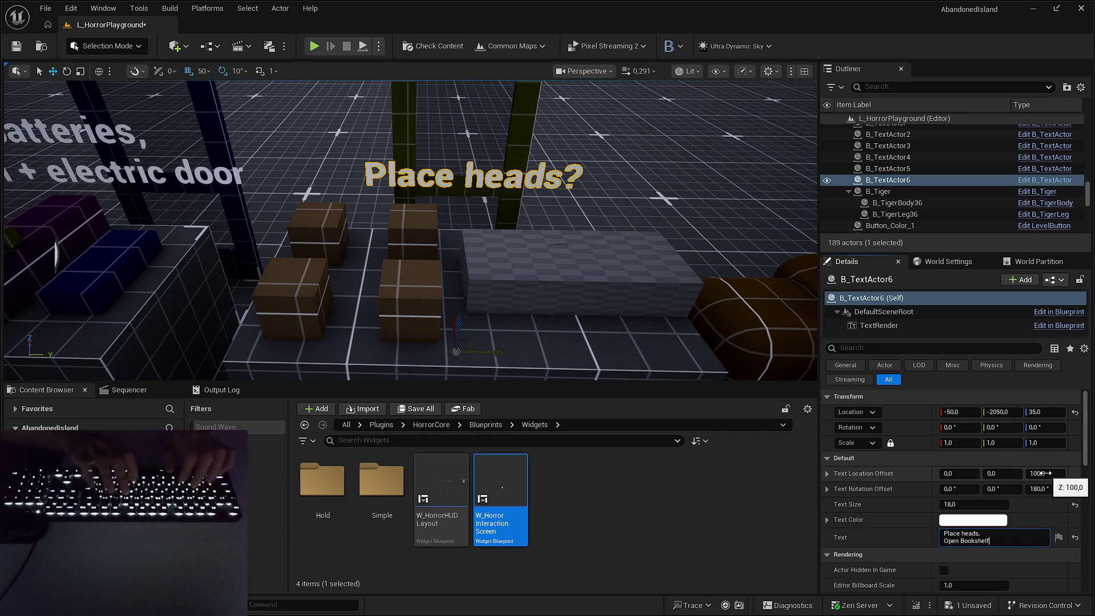
pyautogui.press('Return')
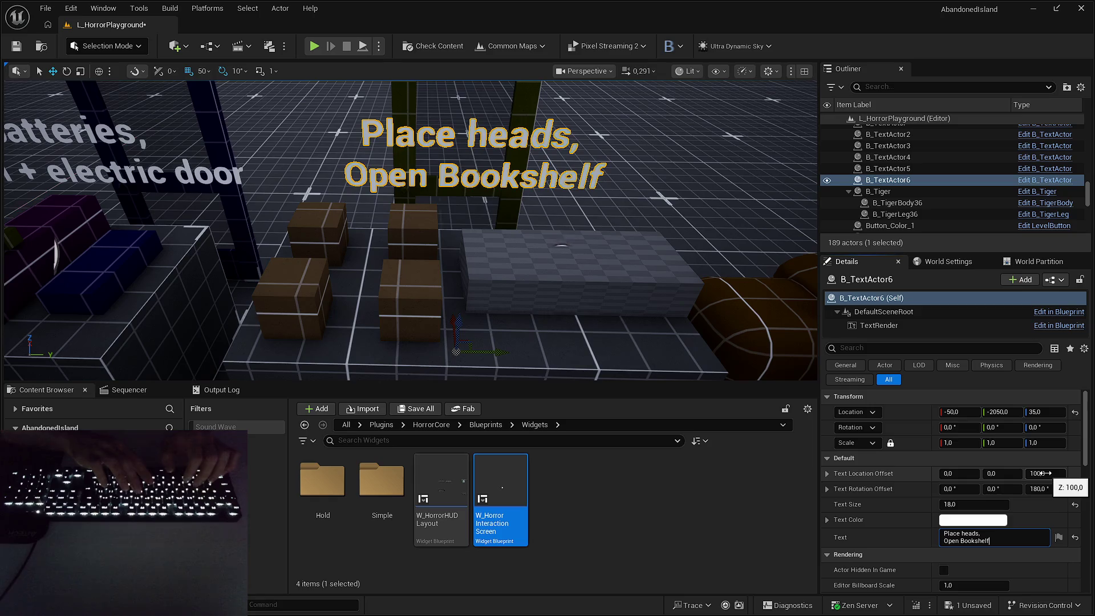
pyautogui.write('door')
pyautogui.press('Return')
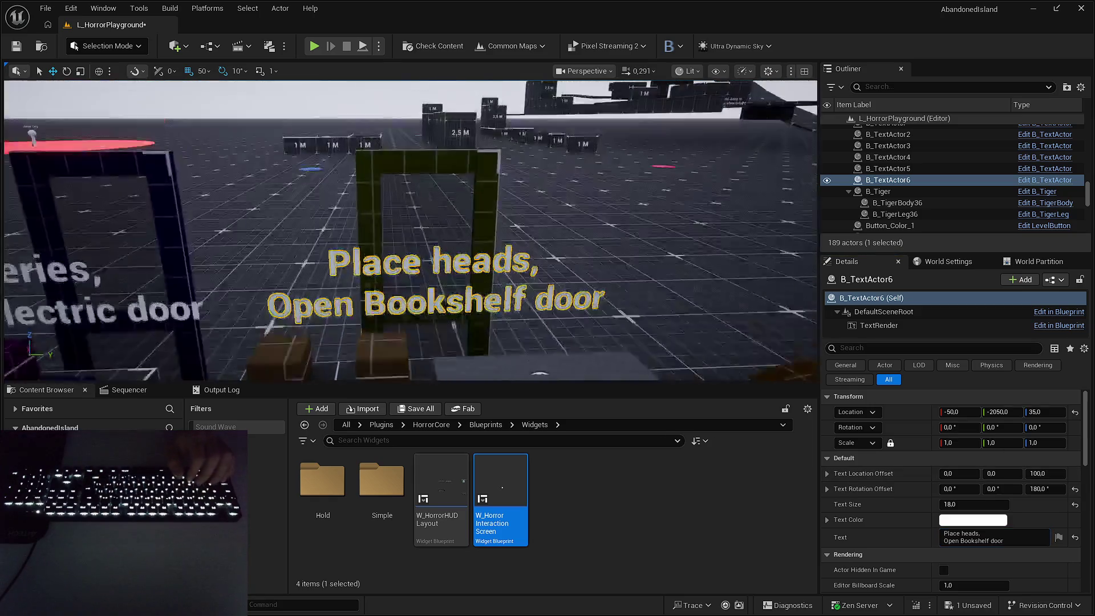
# Clear the selection and save the level.
pyautogui.press('Escape')
pyautogui.hotkey('ctrl', 's')
pyautogui.press('Return')
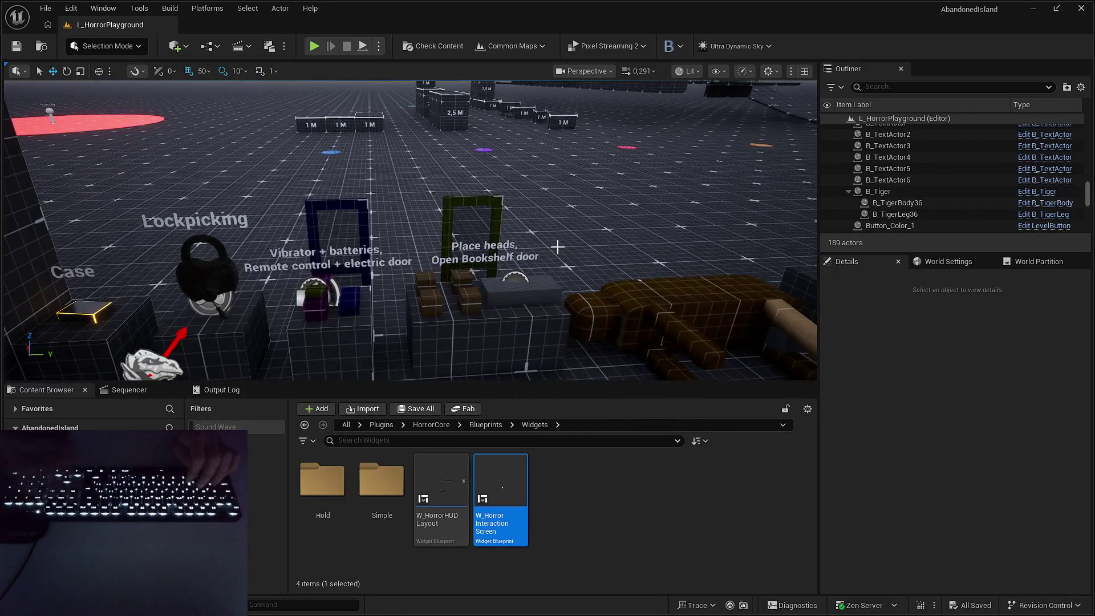
# Start a play-test and collect the boxes and items from the grey, yellow and blue blocks.
pyautogui.hotkey('alt', 'p')
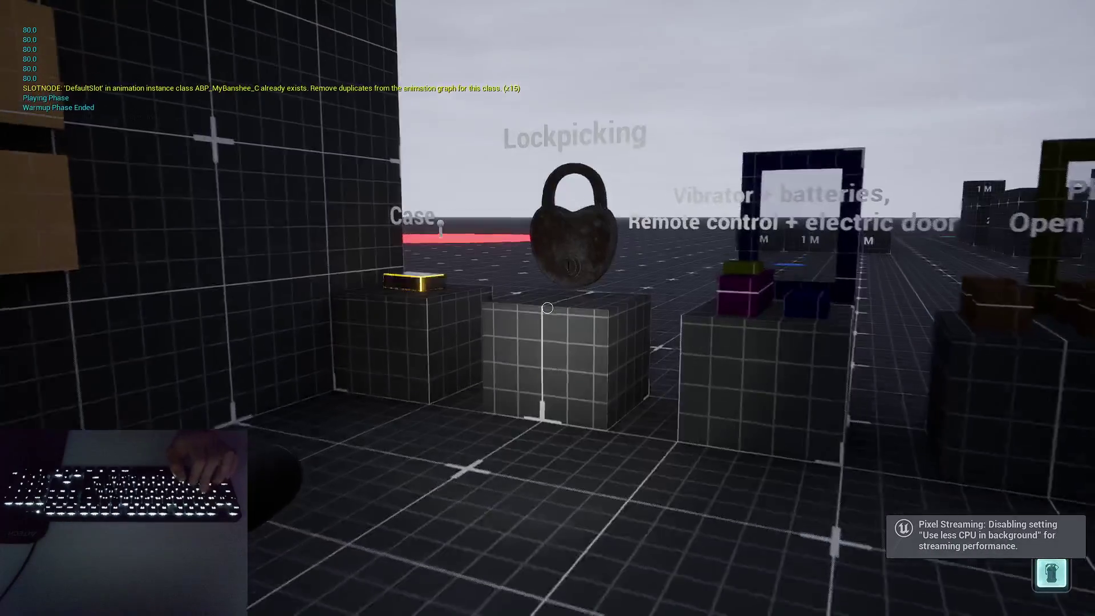
pyautogui.press('w')
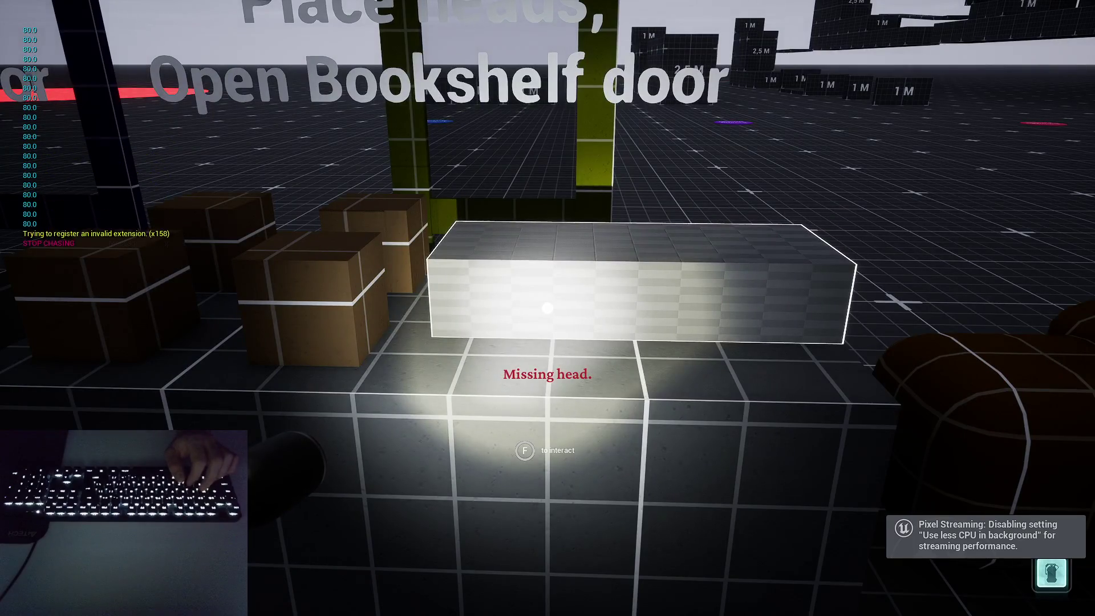
pyautogui.moveTo(547, 308)
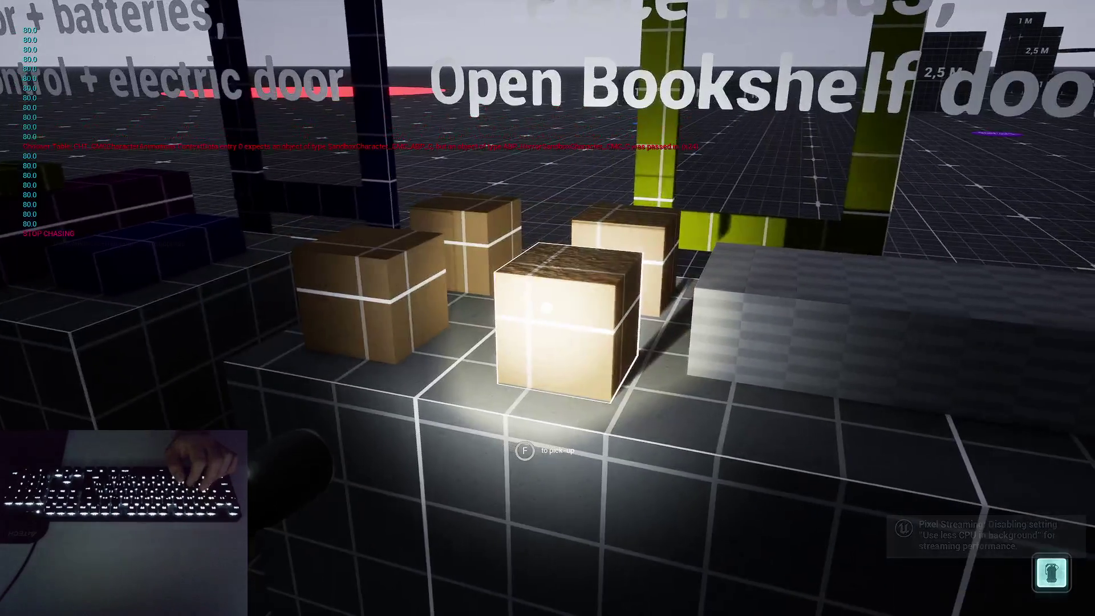
pyautogui.press('f')
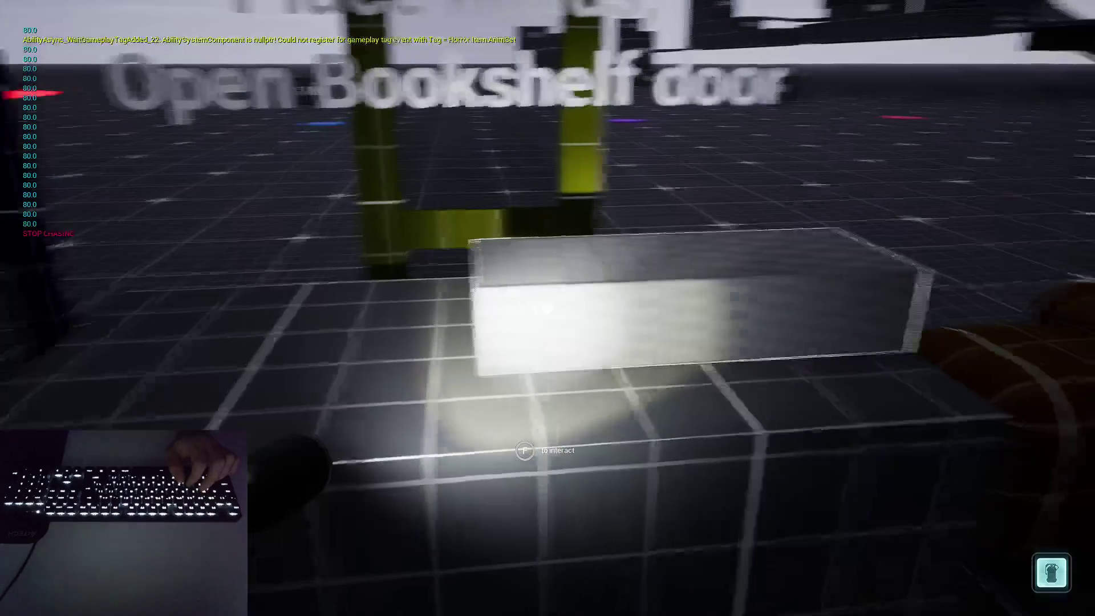
pyautogui.press('f')
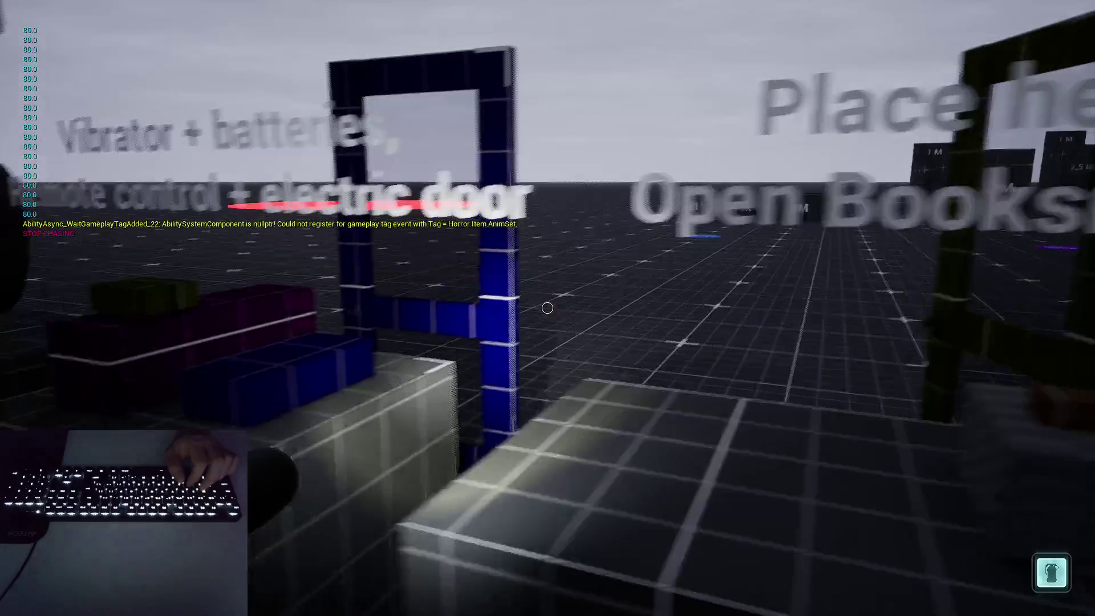
pyautogui.press('w')
pyautogui.press('f')
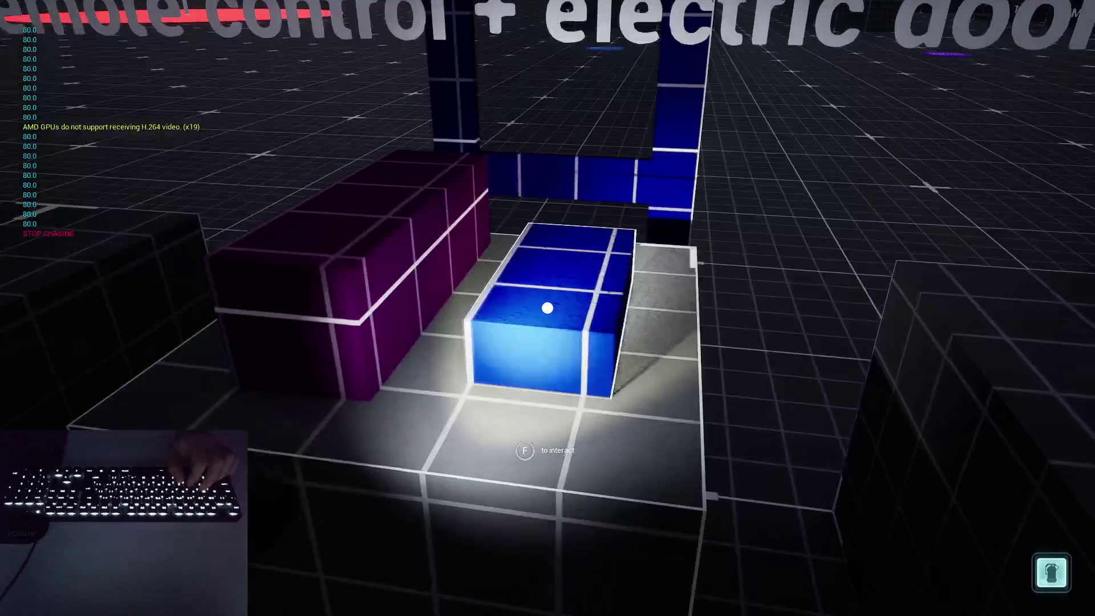
pyautogui.press('f')
pyautogui.press('s')
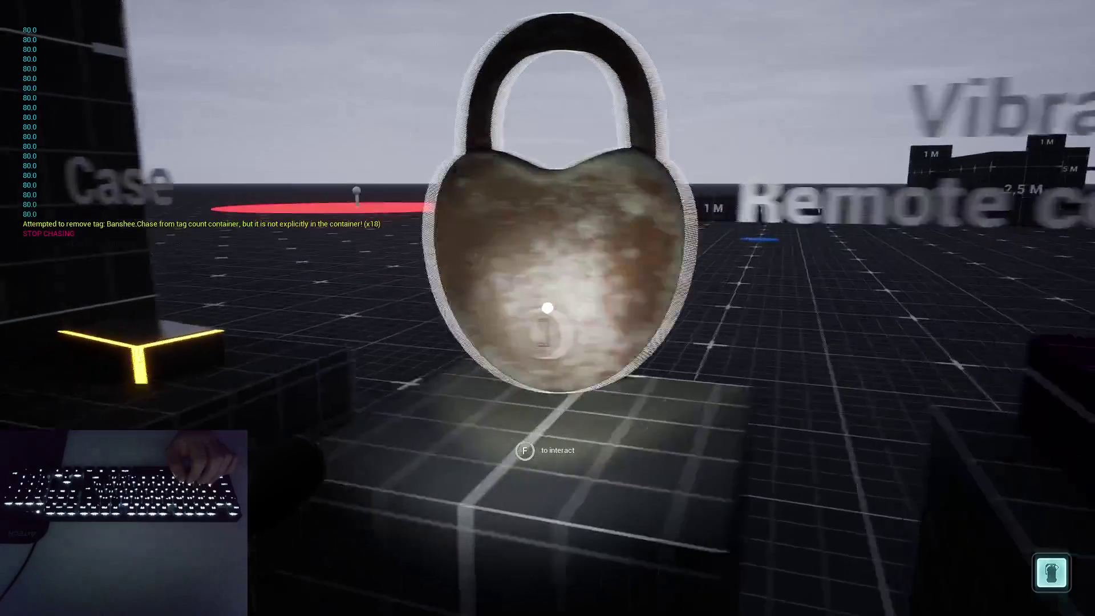
# Complete the lockpicking minigame to open the padlock.
pyautogui.press('f')
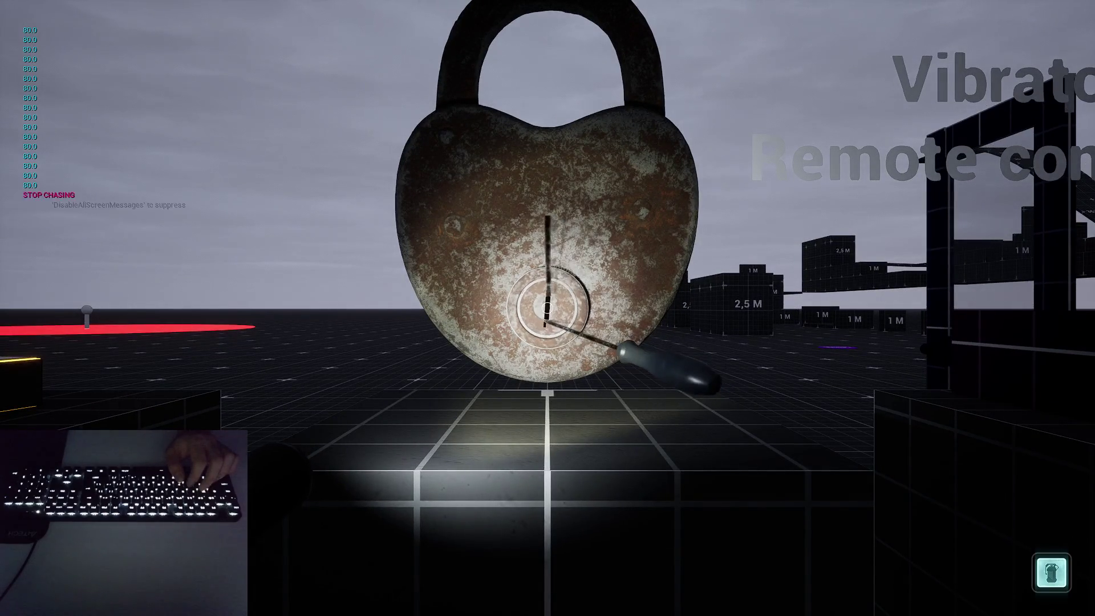
pyautogui.press('d')
pyautogui.press('d')
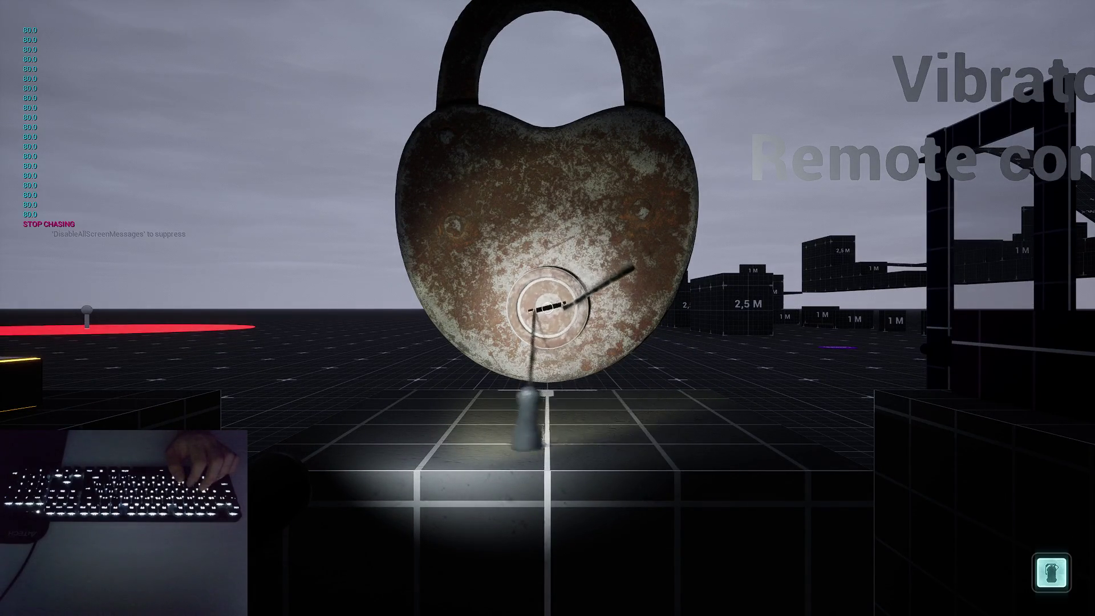
pyautogui.press('d')
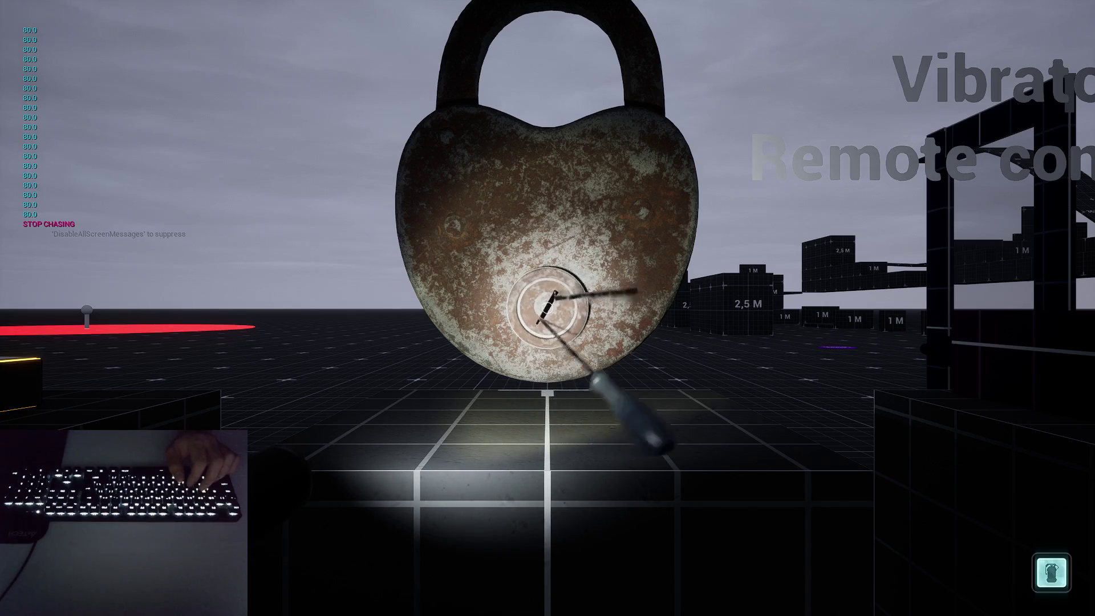
pyautogui.press('Escape')
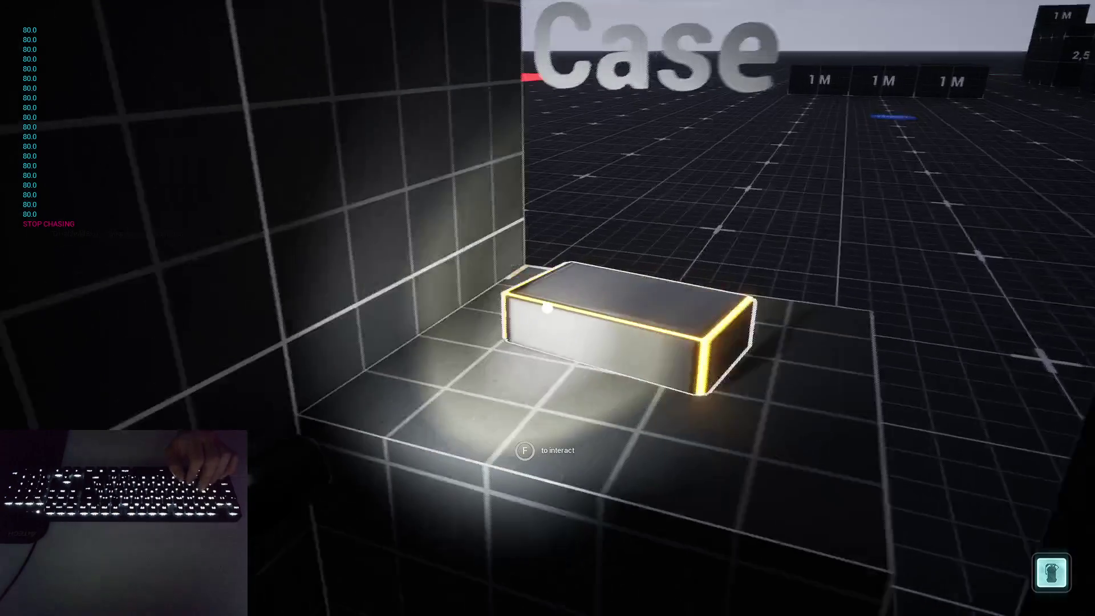
# Open the Case box, dismiss the devil image, and end the play session.
pyautogui.press('f')
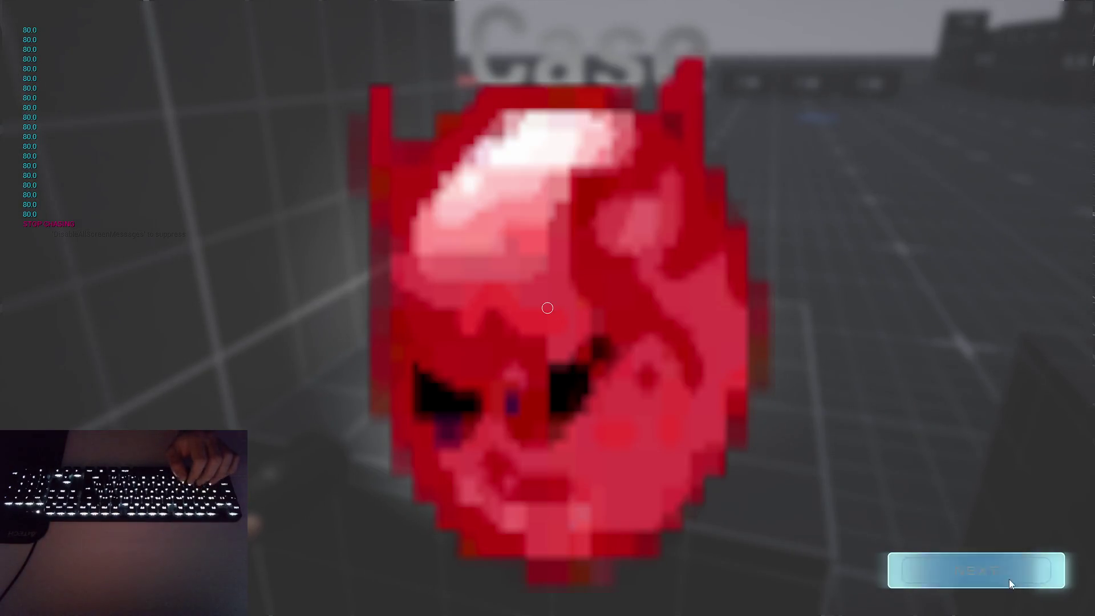
pyautogui.click(1009, 579)
pyautogui.click(994, 571)
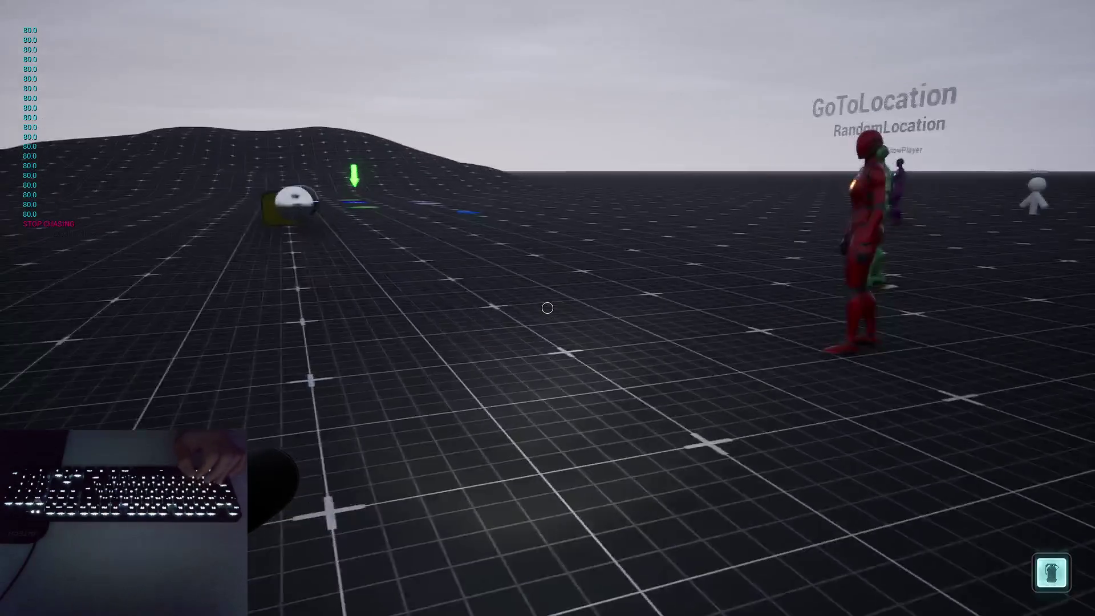
pyautogui.press('Escape')
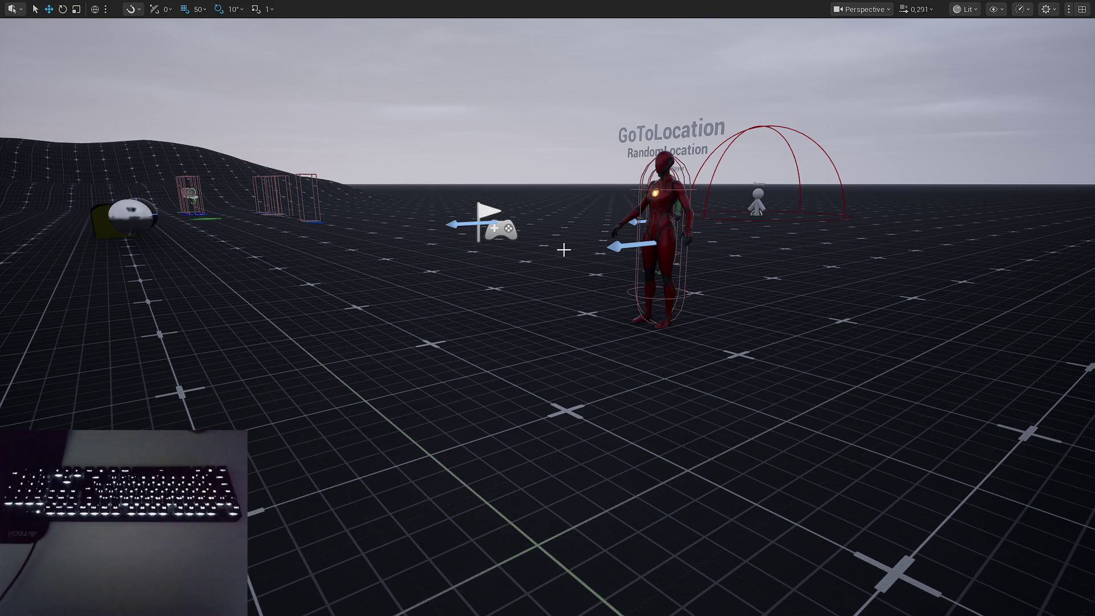
# Fly the viewport camera across the level up close to the Lockpicking padlock.
pyautogui.moveTo(526, 290)
pyautogui.mouseDown()
pyautogui.moveTo(540, 289)
pyautogui.moveTo(513, 274)
pyautogui.mouseUp()
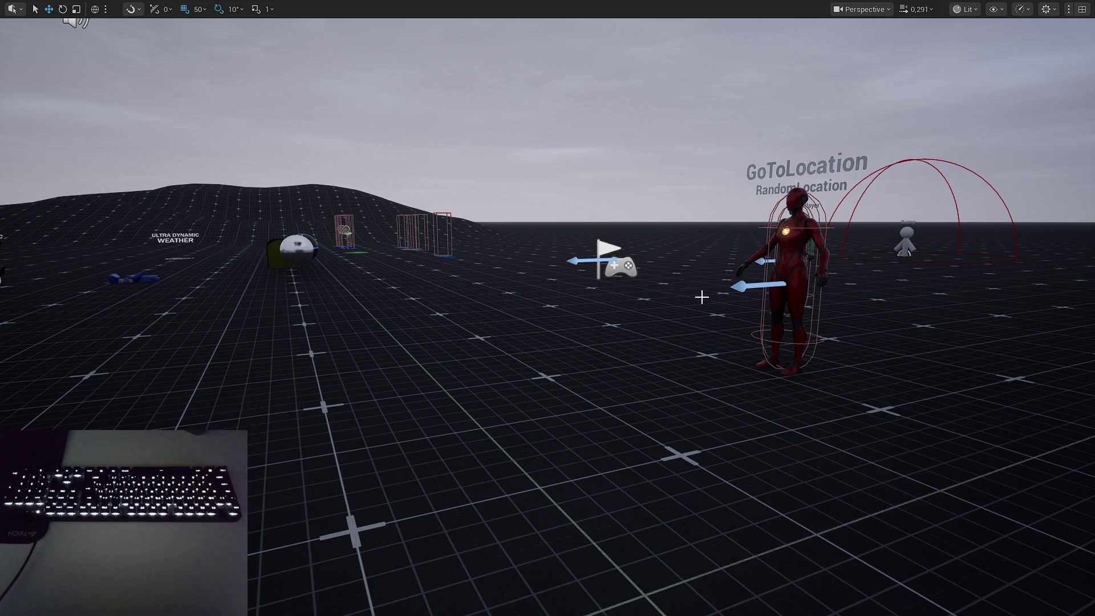
pyautogui.rightClick(724, 351)
pyautogui.press('w')
pyautogui.press('w')
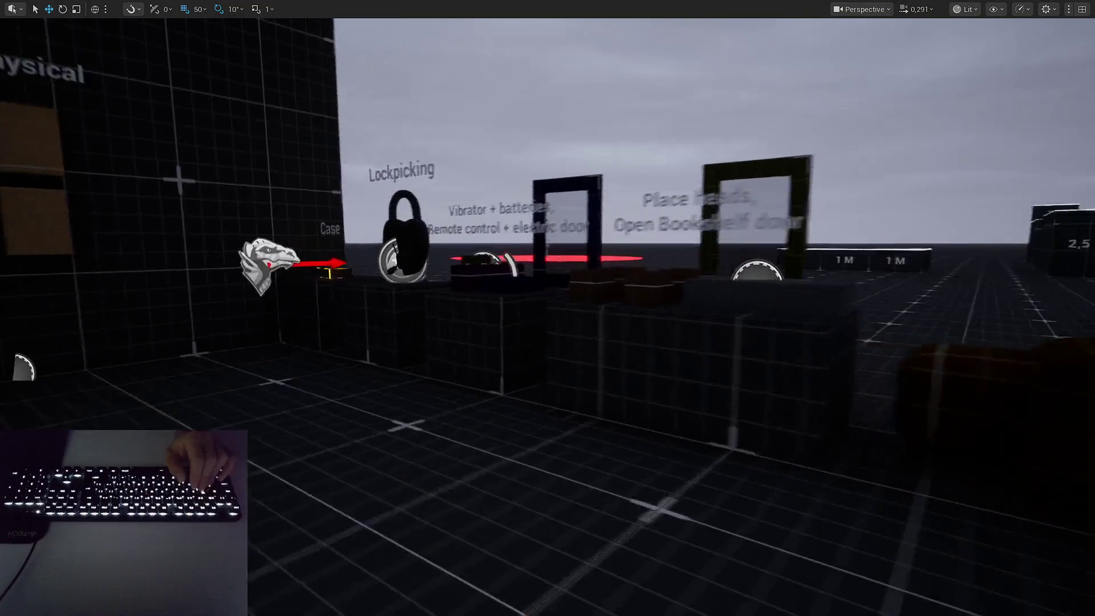
pyautogui.press('w')
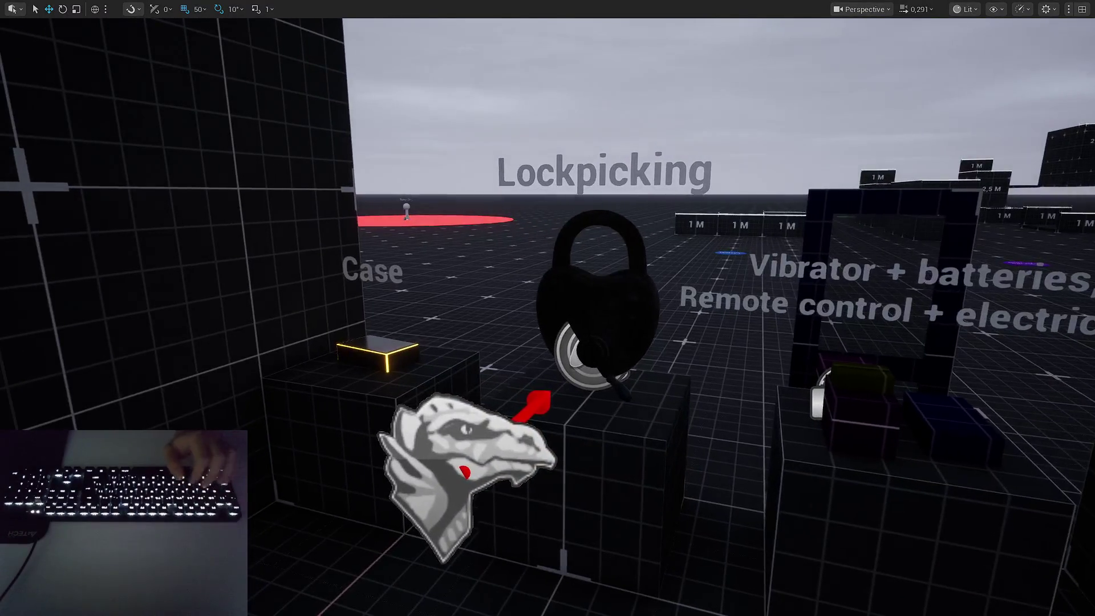
pyautogui.press('w')
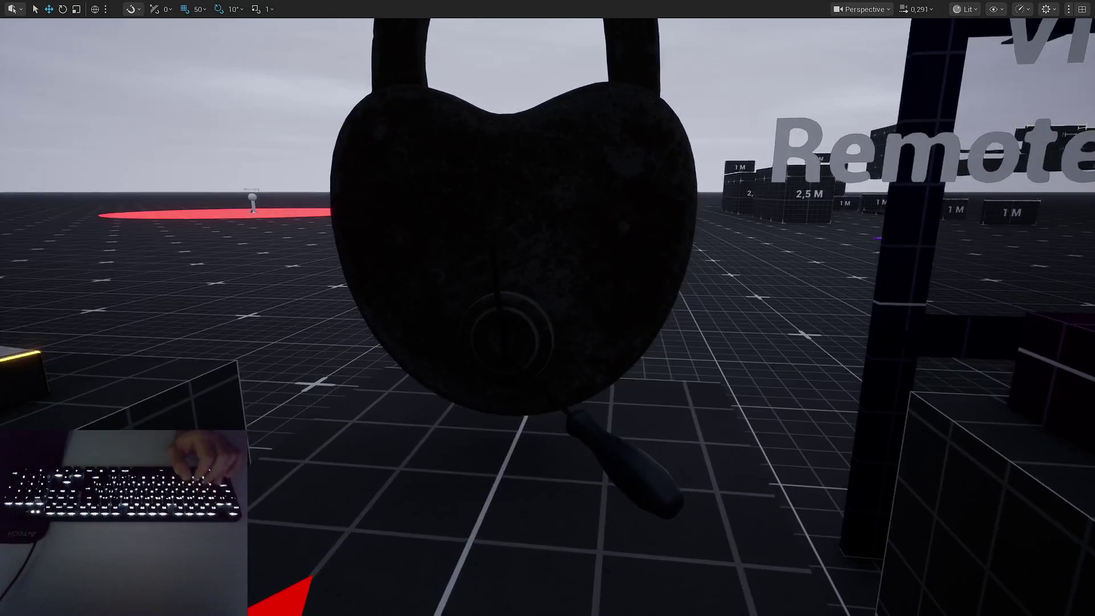
pyautogui.scroll(-1, 573, 277)
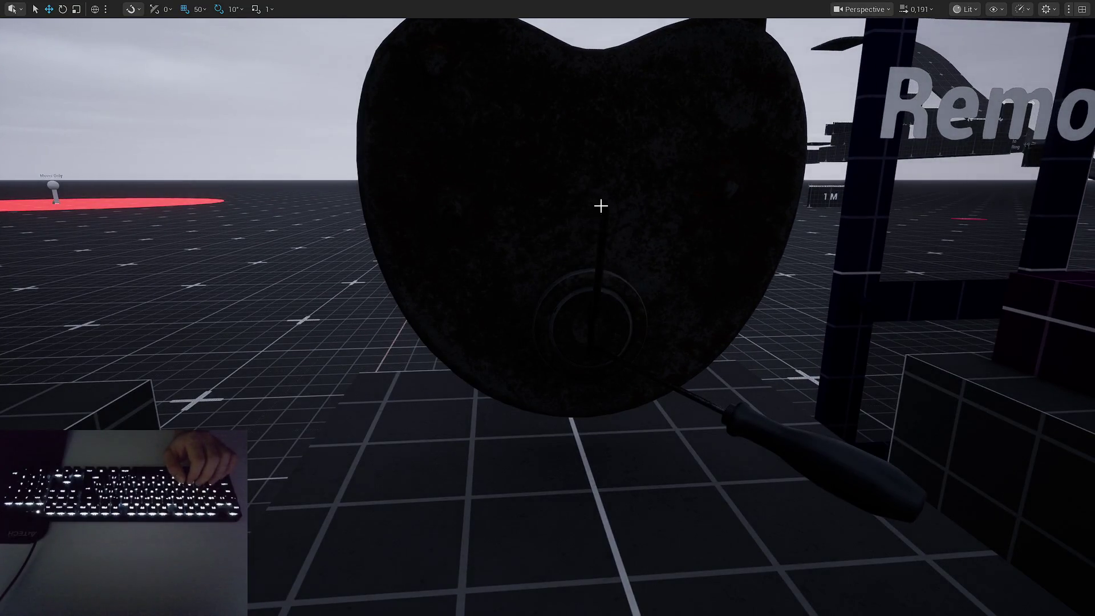
pyautogui.press('s')
pyautogui.moveTo(758, 313); pyautogui.dragTo(755, 313)
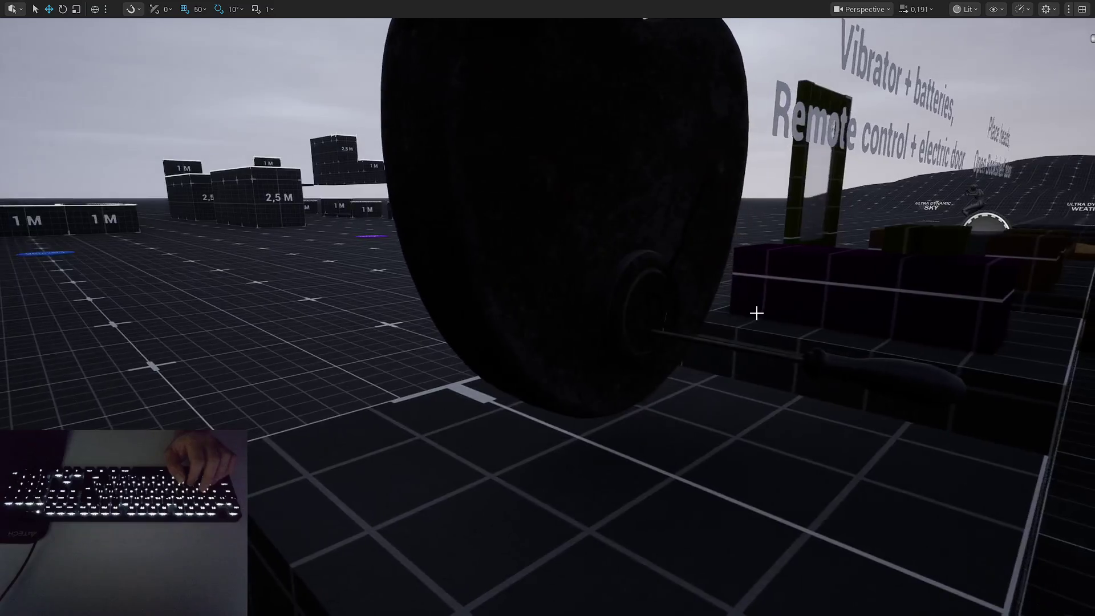
pyautogui.moveTo(658, 278); pyautogui.dragTo(631, 273)
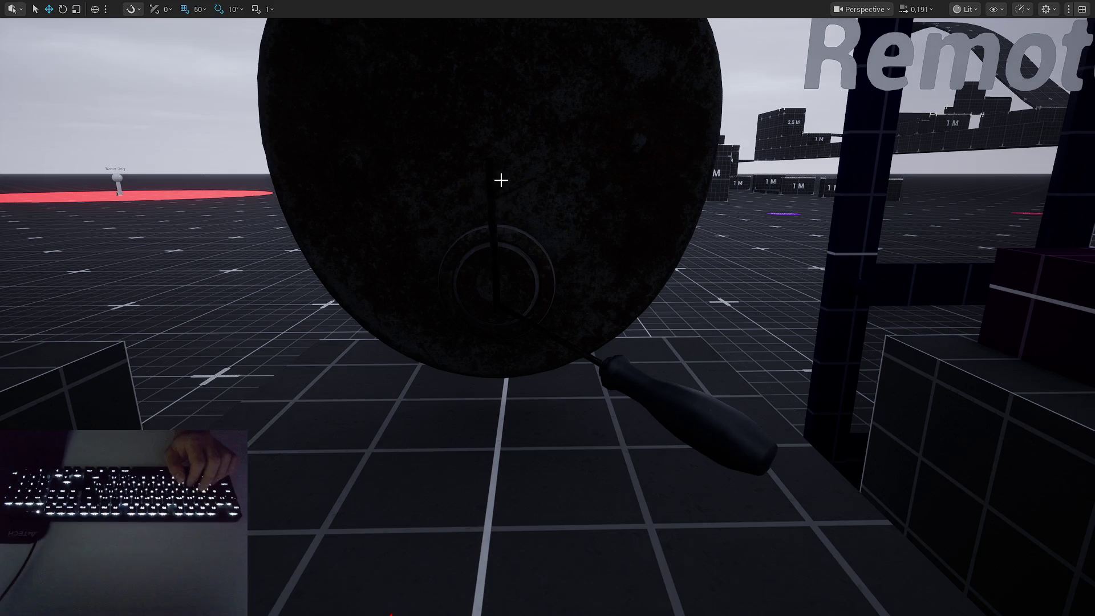
pyautogui.scroll(-6, 495, 228)
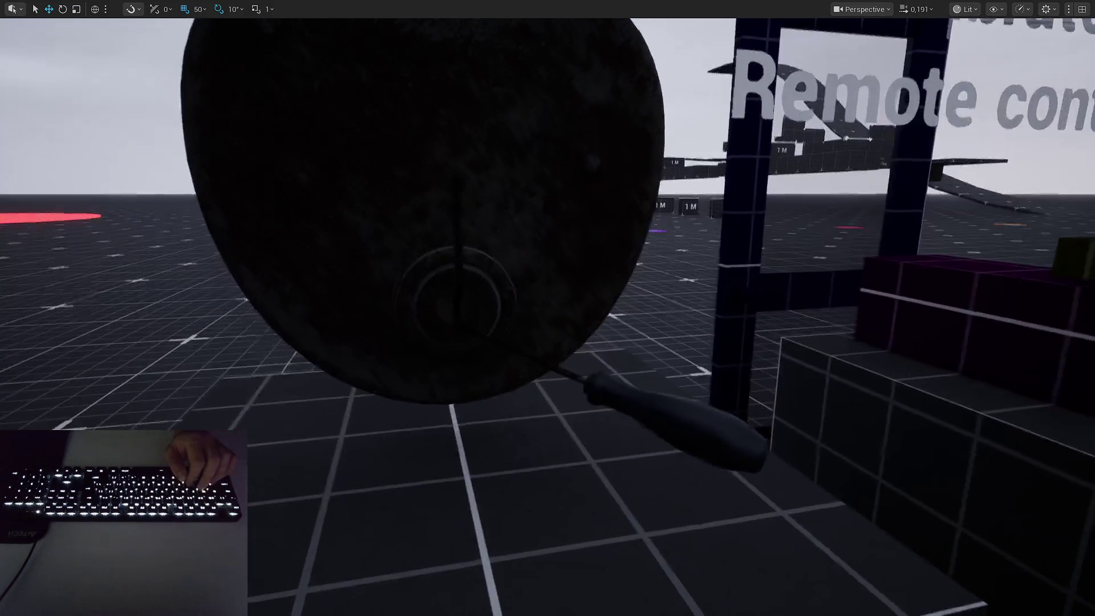
# Circle the padlock, Case box and Vibrator/Remote signs to view the padlock front-on.
pyautogui.moveTo(459, 308)
pyautogui.mouseDown()
pyautogui.moveTo(399, 319)
pyautogui.moveTo(459, 308)
pyautogui.mouseUp()
pyautogui.moveTo(582, 320); pyautogui.dragTo(627, 297)
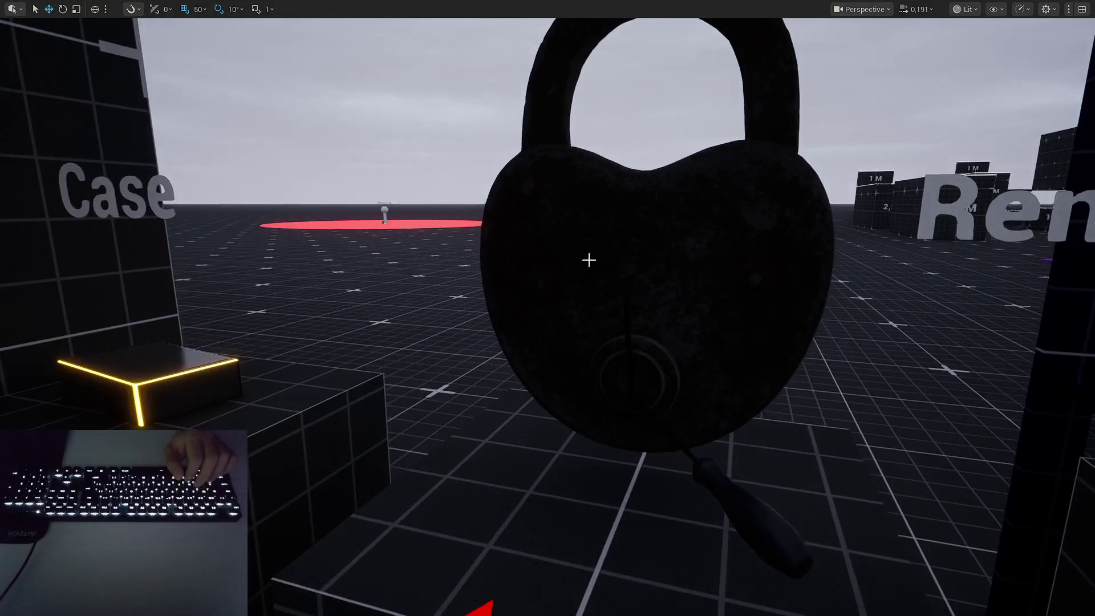
pyautogui.moveTo(587, 257); pyautogui.dragTo(599, 247)
pyautogui.moveTo(532, 273)
pyautogui.mouseDown()
pyautogui.moveTo(513, 297)
pyautogui.moveTo(547, 268)
pyautogui.moveTo(527, 325)
pyautogui.moveTo(556, 316)
pyautogui.moveTo(598, 345)
pyautogui.mouseUp()
pyautogui.moveTo(821, 336); pyautogui.dragTo(847, 341)
pyautogui.moveTo(741, 297); pyautogui.dragTo(751, 245)
pyautogui.moveTo(694, 271)
pyautogui.mouseDown()
pyautogui.moveTo(656, 285)
pyautogui.moveTo(565, 289)
pyautogui.moveTo(601, 364)
pyautogui.moveTo(635, 300)
pyautogui.moveTo(484, 304)
pyautogui.mouseUp()
pyautogui.moveTo(577, 293); pyautogui.dragTo(681, 242)
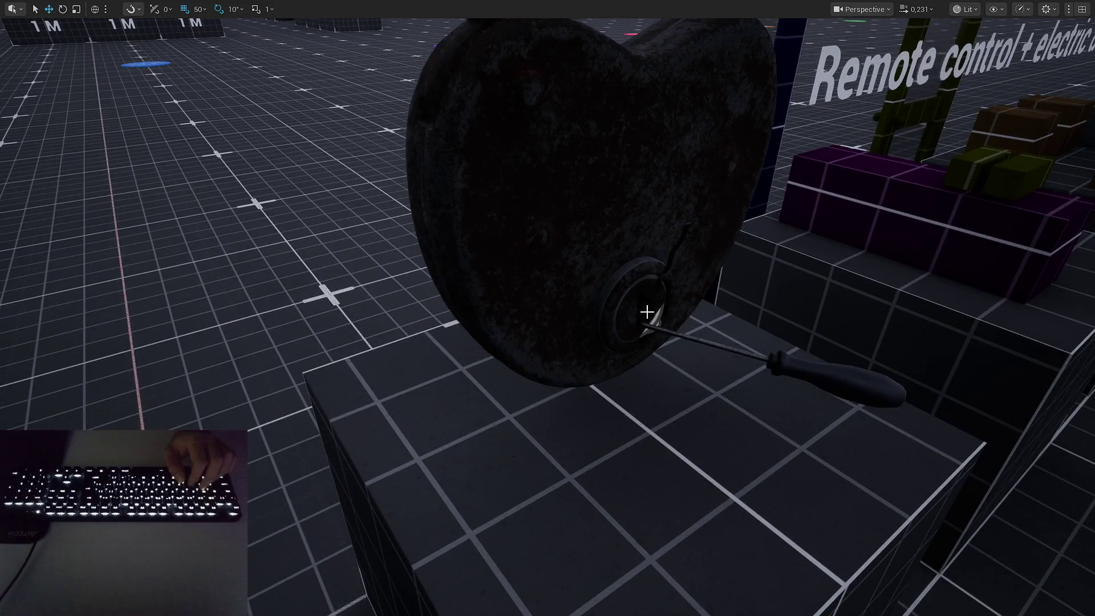
pyautogui.moveTo(654, 309)
pyautogui.mouseDown()
pyautogui.moveTo(706, 251)
pyautogui.moveTo(866, 320)
pyautogui.moveTo(724, 260)
pyautogui.mouseUp()
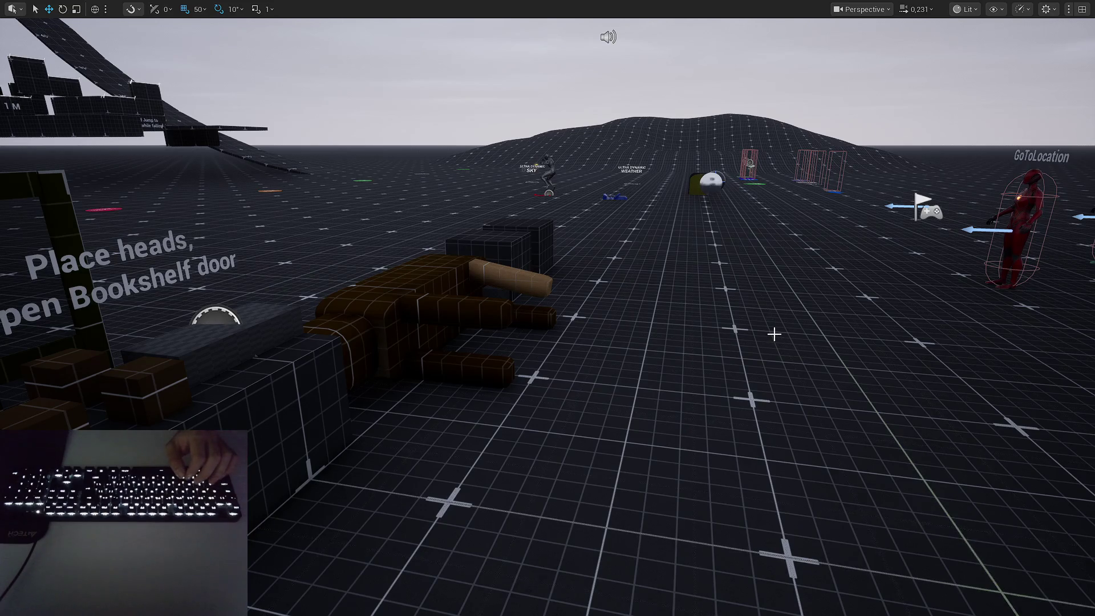
# Fly back for an overview of the padlock beside the 'Place heads' sign.
pyautogui.press('s')
pyautogui.press('a')
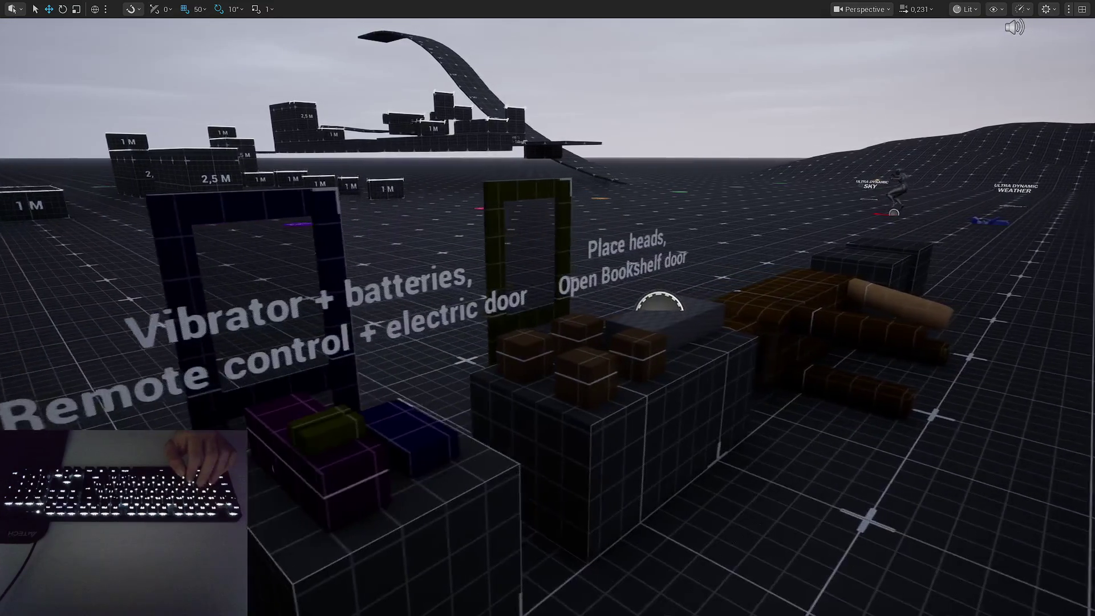
pyautogui.press('d')
pyautogui.press('a')
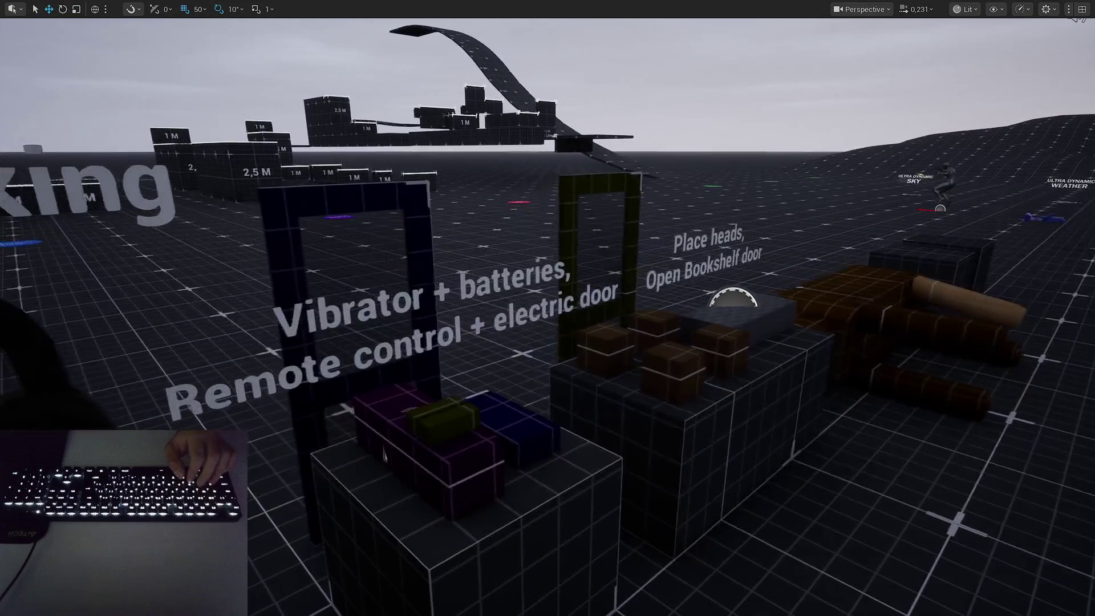
pyautogui.press('a')
pyautogui.press('s')
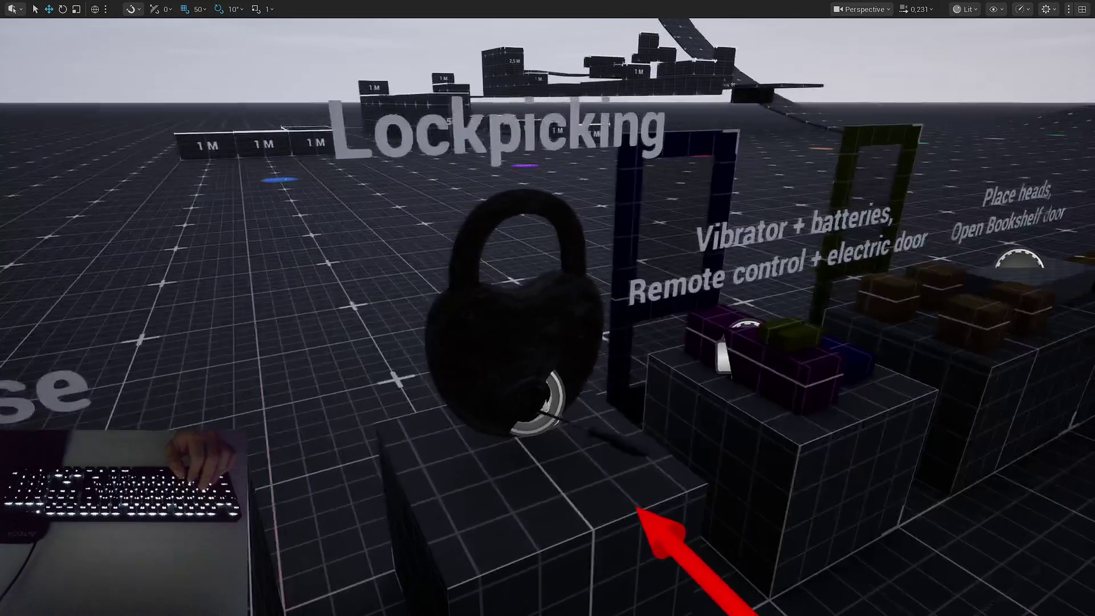
pyautogui.press('d')
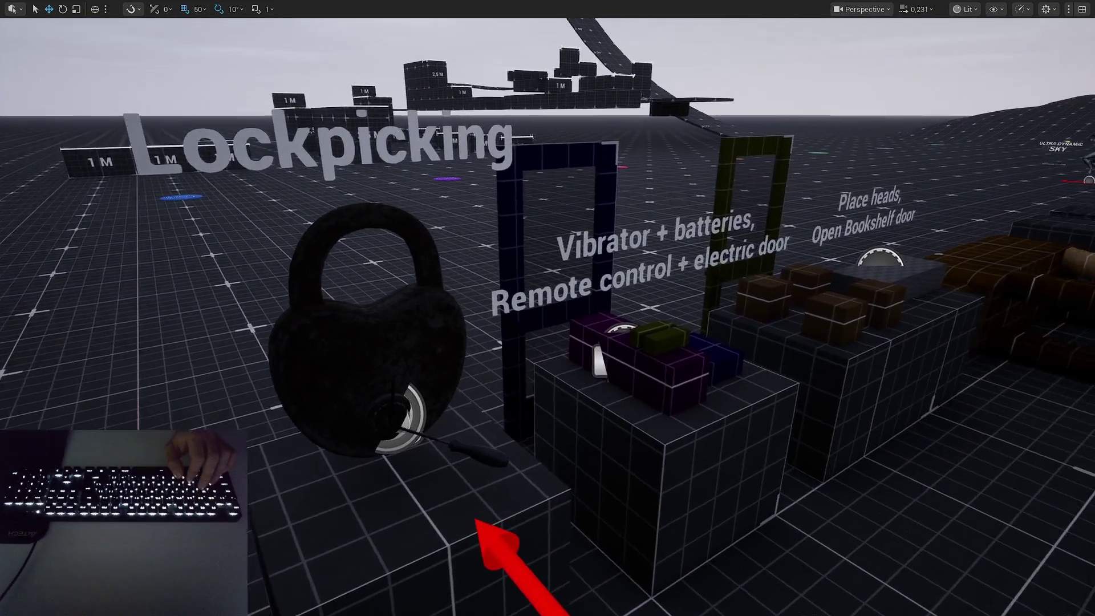
pyautogui.press('w')
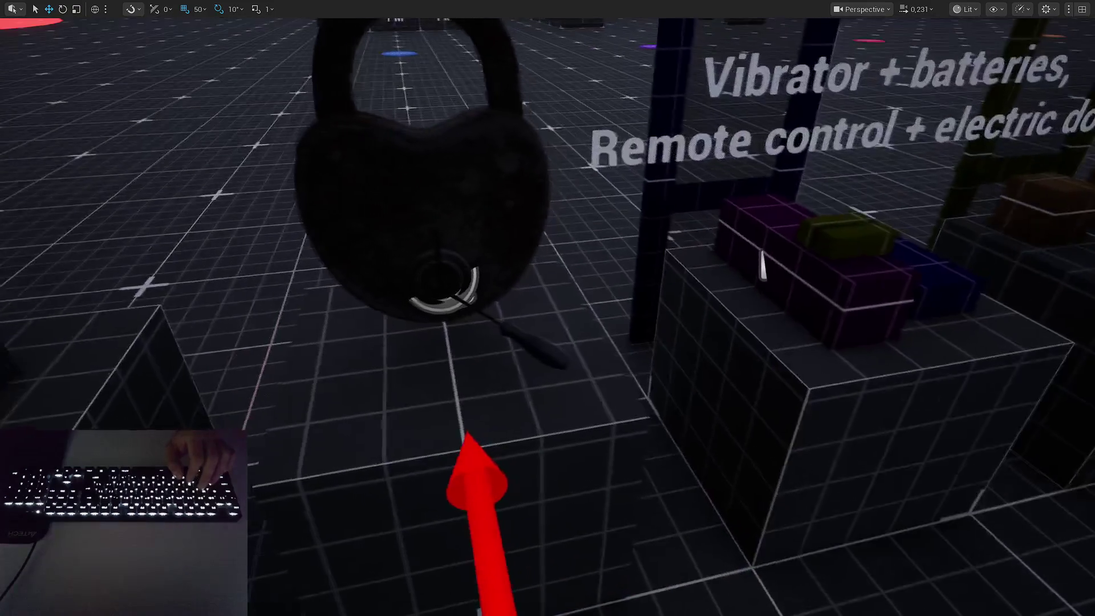
pyautogui.press('d')
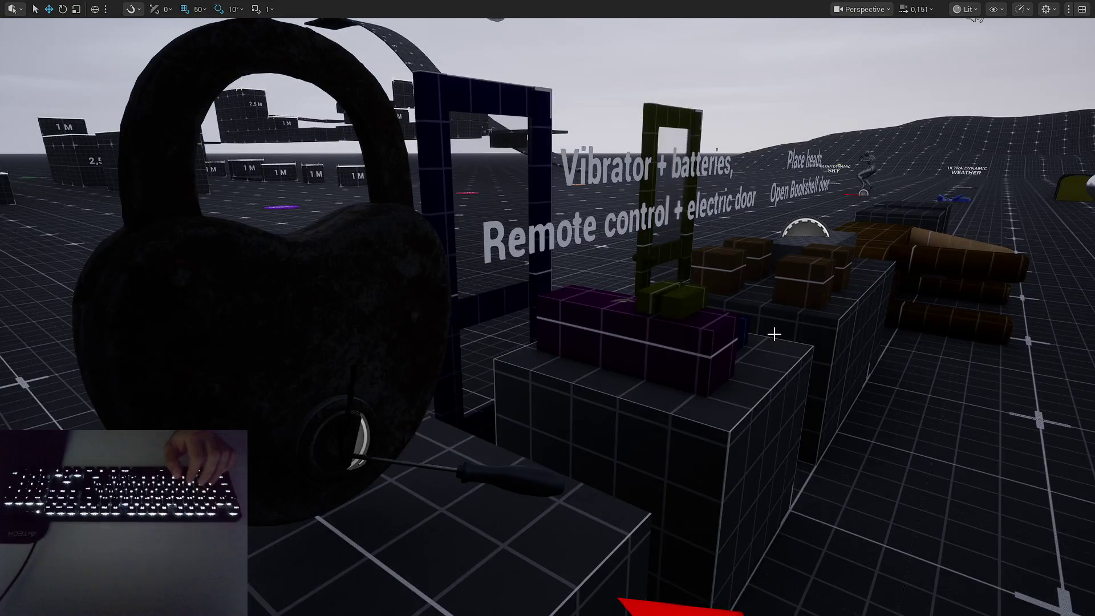
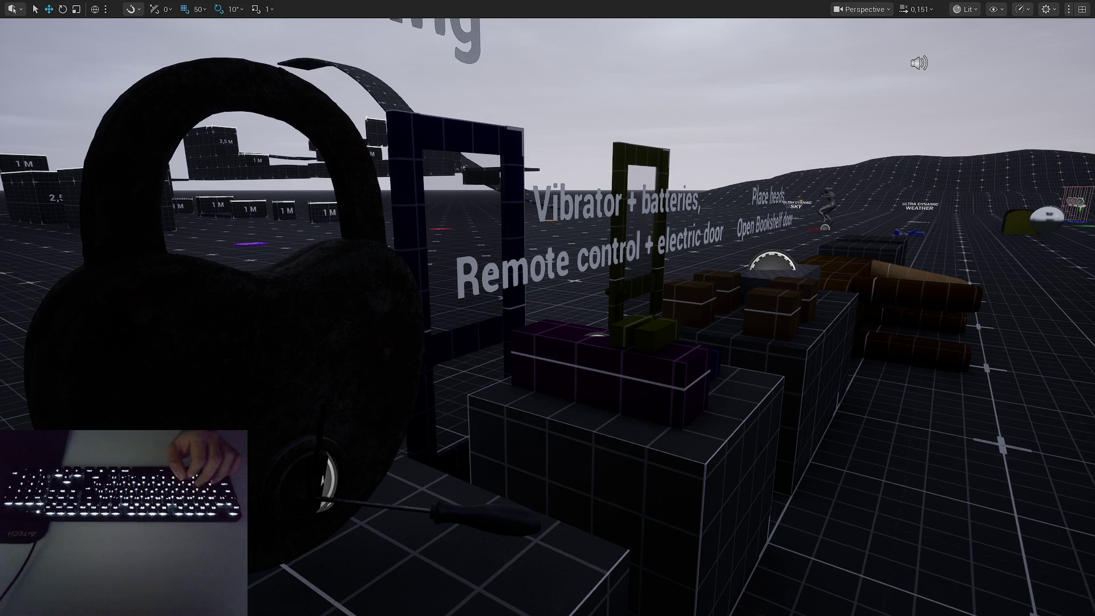
# Alt+Tab to Firefox's 'Solve or Die' Miro board and scroll up toward the clown reference.
pyautogui.hotkey('alt', 'Tab')
pyautogui.scroll(2, 512, 226)
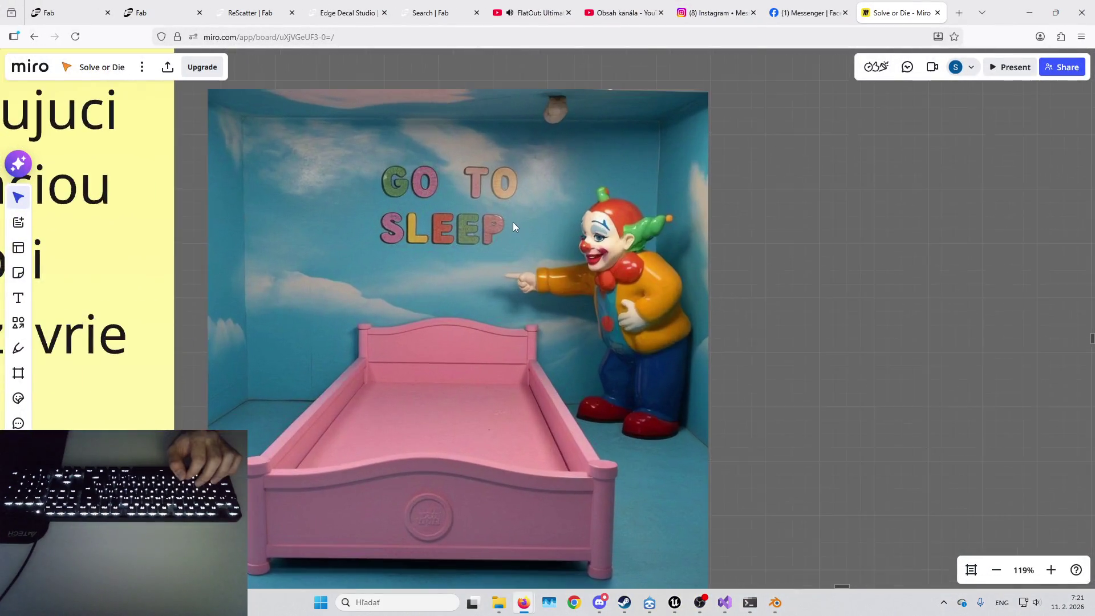
# Scroll around the board, move the yellow sticky note left, and switch the keyboard to Slovak.
pyautogui.hscroll(-3, 570, 240)
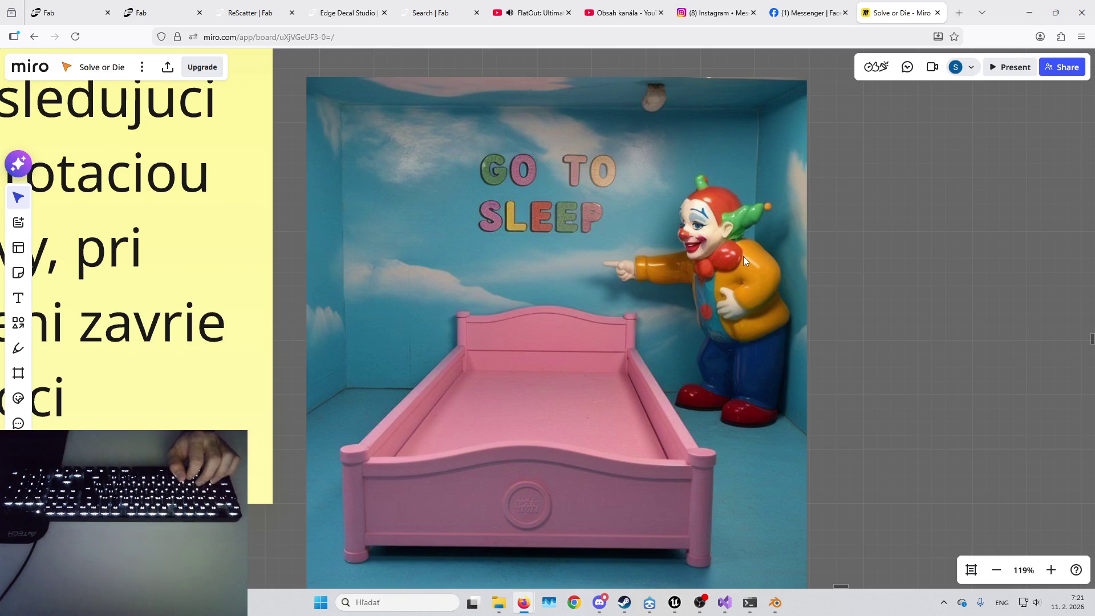
pyautogui.scroll(-5, 440, 218)
pyautogui.hscroll(-3, 440, 218)
pyautogui.moveTo(360, 335); pyautogui.dragTo(196, 387)
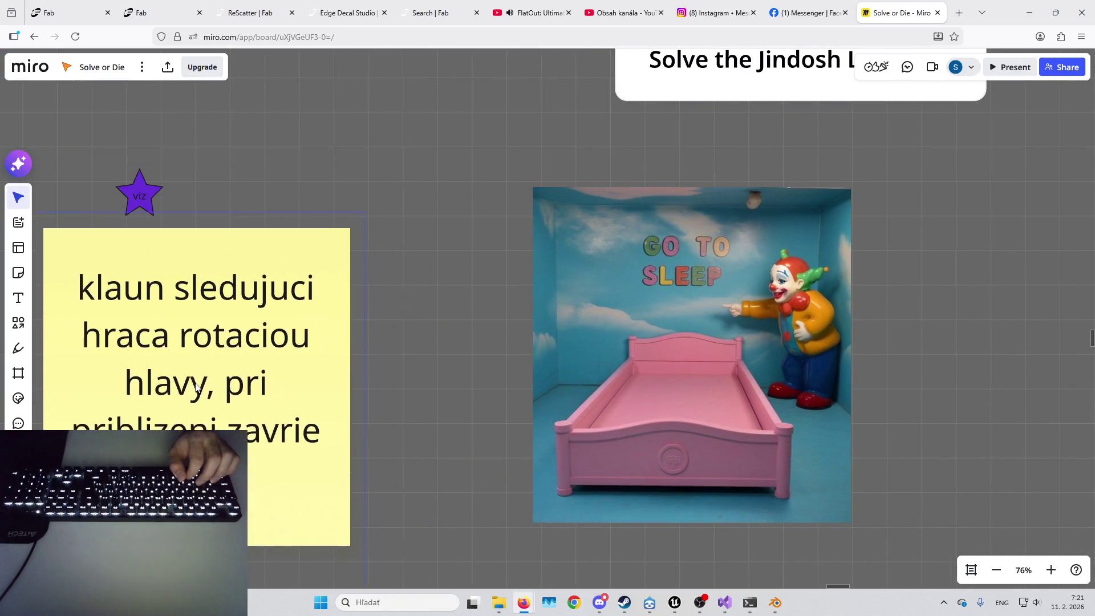
pyautogui.hscroll(3, 436, 241)
pyautogui.scroll(3, 436, 241)
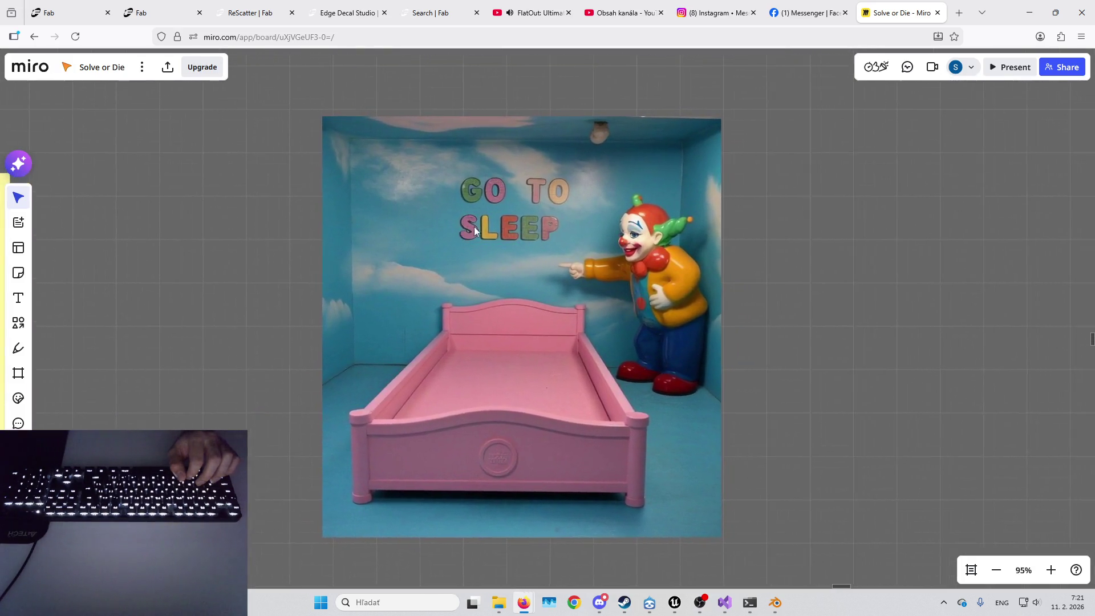
pyautogui.scroll(2, 474, 226)
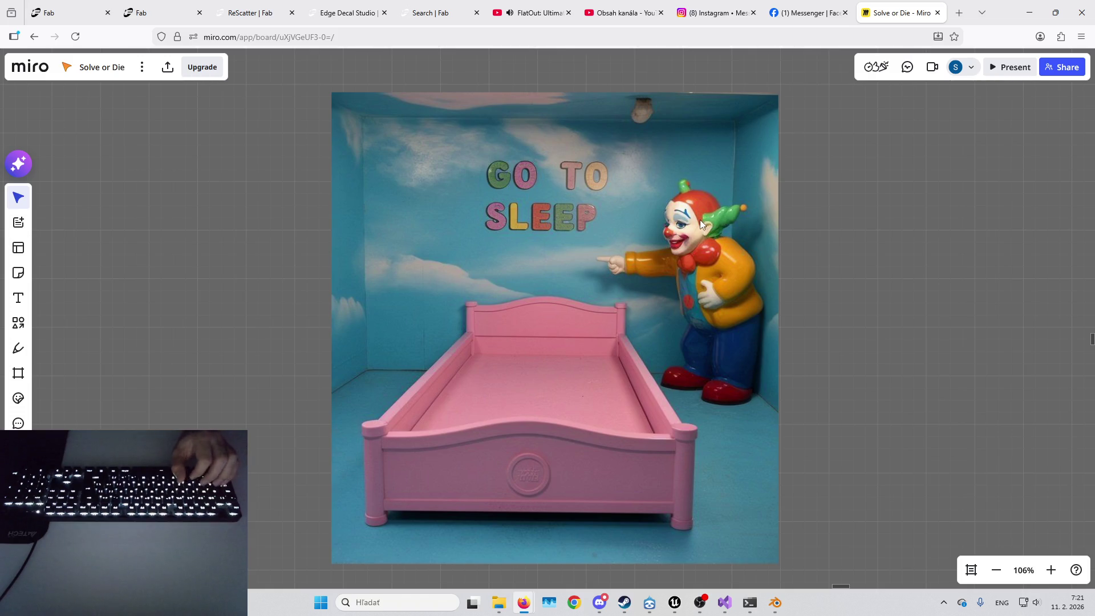
pyautogui.hotkey('alt', 'shift')
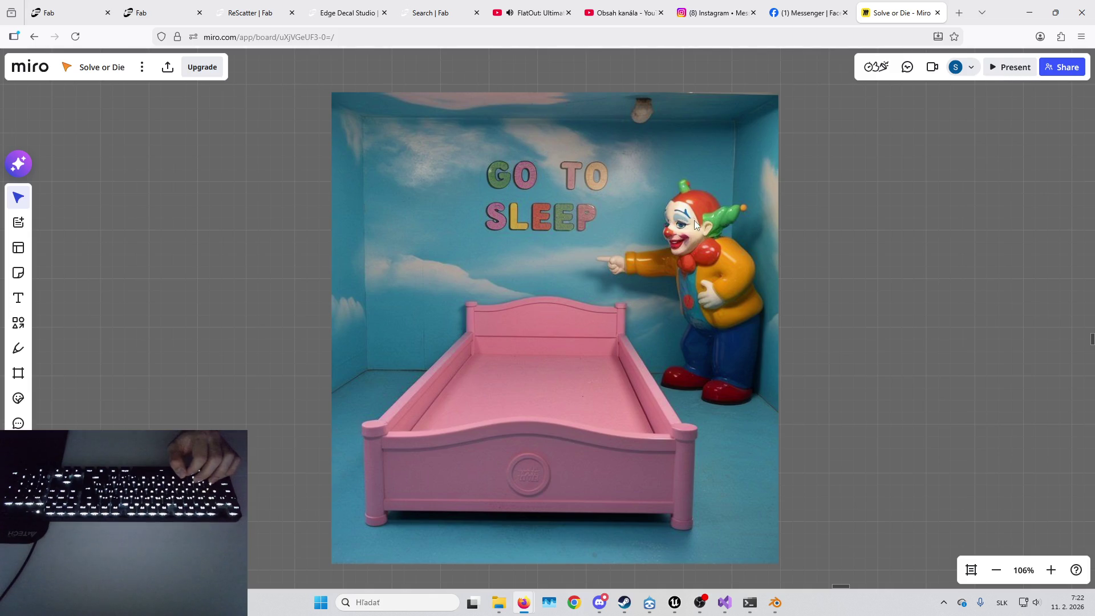
# Pan and nudge the board to recentre the GO TO SLEEP clown-and-bed image.
pyautogui.moveTo(678, 235)
pyautogui.mouseDown()
pyautogui.moveTo(696, 246)
pyautogui.moveTo(710, 217)
pyautogui.mouseUp()
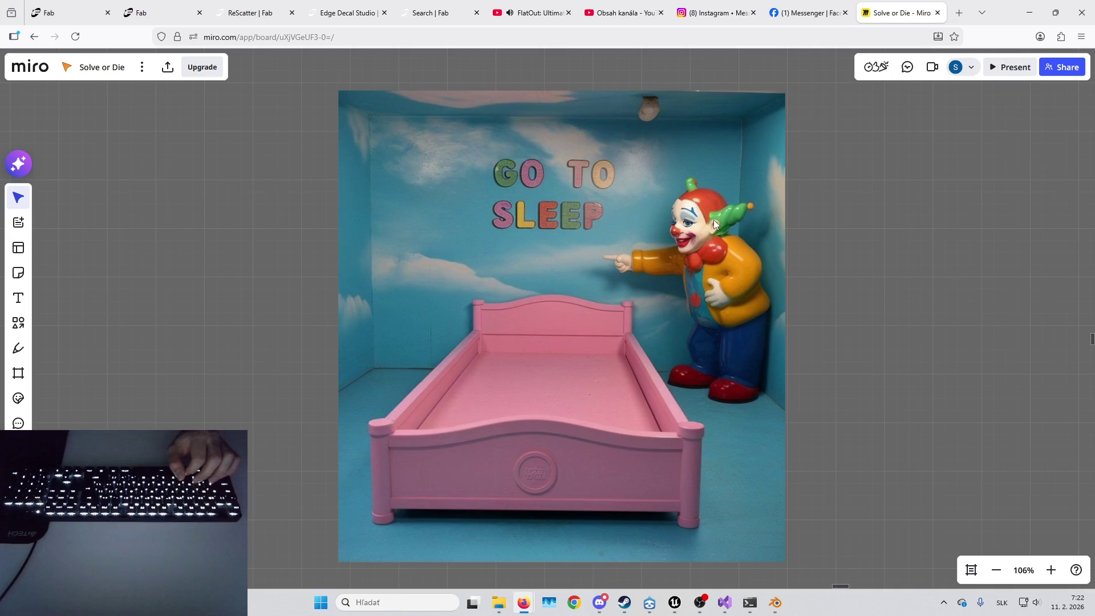
pyautogui.press('Right')
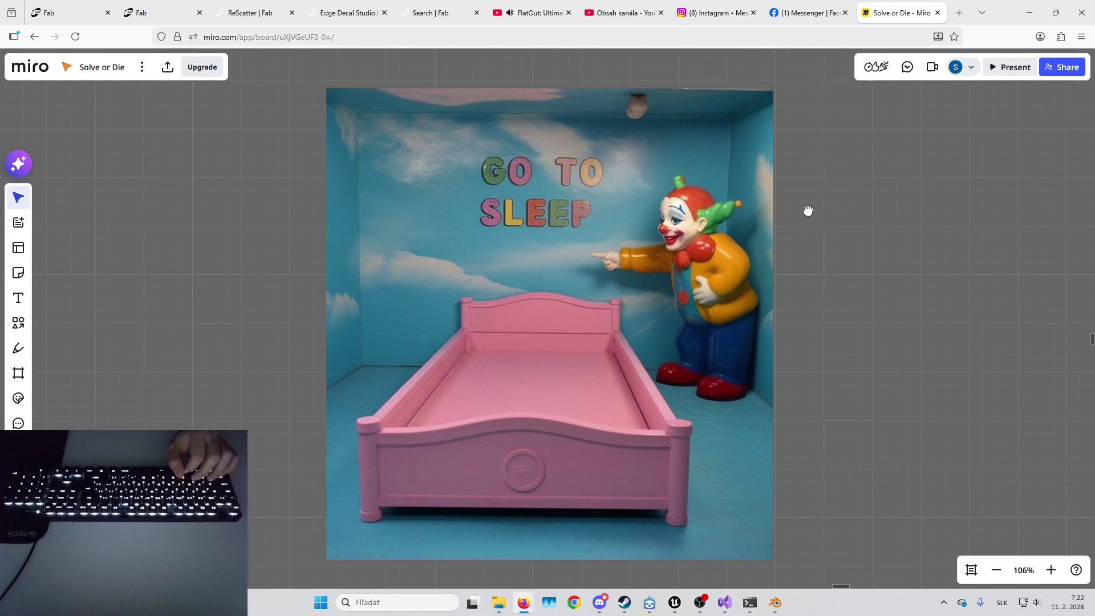
pyautogui.press('Down')
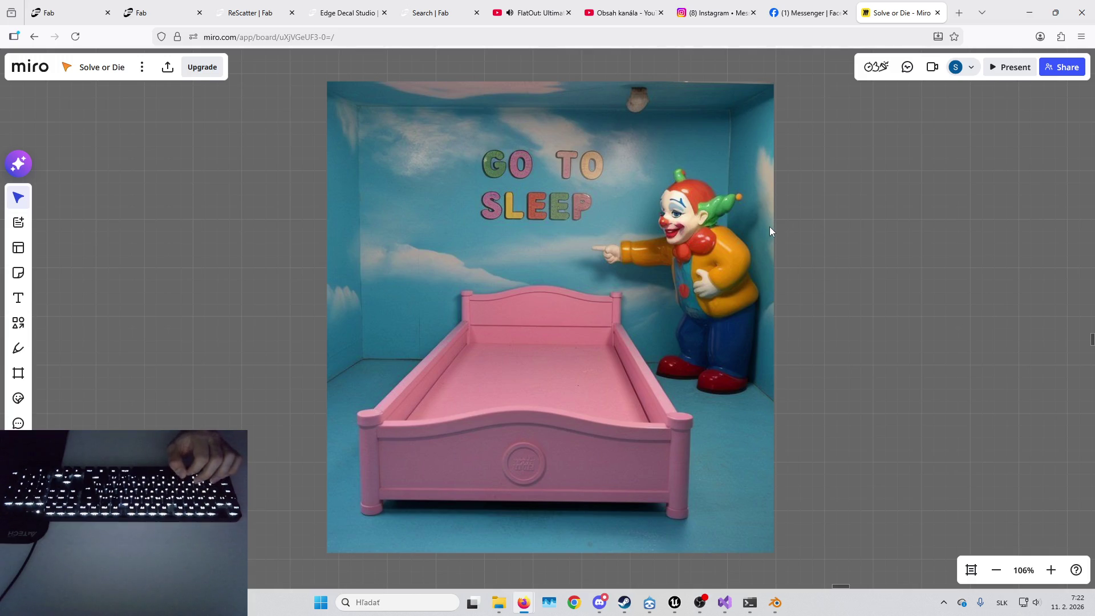
pyautogui.moveTo(776, 227)
pyautogui.mouseDown()
pyautogui.moveTo(783, 233)
pyautogui.moveTo(784, 224)
pyautogui.mouseUp()
pyautogui.moveTo(786, 225); pyautogui.dragTo(780, 225)
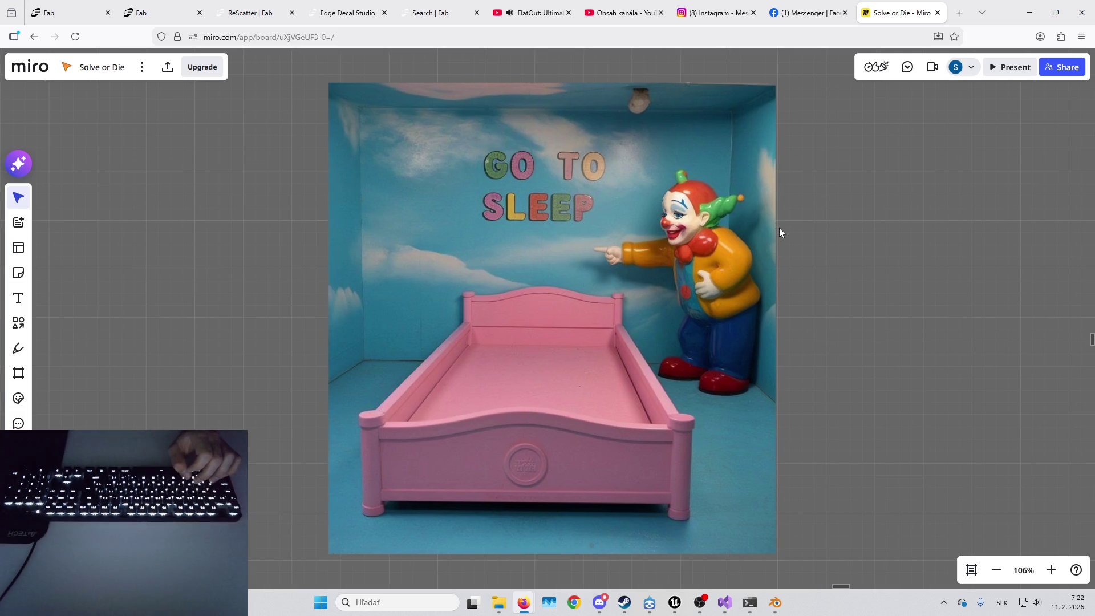
pyautogui.moveTo(817, 234)
pyautogui.mouseDown()
pyautogui.moveTo(804, 252)
pyautogui.moveTo(776, 227)
pyautogui.moveTo(799, 246)
pyautogui.moveTo(798, 269)
pyautogui.moveTo(772, 254)
pyautogui.moveTo(772, 186)
pyautogui.mouseUp()
pyautogui.scroll(-3, 835, 323)
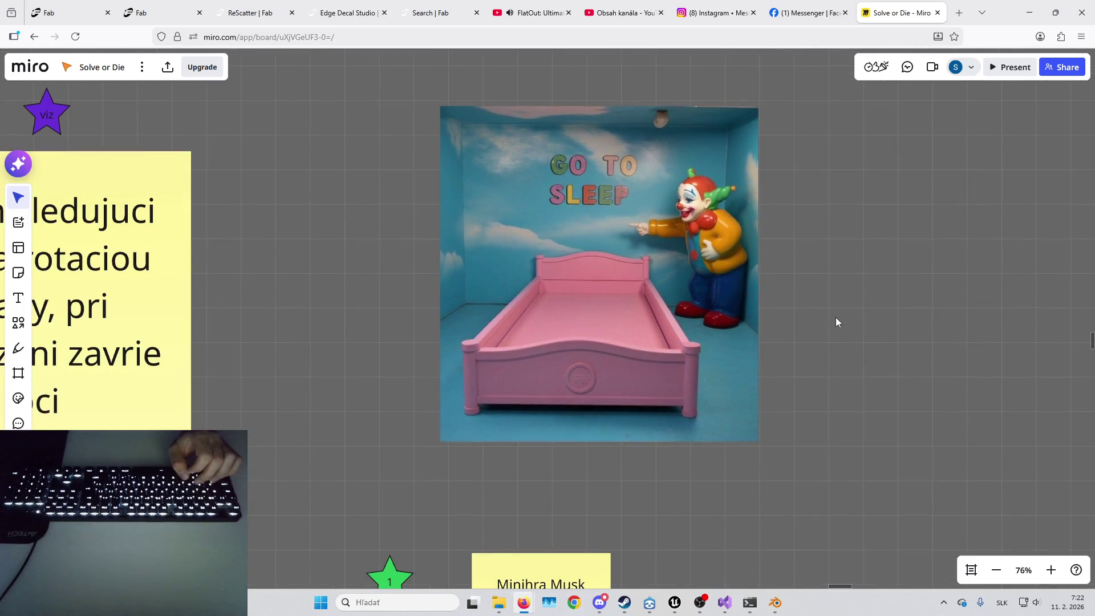
pyautogui.scroll(3, 751, 244)
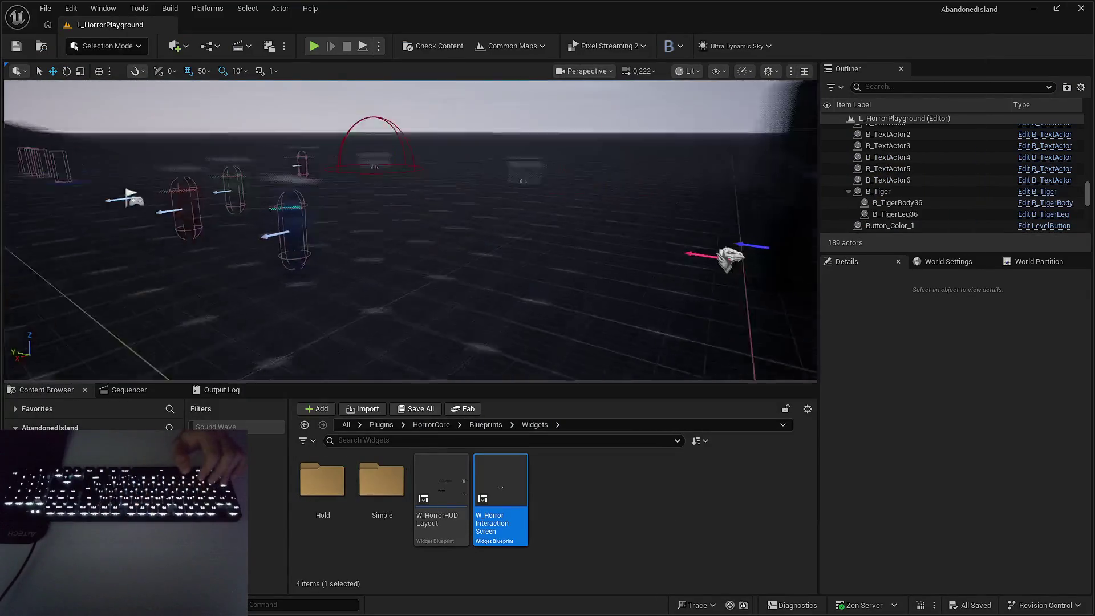
# Select the Banshee in the level and open its B_Banshee blueprint.
pyautogui.scroll(3, 411, 228)
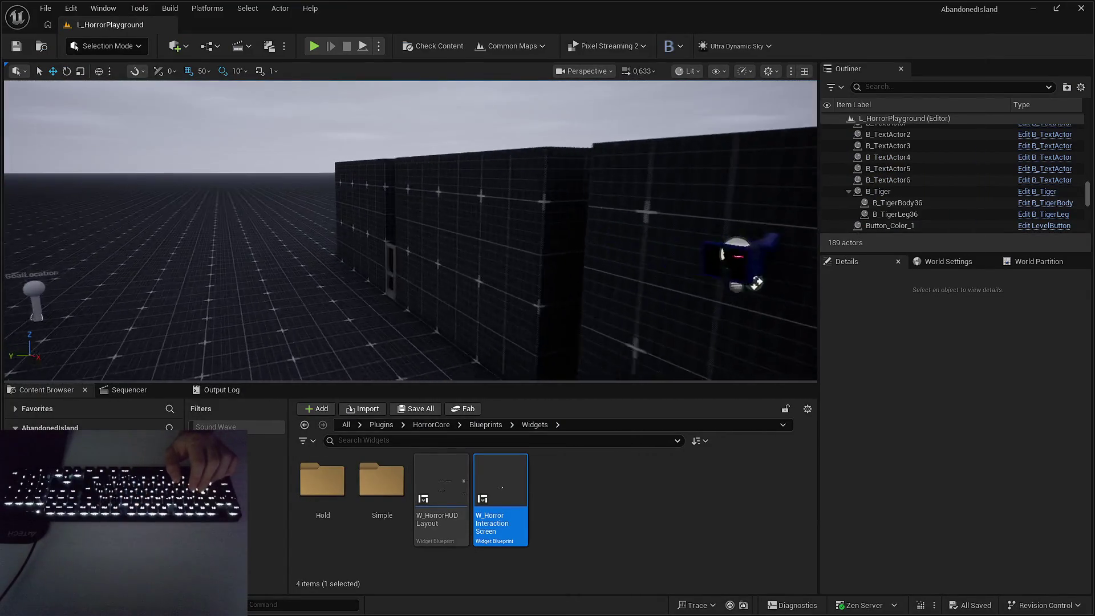
pyautogui.scroll(1, 410, 228)
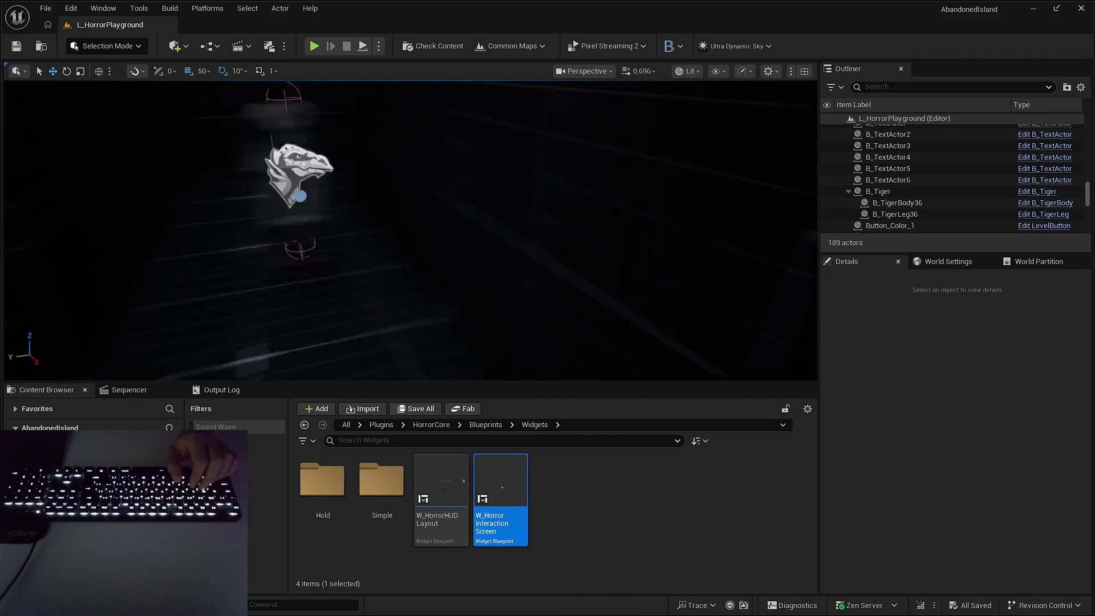
pyautogui.scroll(-3, 411, 228)
pyautogui.click(482, 268)
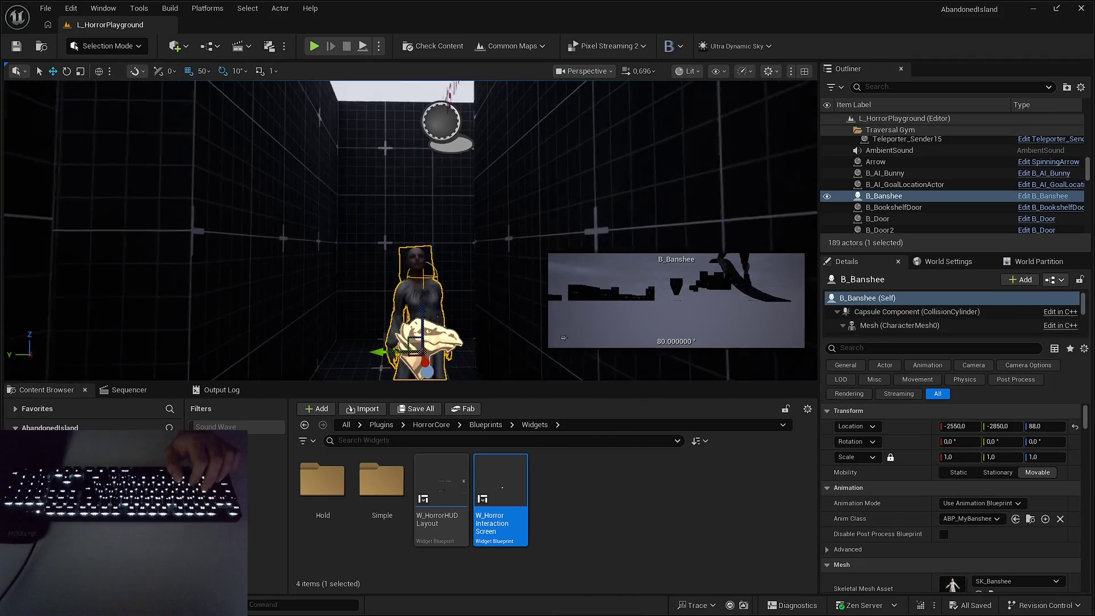
pyautogui.hotkey('ctrl', 'b')
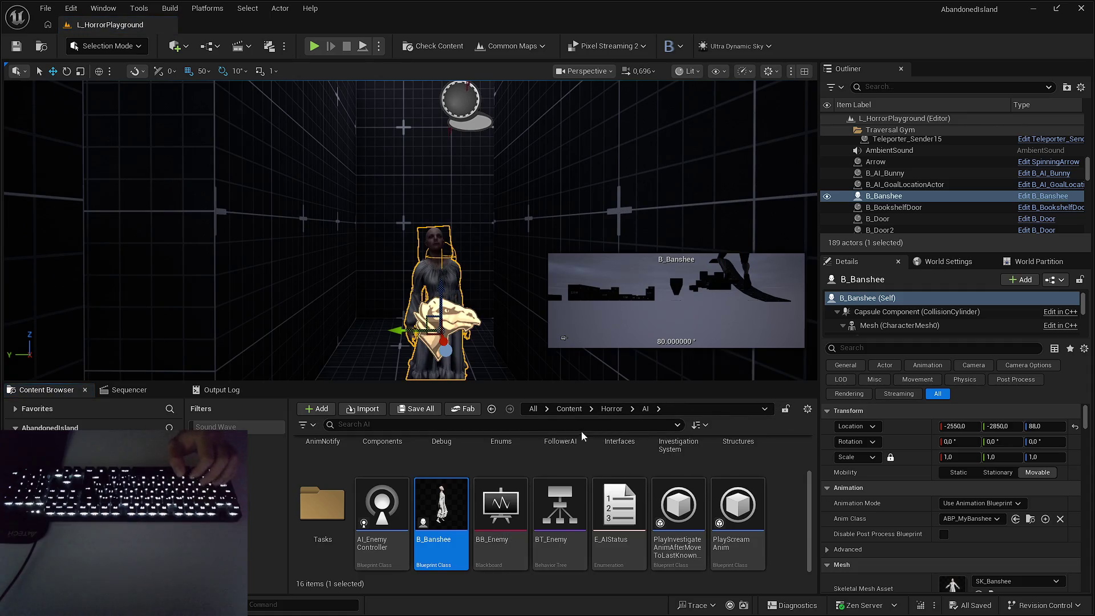
pyautogui.doubleClick(485, 338)
pyautogui.hotkey('ctrl', 'e')
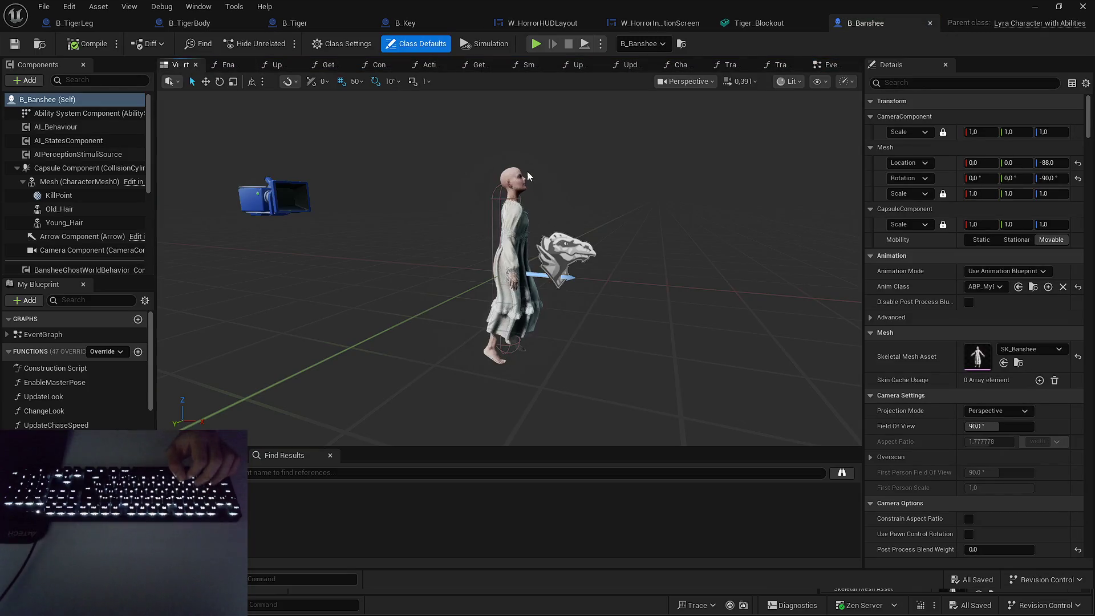
# Locate the SK_Banshee mesh asset and remove the Sound Wave filter from the Content Browser.
pyautogui.click(528, 175)
pyautogui.click(1019, 393)
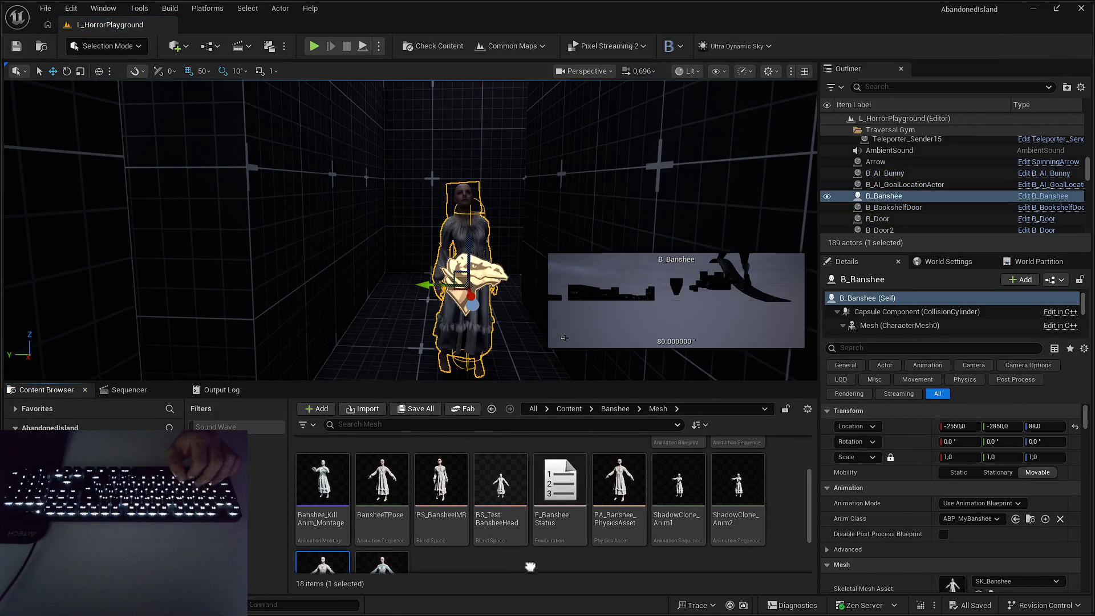
pyautogui.scroll(3, 530, 566)
pyautogui.rightClick(251, 429)
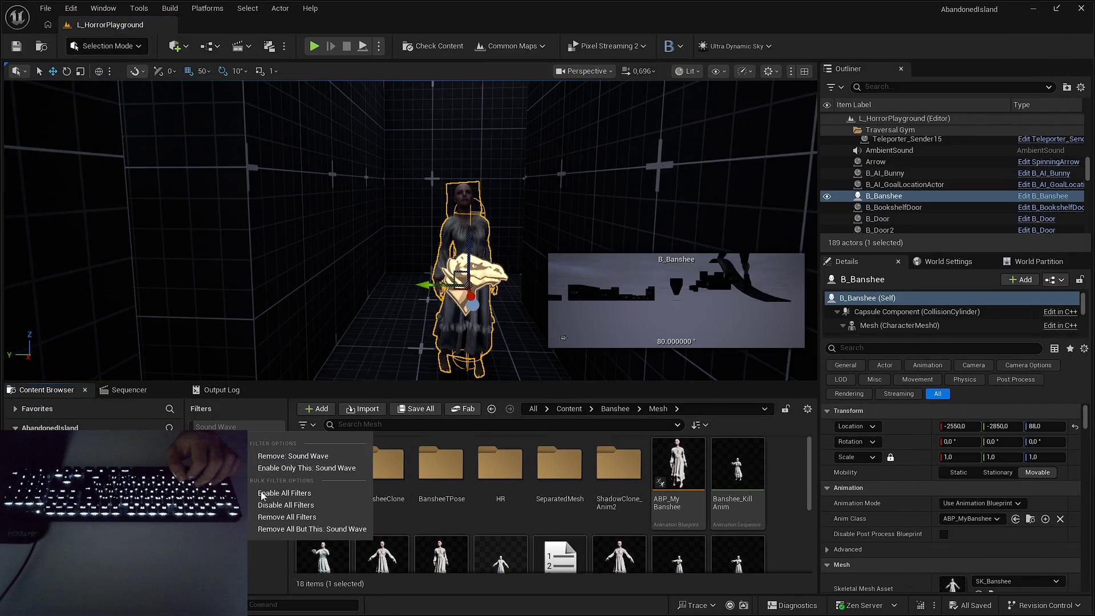
pyautogui.click(285, 517)
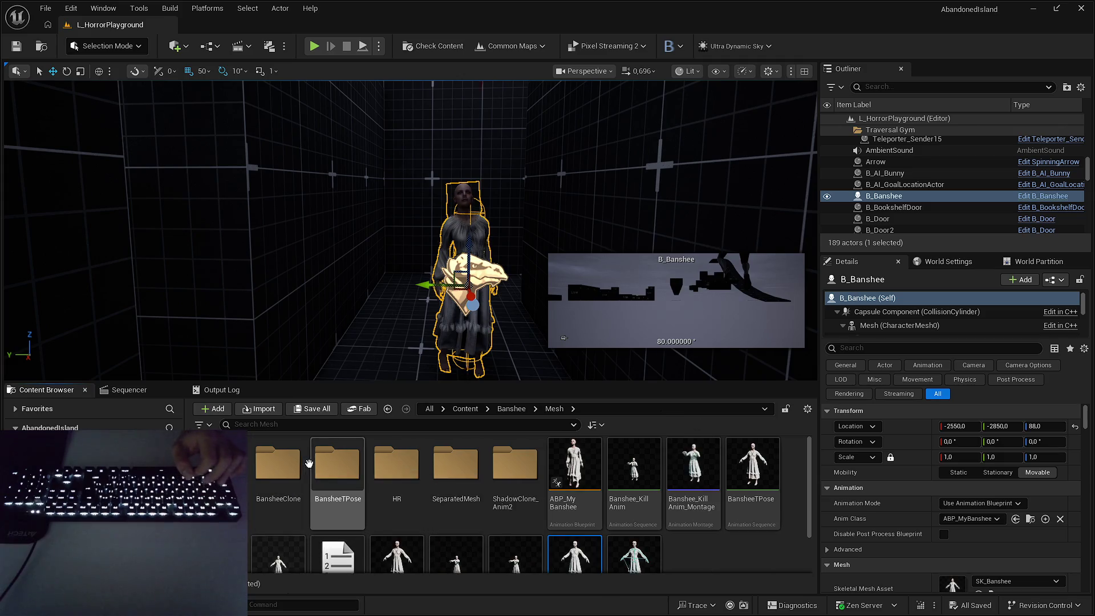
# Open the SeparatedMesh folder and select SK_Old_Hair and SK_Young_Hair.
pyautogui.scroll(-1, 676, 516)
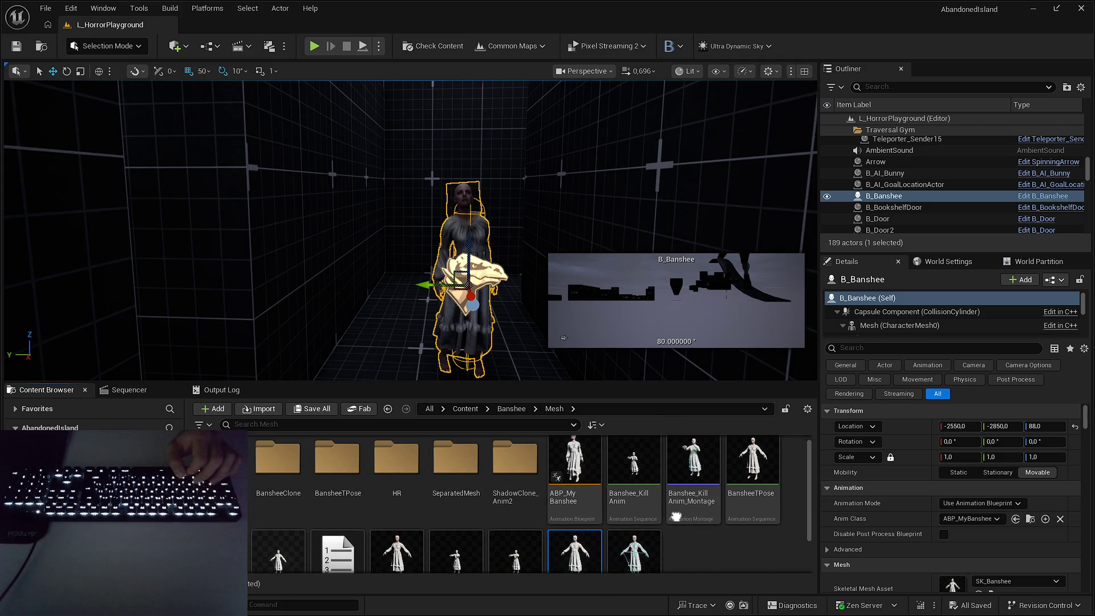
pyautogui.scroll(-2, 675, 516)
pyautogui.scroll(2, 675, 457)
pyautogui.scroll(-2, 676, 439)
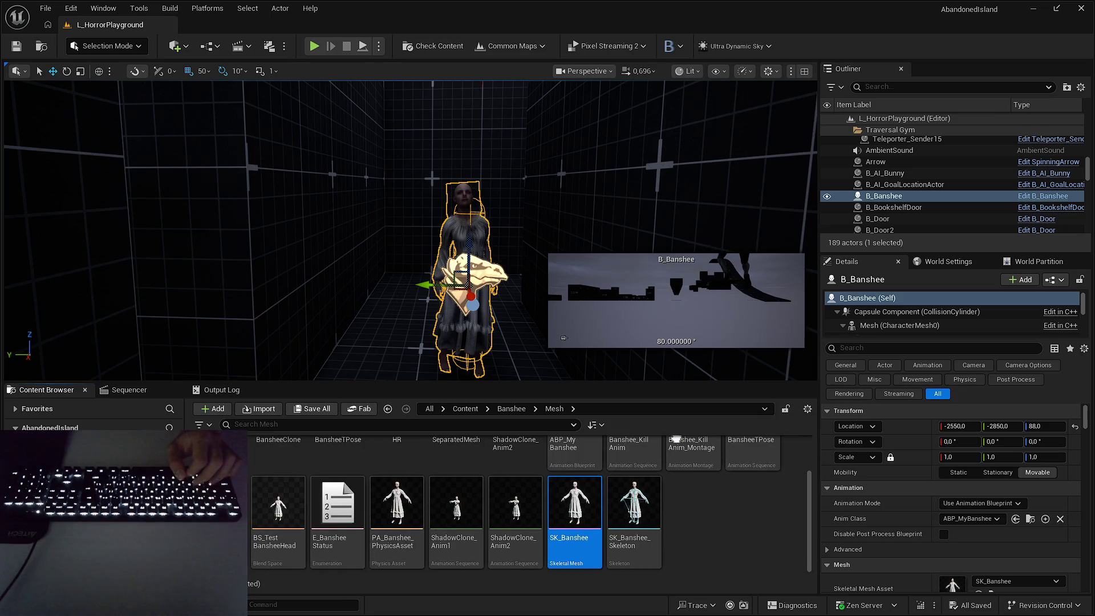
pyautogui.scroll(1, 676, 456)
pyautogui.doubleClick(456, 465)
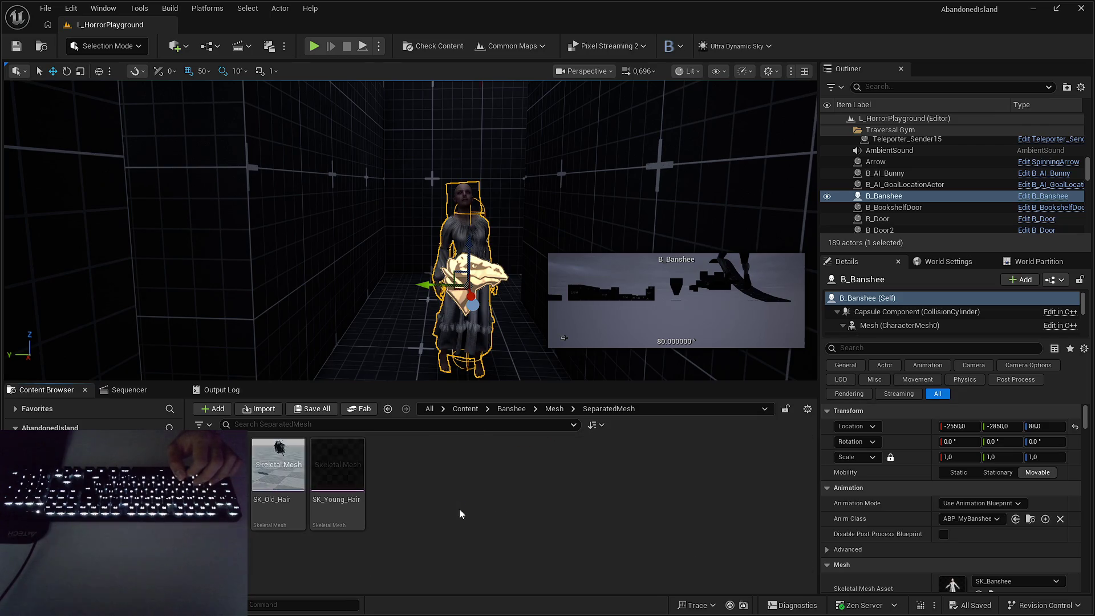
pyautogui.click(251, 470)
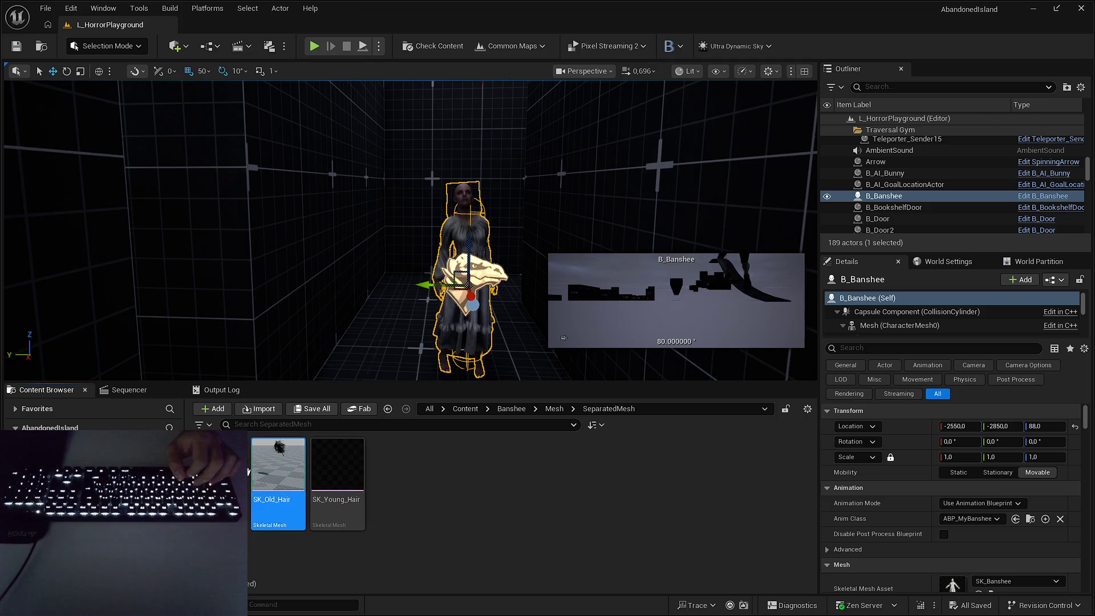
pyautogui.click(364, 469)
# While SolveOrDie loads, glance at the Miro board, then switch to the SolveOrDie editor.
pyautogui.click(429, 470)
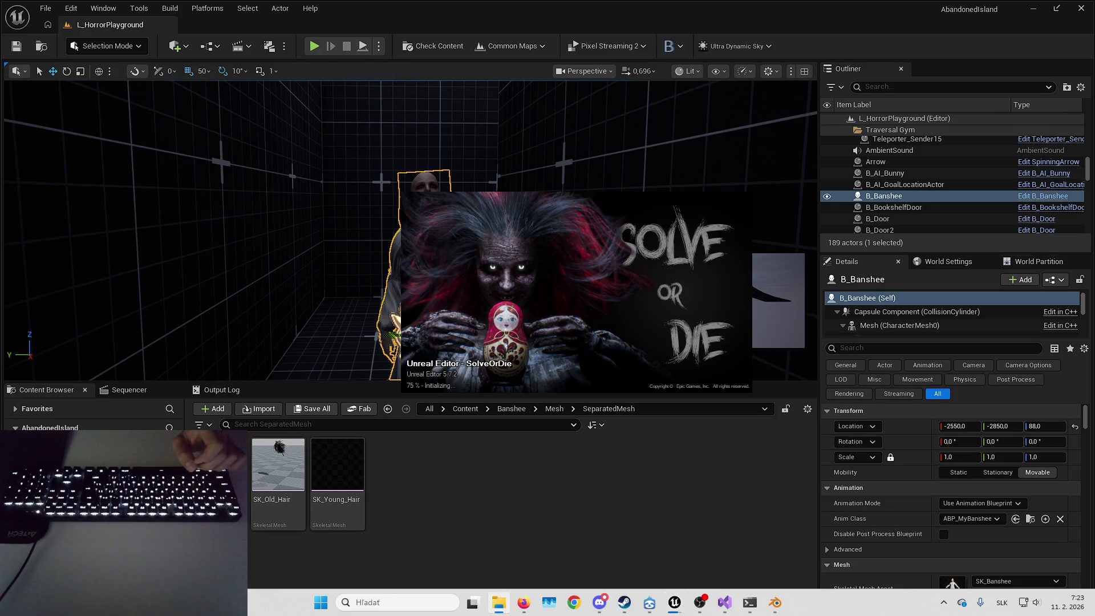
pyautogui.moveTo(582, 305); pyautogui.dragTo(575, 308)
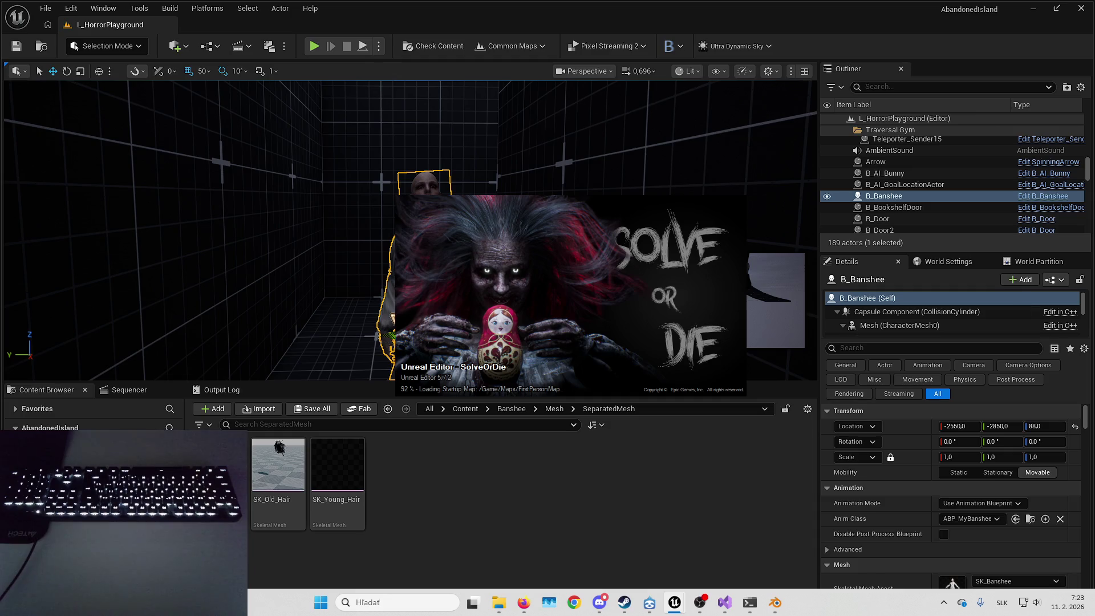
pyautogui.hotkey('alt', 'Tab')
pyautogui.hscroll(3, 741, 242)
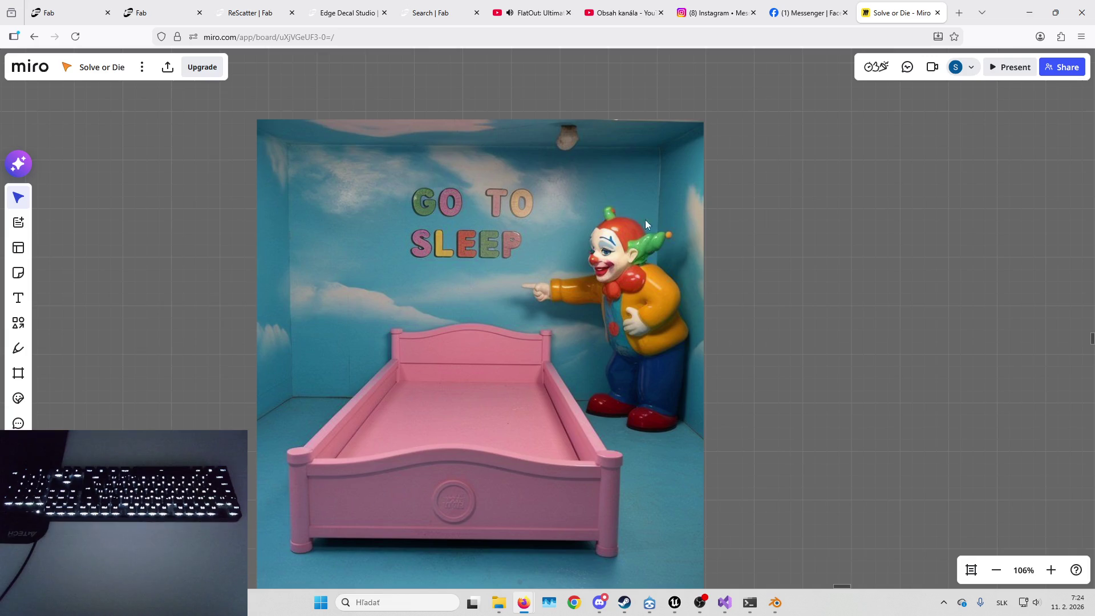
pyautogui.hotkey('alt', 'Tab')
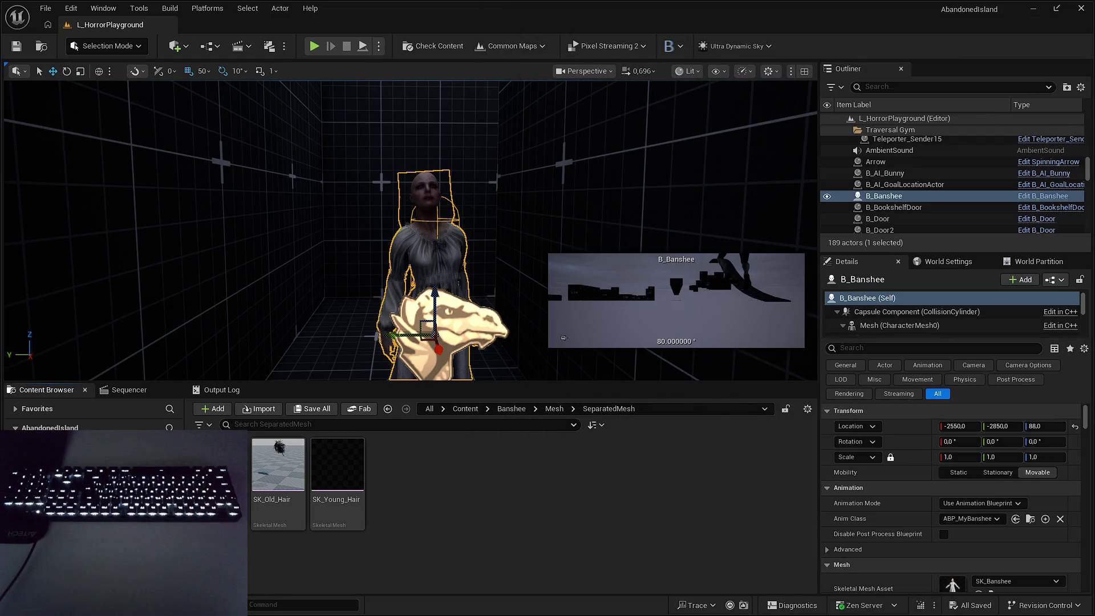
pyautogui.hotkey('alt', 'Tab')
pyautogui.click(505, 410)
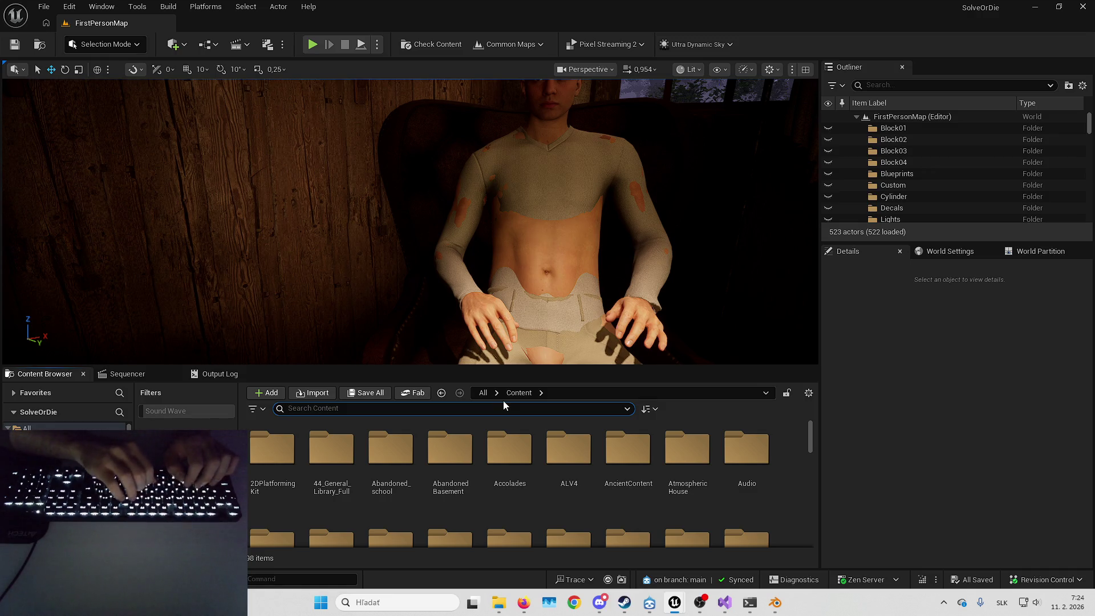
# Search 'sk_banshe', open SK_Banshee's SeparatedMesh folder, and choose Migrate on SK_Head.
pyautogui.write('f')
pyautogui.press('BackSpace')
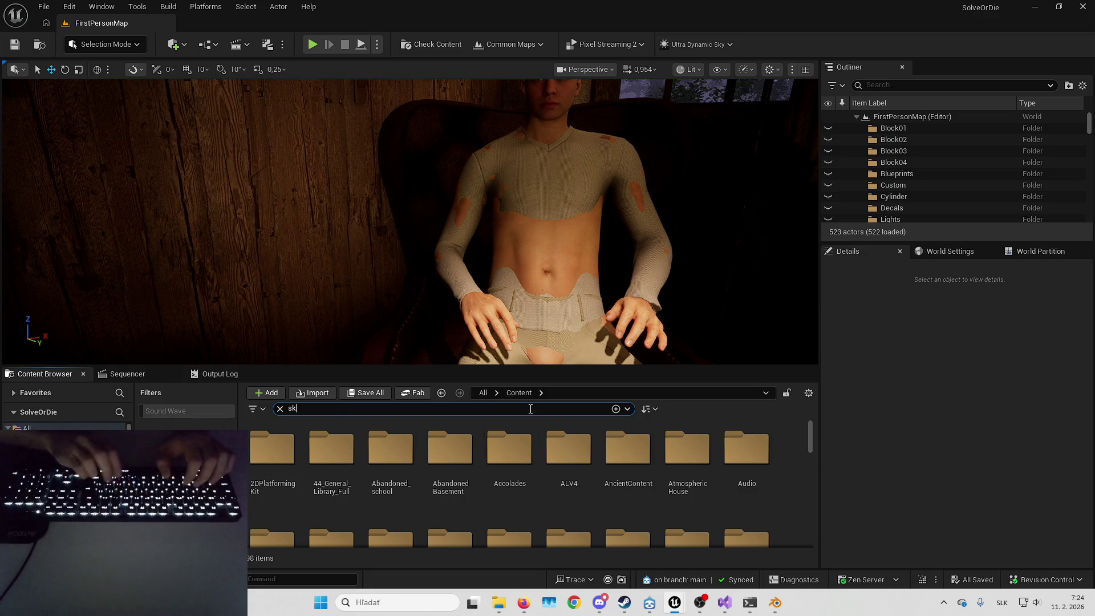
pyautogui.write('sk_banshe')
pyautogui.click(296, 441)
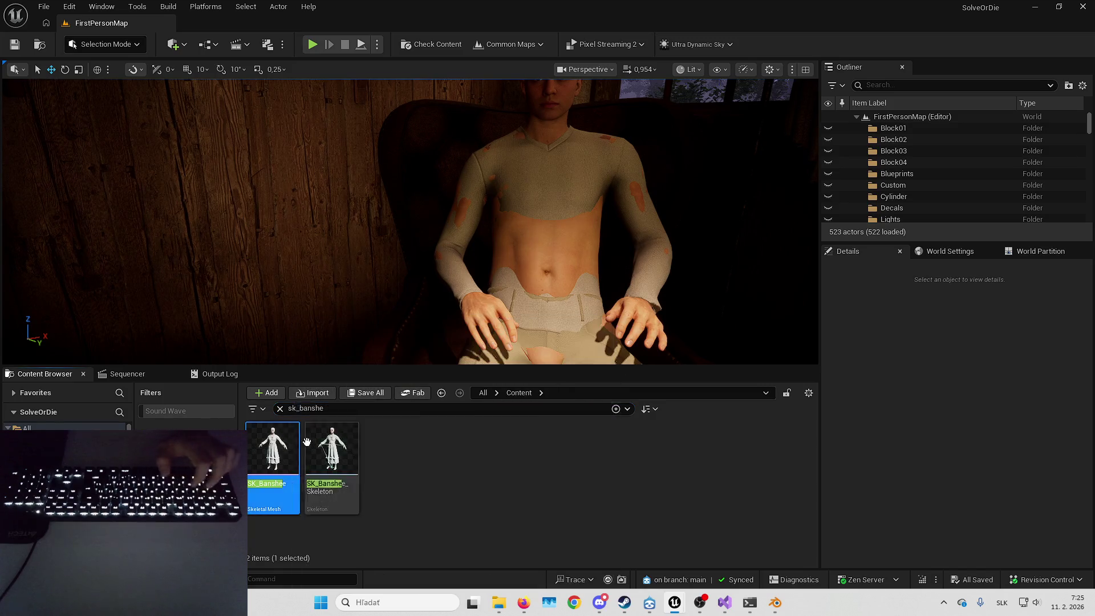
pyautogui.hotkey('ctrl', 'b')
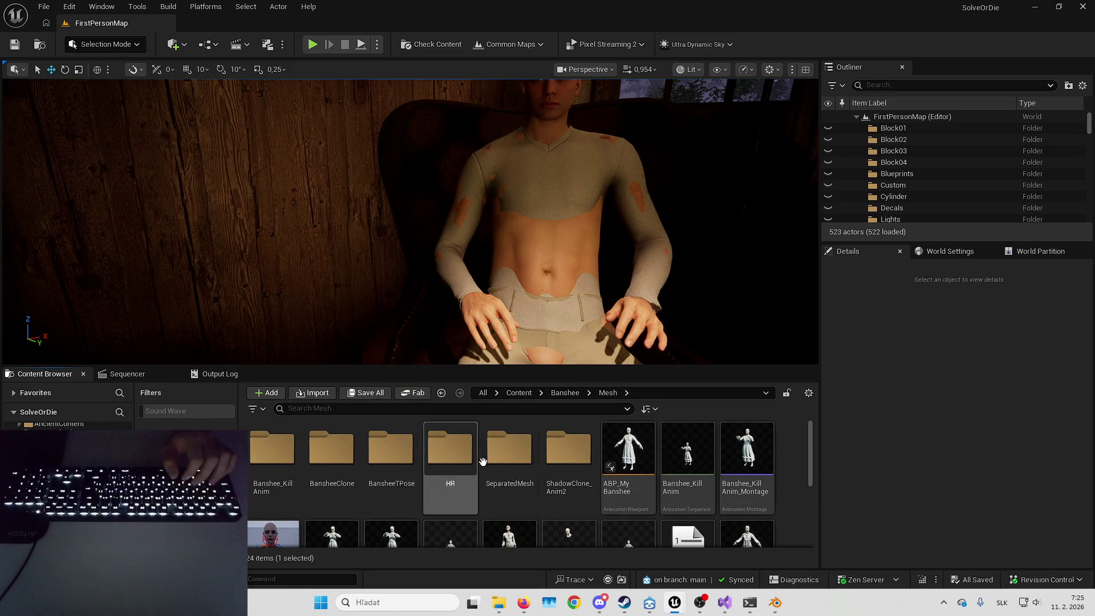
pyautogui.doubleClick(506, 453)
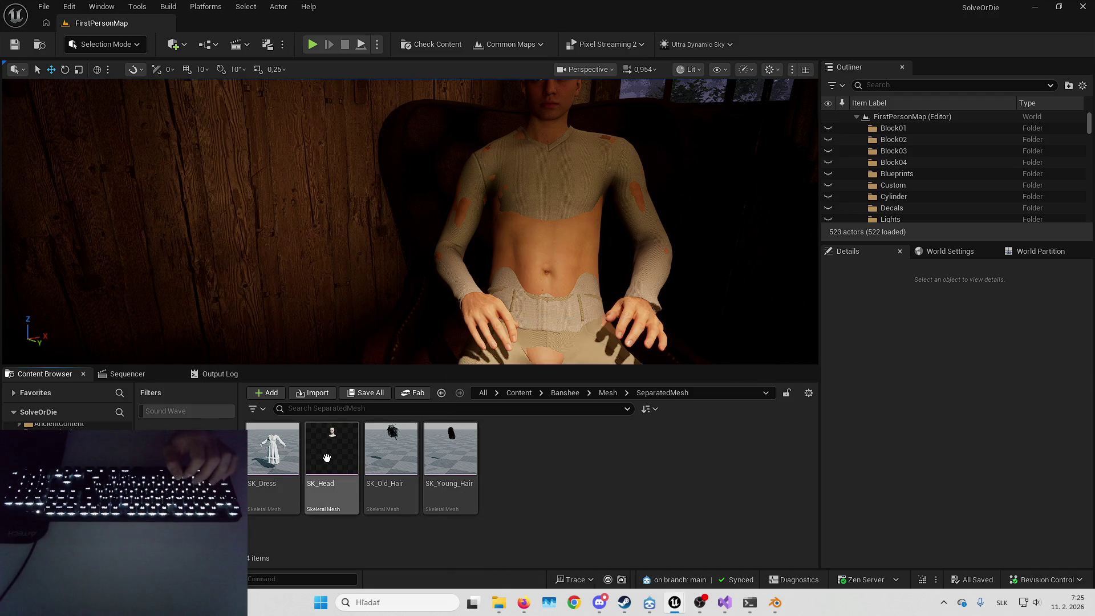
pyautogui.click(333, 450)
pyautogui.rightClick(335, 453)
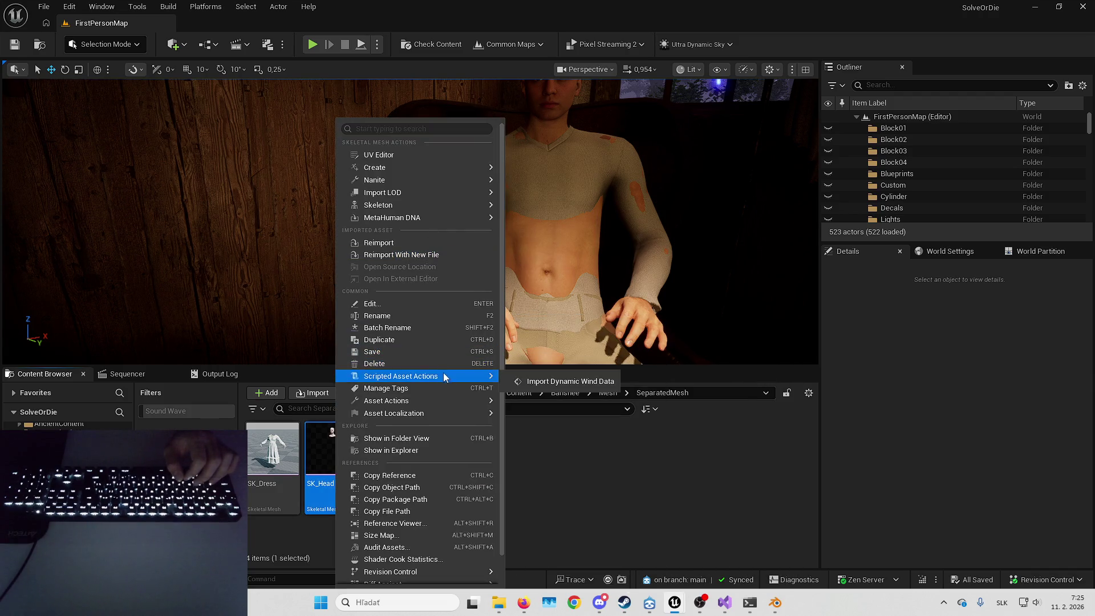
pyautogui.moveTo(434, 398)
pyautogui.click(554, 472)
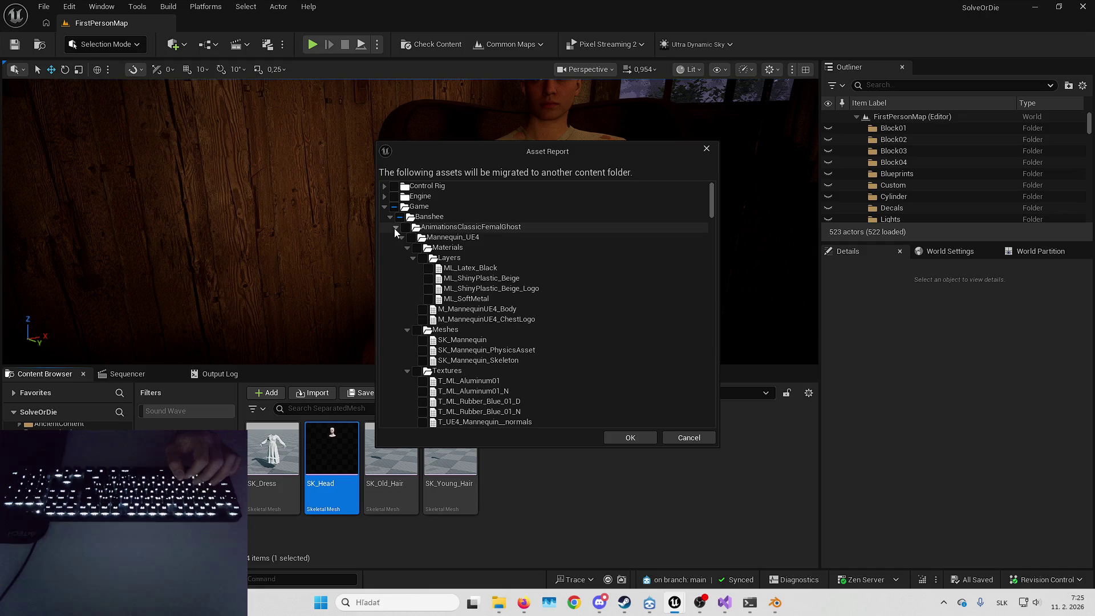
# Compare the Asset Report with the Banshee's AnimationsClassicFemalGhost folder and collapse that branch.
pyautogui.moveTo(522, 149); pyautogui.dragTo(884, 165)
pyautogui.click(564, 393)
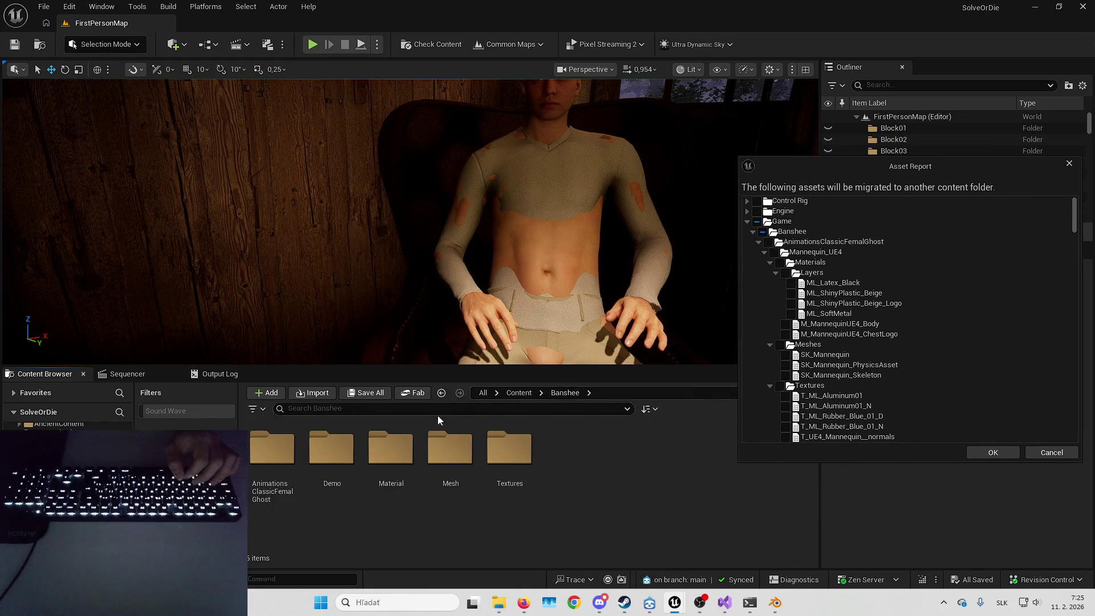
pyautogui.doubleClick(272, 450)
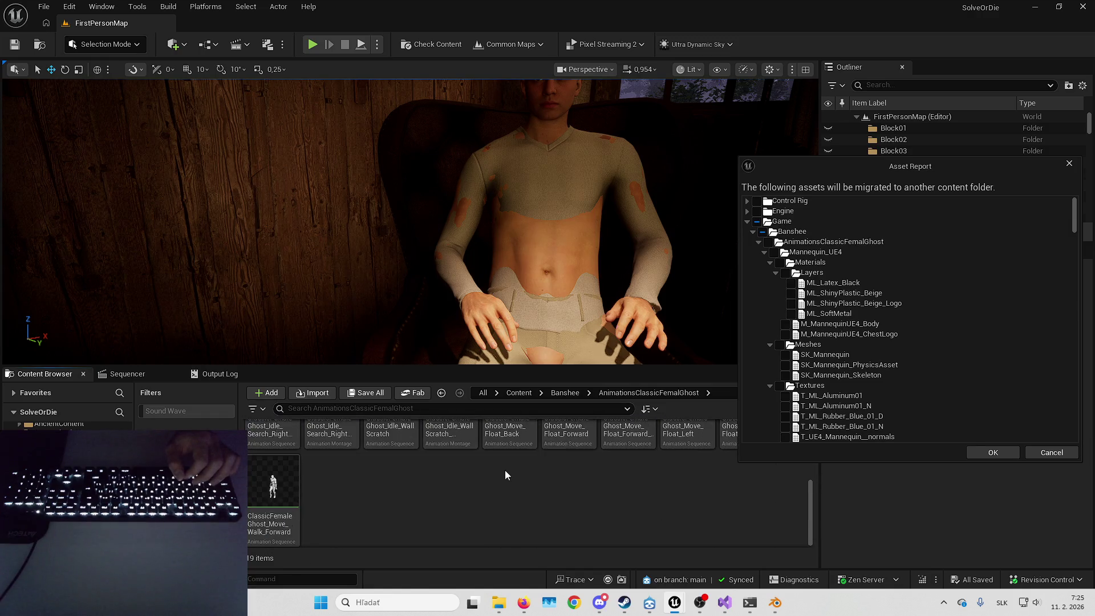
pyautogui.moveTo(889, 170); pyautogui.dragTo(572, 169)
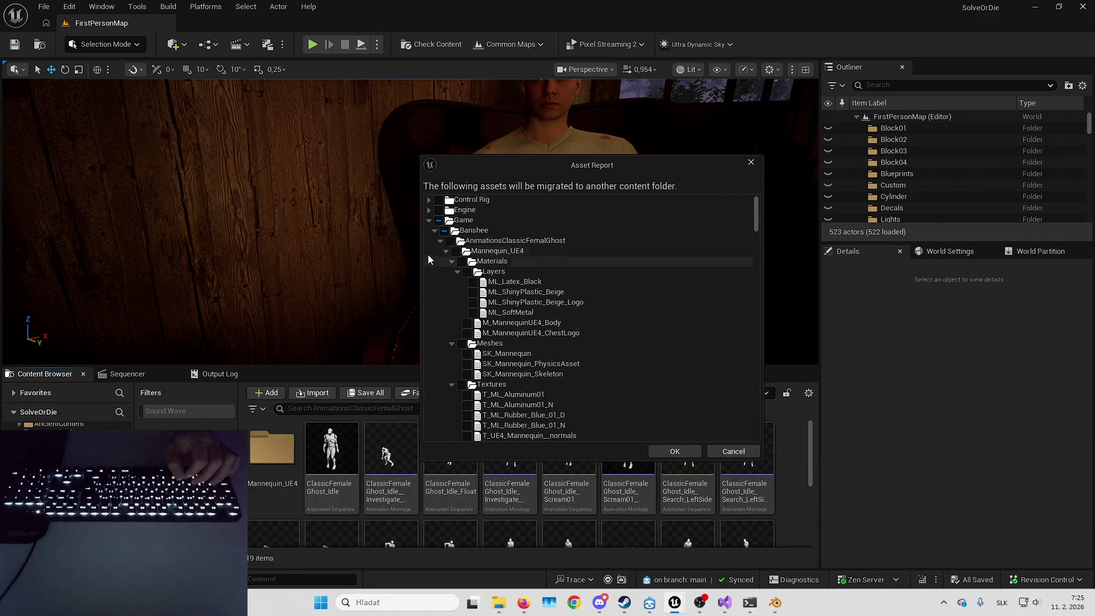
pyautogui.click(440, 241)
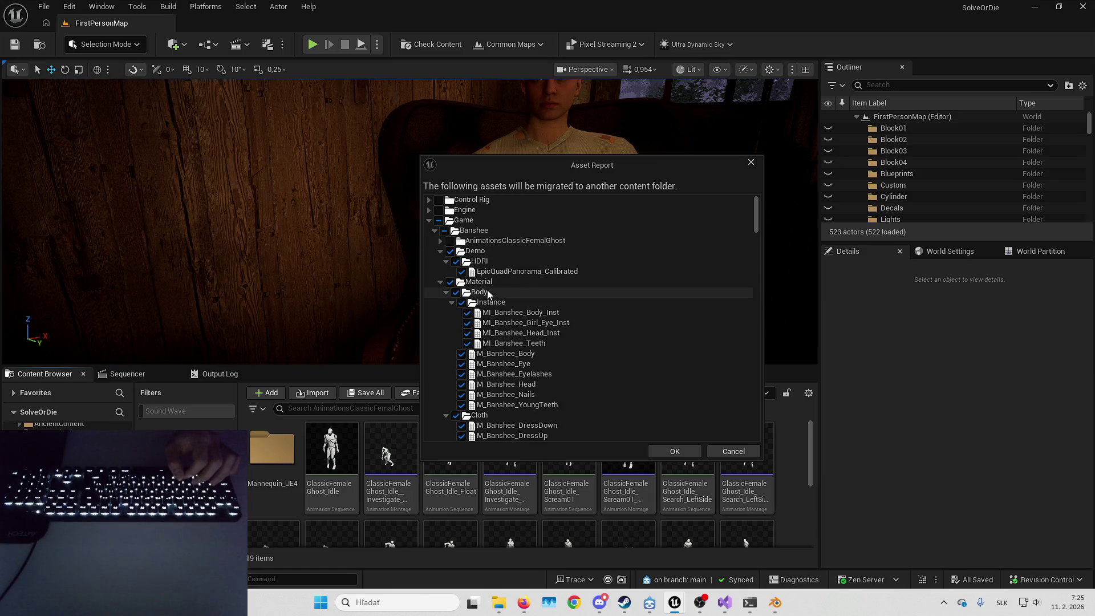
# Collapse the Demo, Material, Mesh, Textures, Characters, Ghost and PhysicsMaterials report folders.
pyautogui.scroll(-1, 494, 260)
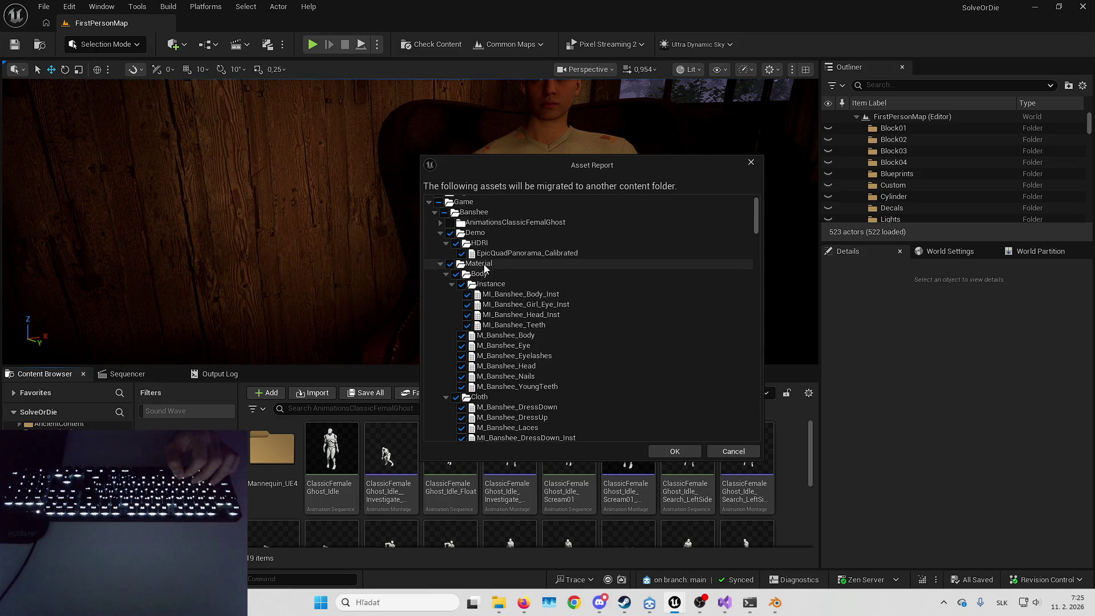
pyautogui.click(439, 233)
pyautogui.doubleClick(478, 244)
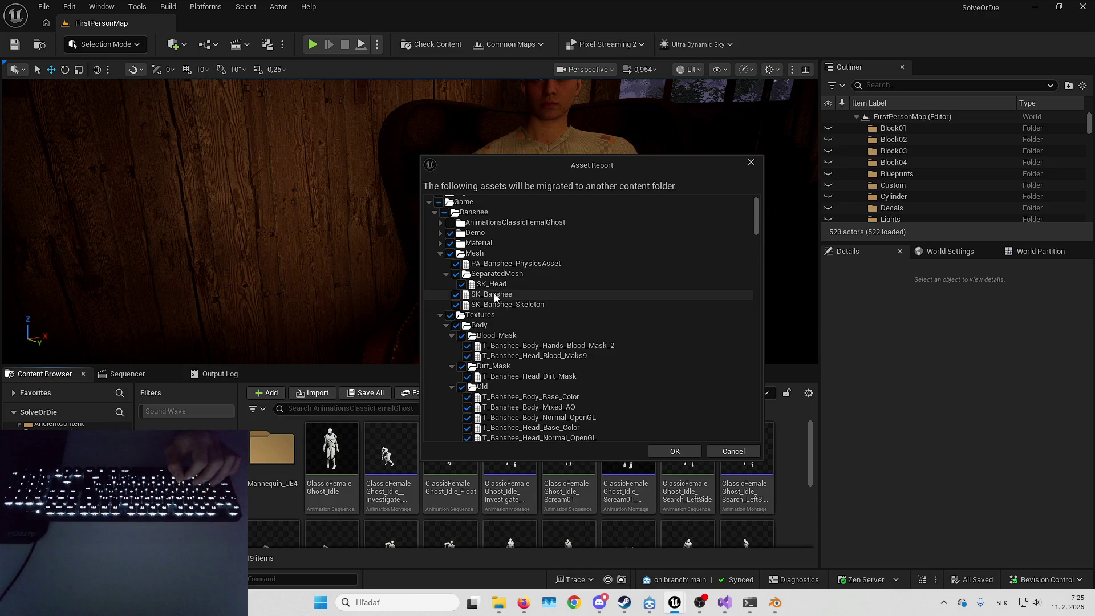
pyautogui.click(441, 254)
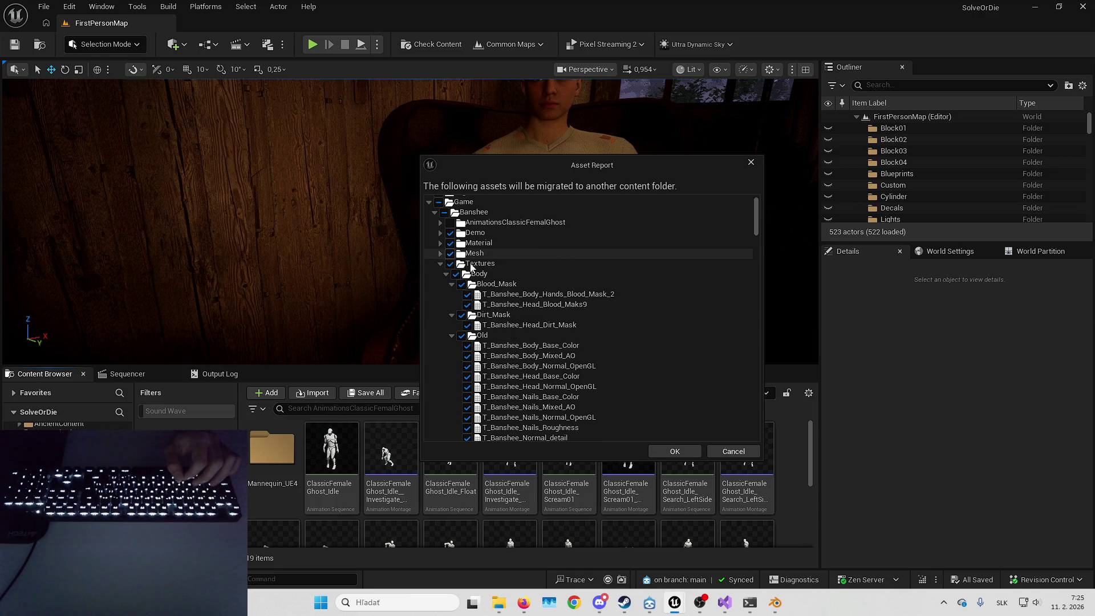
pyautogui.click(440, 264)
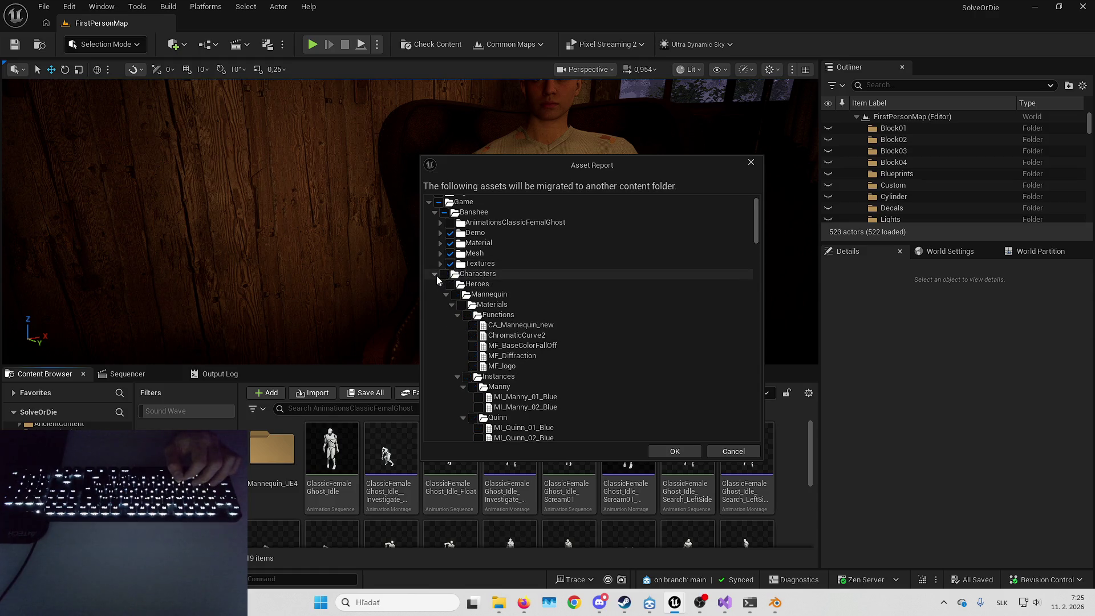
pyautogui.click(435, 275)
pyautogui.click(435, 284)
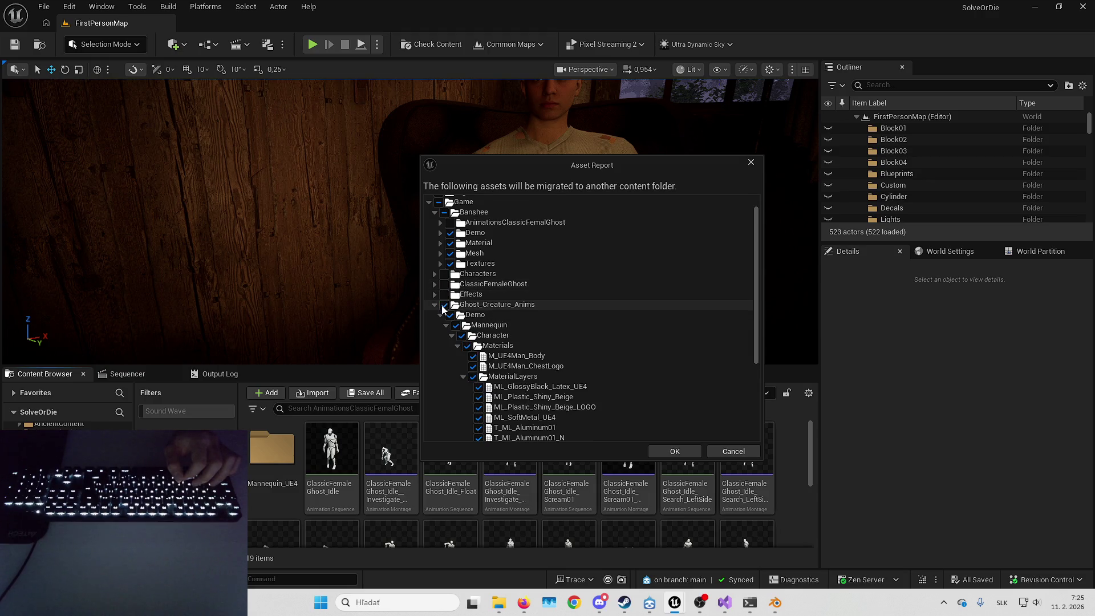
pyautogui.click(435, 307)
pyautogui.click(434, 335)
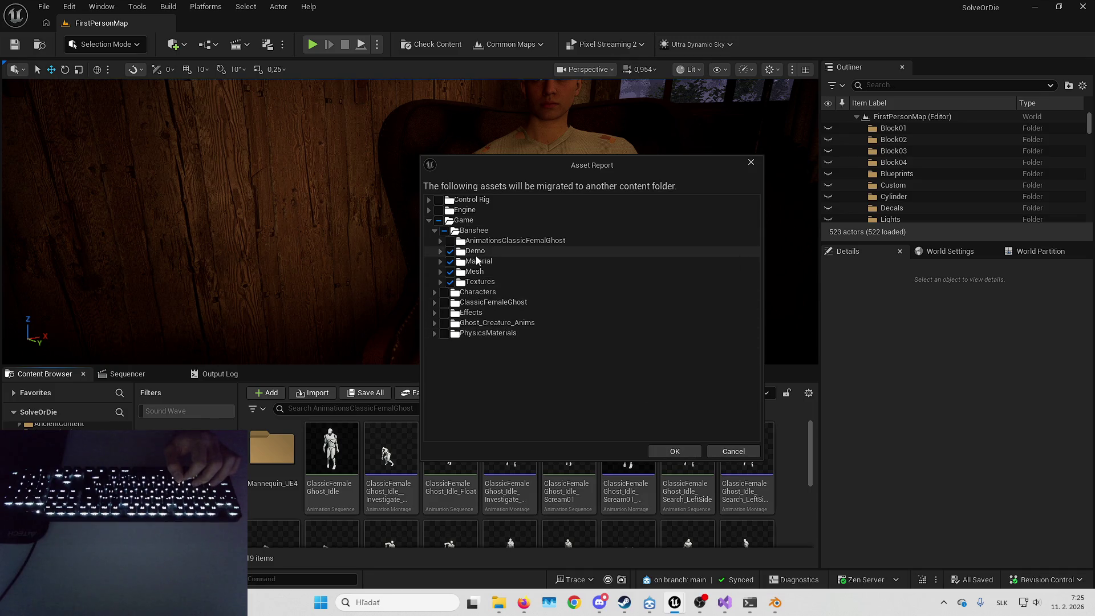
# Migrate into AbandonedIsland/Content without overwriting existing assets, then switch to that editor.
pyautogui.click(674, 451)
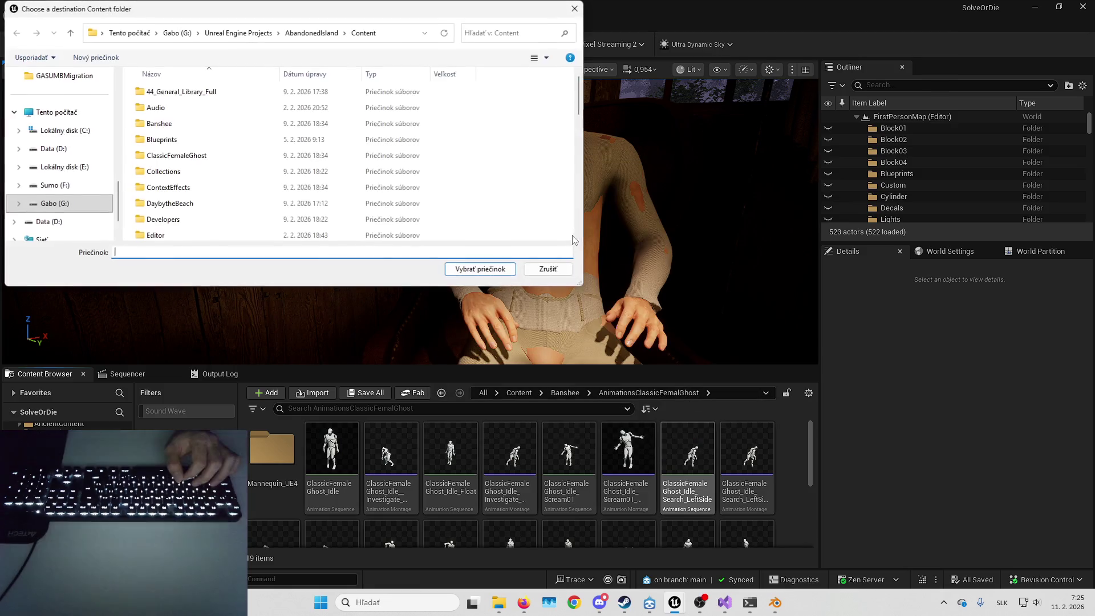
pyautogui.moveTo(477, 12); pyautogui.dragTo(696, 122)
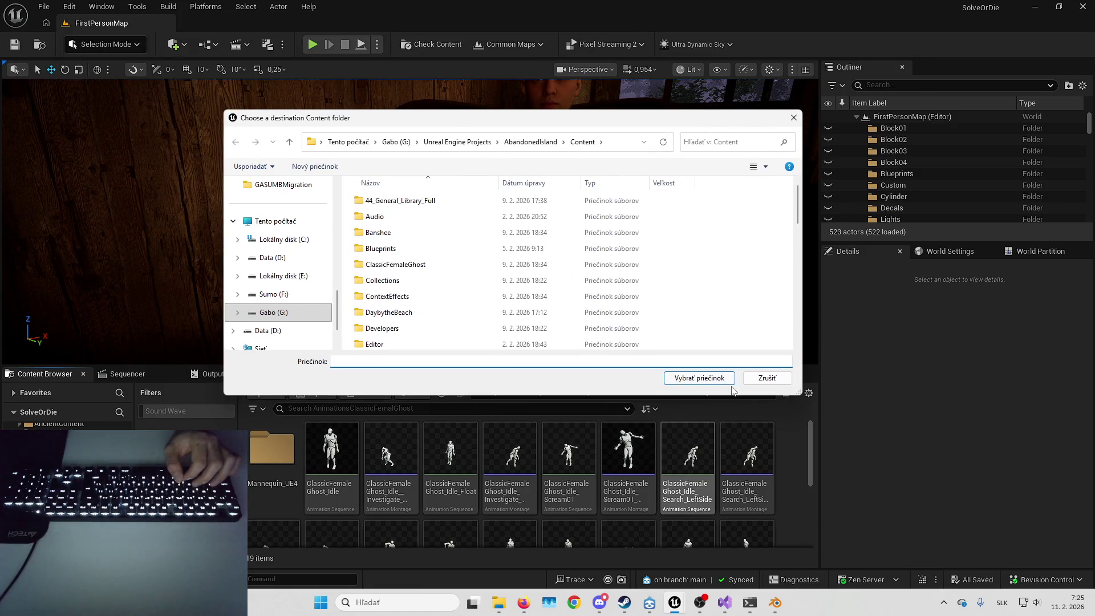
pyautogui.click(715, 378)
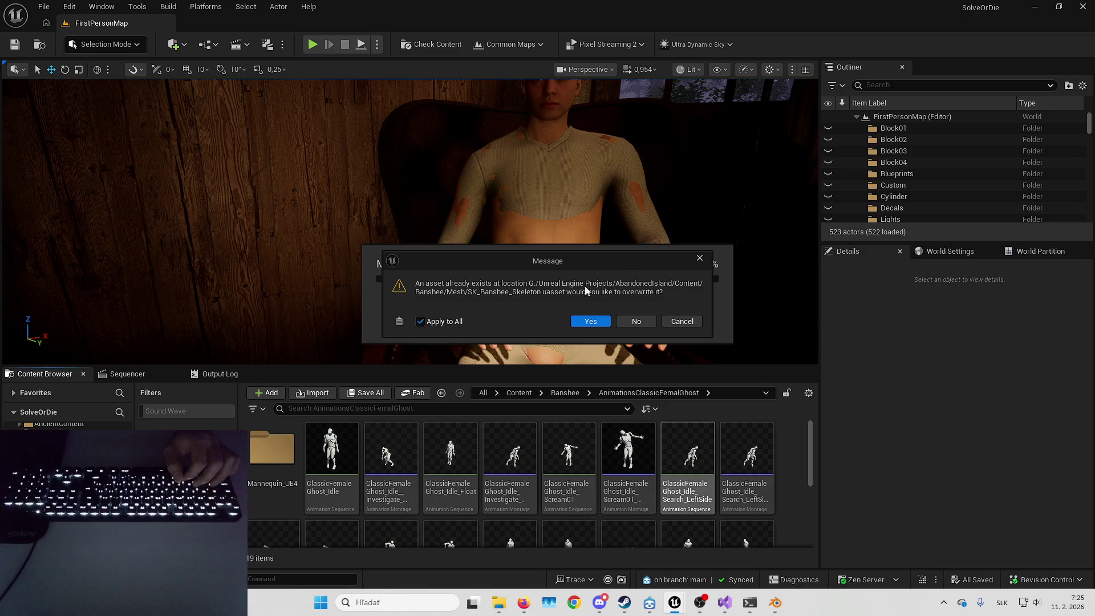
pyautogui.click(634, 323)
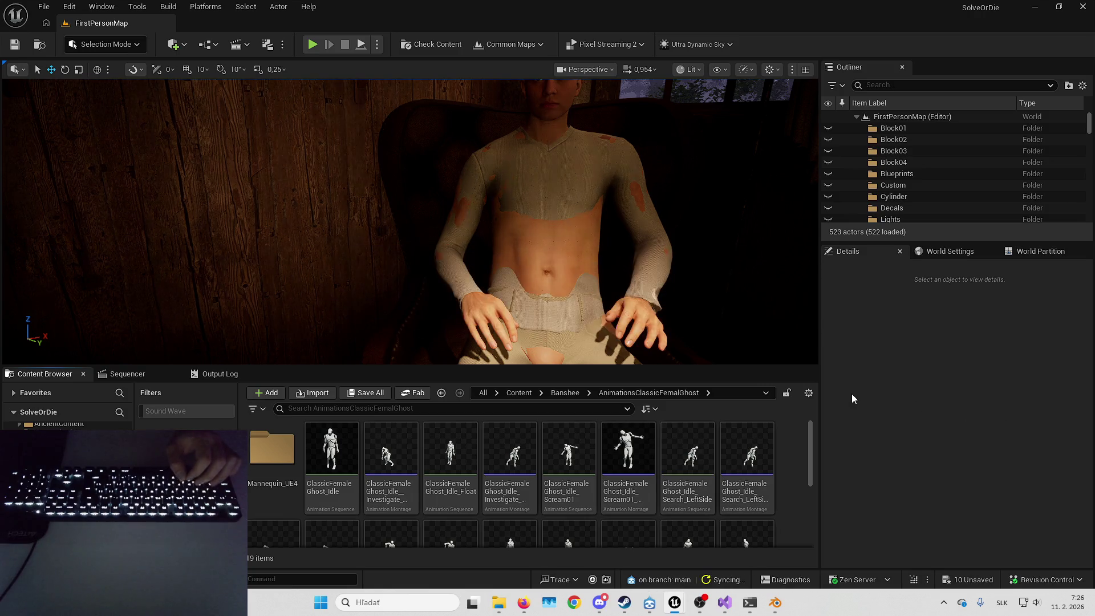
pyautogui.hotkey('alt', 'Tab')
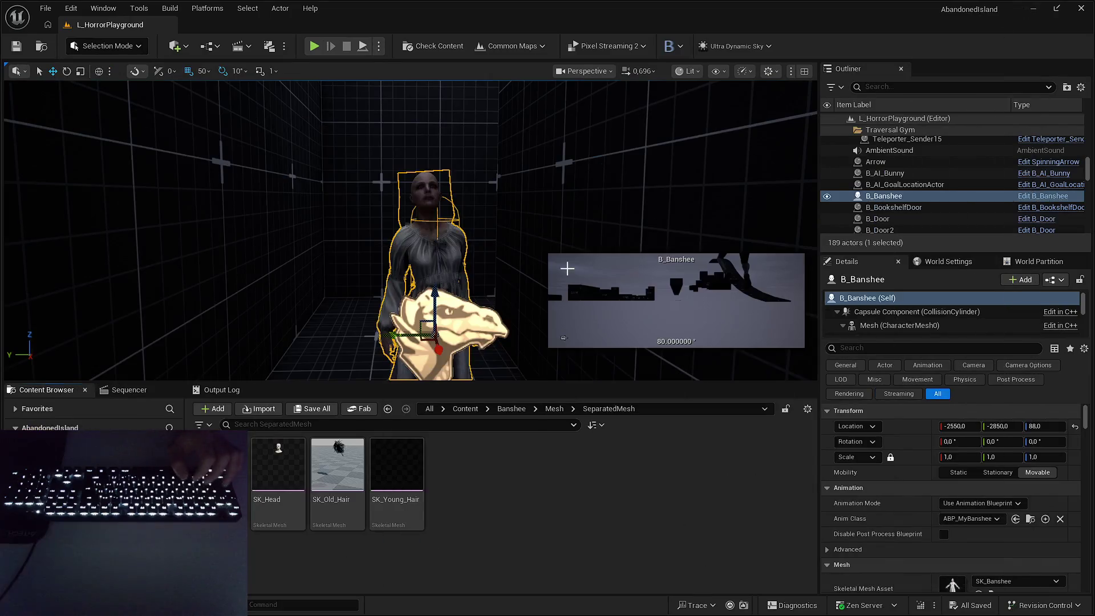
# Open the migrated SK_Head in the mesh editor, orbit around the head, then switch to B_TigerBody.
pyautogui.click(282, 465)
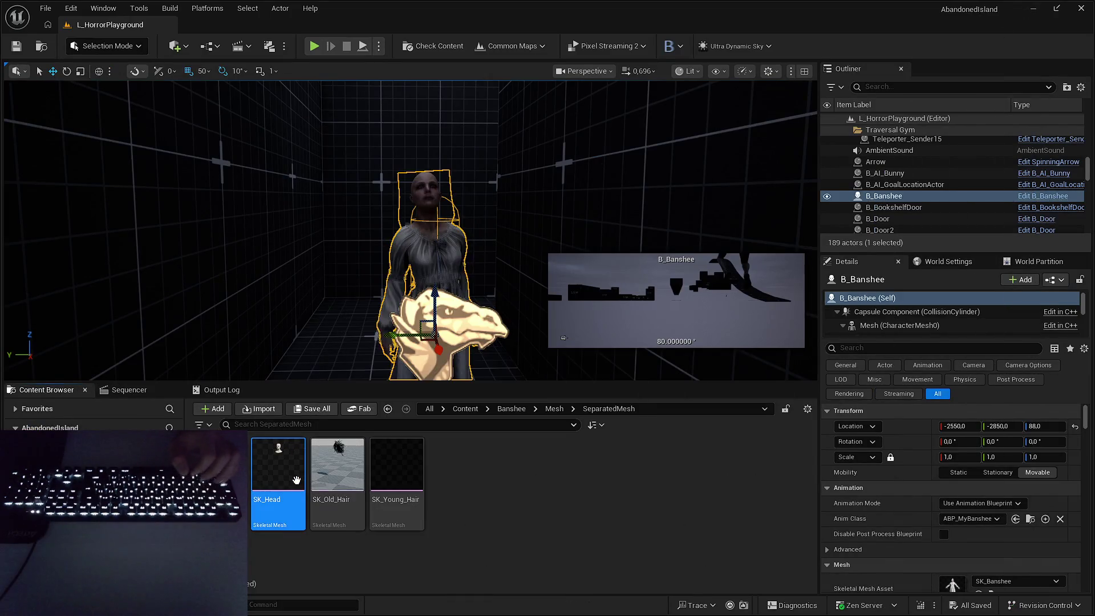
pyautogui.doubleClick(294, 474)
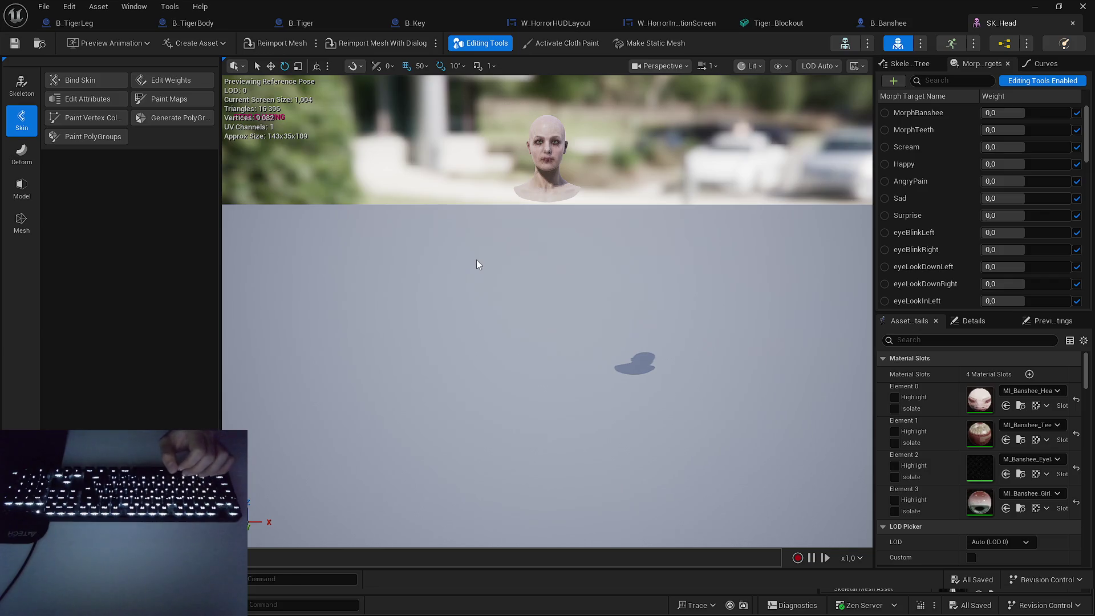
pyautogui.moveTo(488, 262)
pyautogui.mouseDown()
pyautogui.moveTo(493, 196)
pyautogui.moveTo(517, 258)
pyautogui.mouseUp()
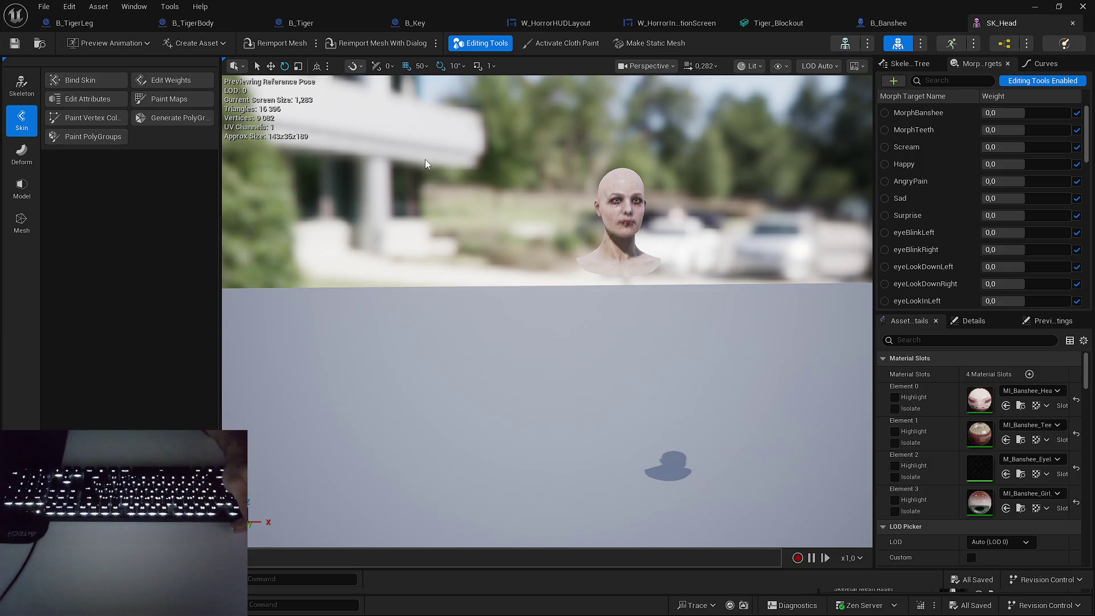
pyautogui.moveTo(430, 161)
pyautogui.mouseDown()
pyautogui.moveTo(501, 140)
pyautogui.moveTo(514, 167)
pyautogui.mouseUp()
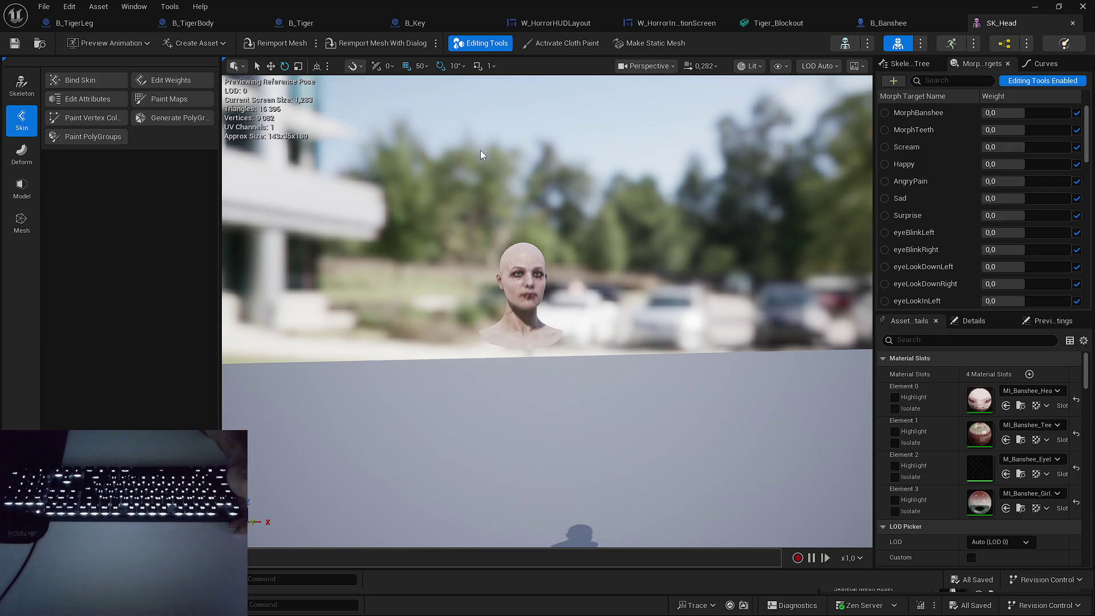
pyautogui.moveTo(560, 243); pyautogui.dragTo(588, 238)
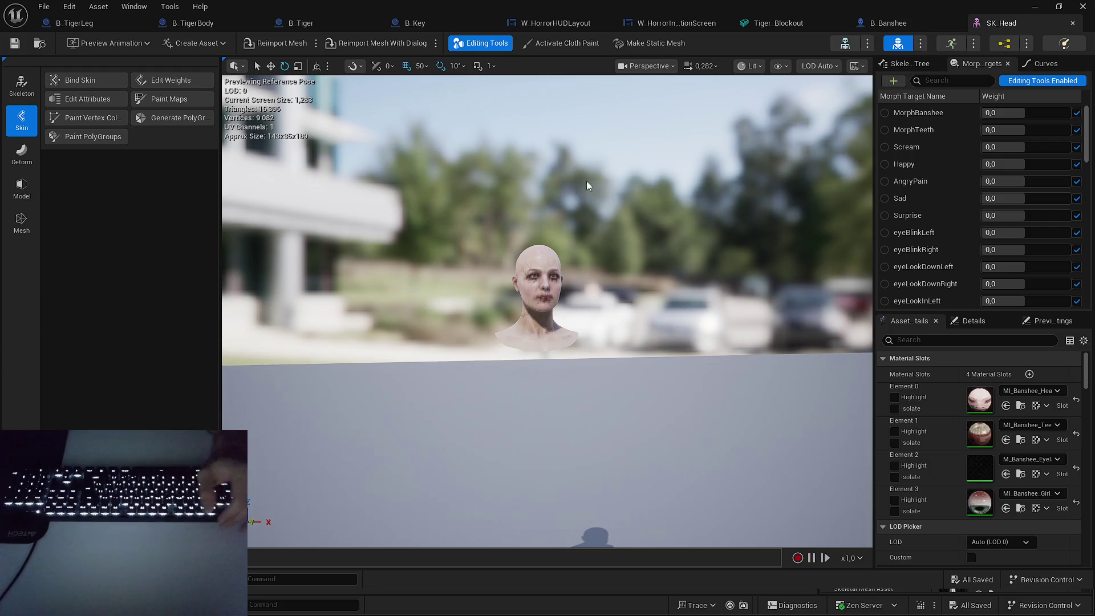
pyautogui.moveTo(727, 171); pyautogui.dragTo(693, 162)
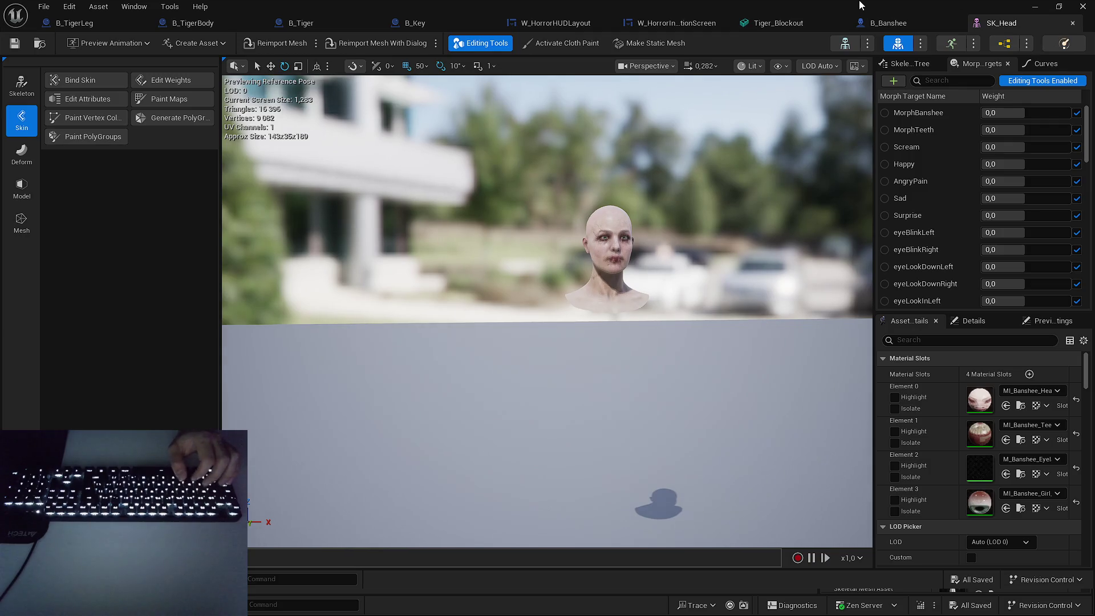
pyautogui.click(219, 23)
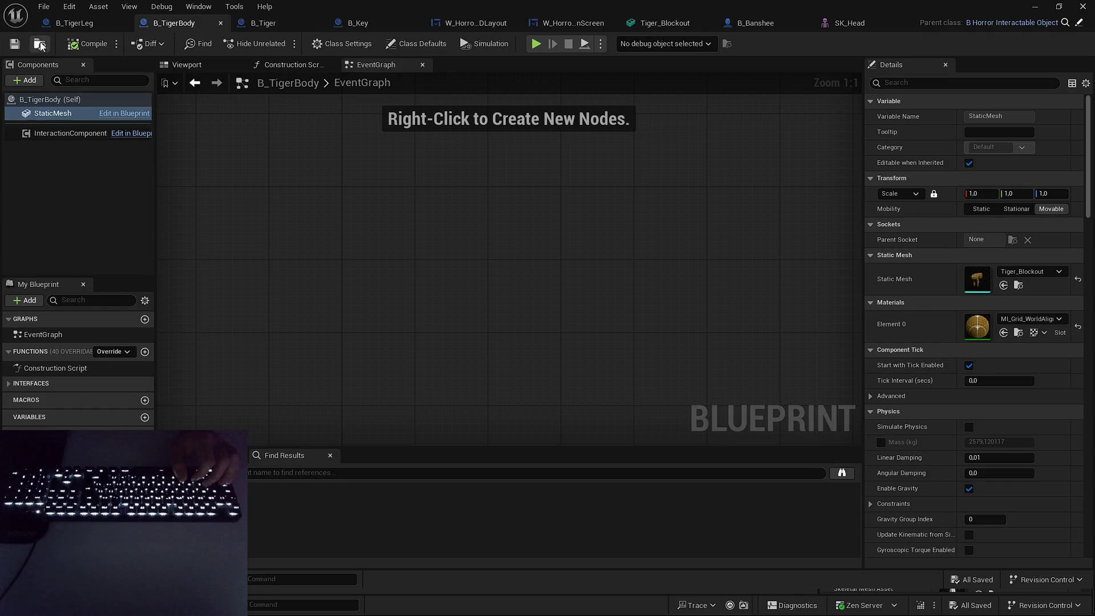
# Return to L_HorrorPlayground and fly to the tiger and 'Place heads, Open Bookshelf door' sign.
pyautogui.click(40, 45)
pyautogui.moveTo(563, 338)
pyautogui.mouseDown()
pyautogui.moveTo(444, 274)
pyautogui.moveTo(321, 116)
pyautogui.moveTo(353, 137)
pyautogui.moveTo(439, 98)
pyautogui.moveTo(413, 101)
pyautogui.moveTo(442, 114)
pyautogui.mouseUp()
pyautogui.moveTo(447, 309)
pyautogui.mouseDown()
pyautogui.moveTo(536, 240)
pyautogui.moveTo(492, 258)
pyautogui.moveTo(503, 252)
pyautogui.mouseUp()
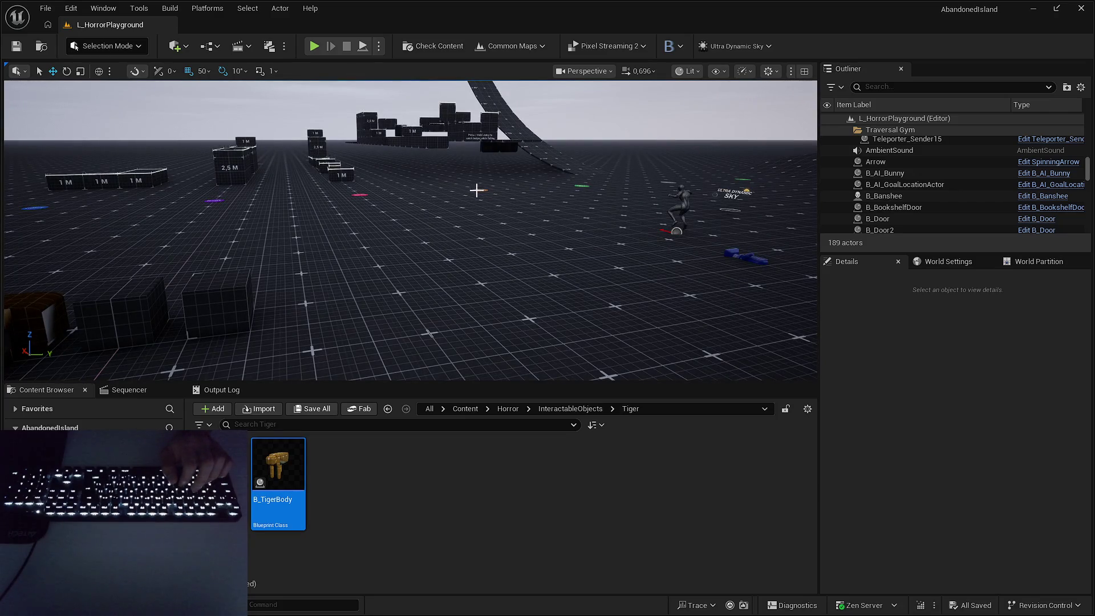
pyautogui.moveTo(478, 220)
pyautogui.mouseDown()
pyautogui.moveTo(466, 205)
pyautogui.moveTo(554, 245)
pyautogui.mouseUp()
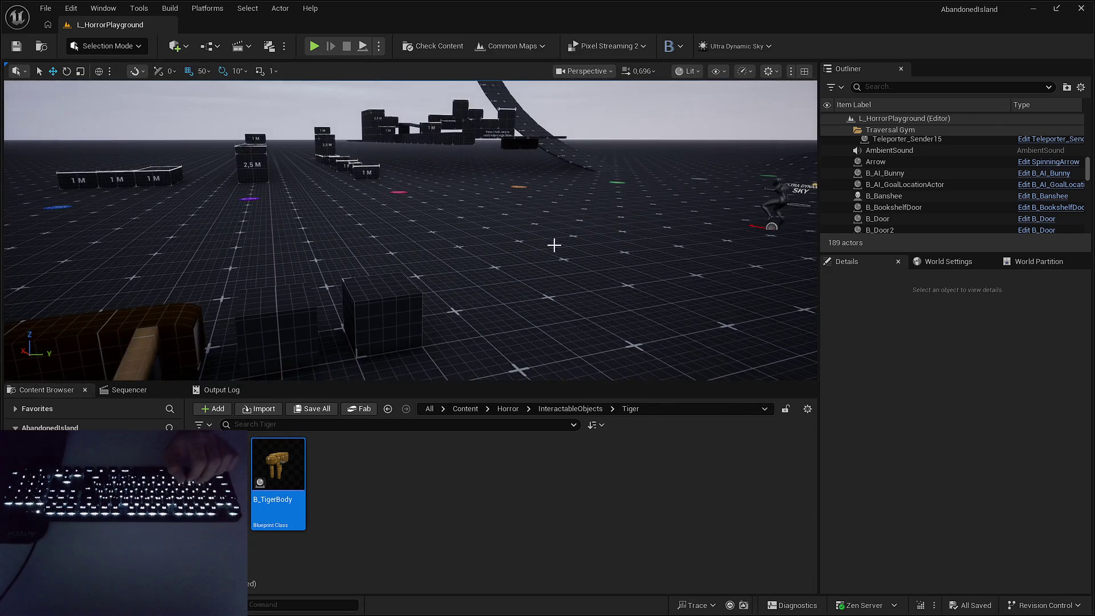
pyautogui.moveTo(496, 300)
pyautogui.mouseDown()
pyautogui.moveTo(513, 305)
pyautogui.moveTo(496, 300)
pyautogui.mouseUp()
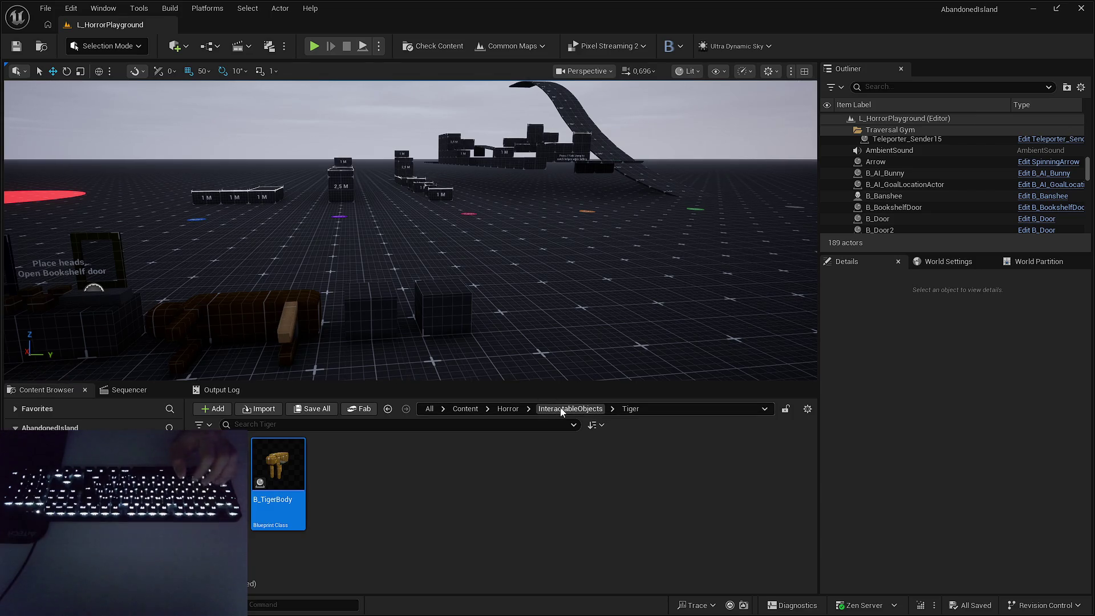
# Create a ClownHead folder in InteractableObjects, then delete it as misplaced.
pyautogui.click(593, 409)
pyautogui.rightClick(506, 559)
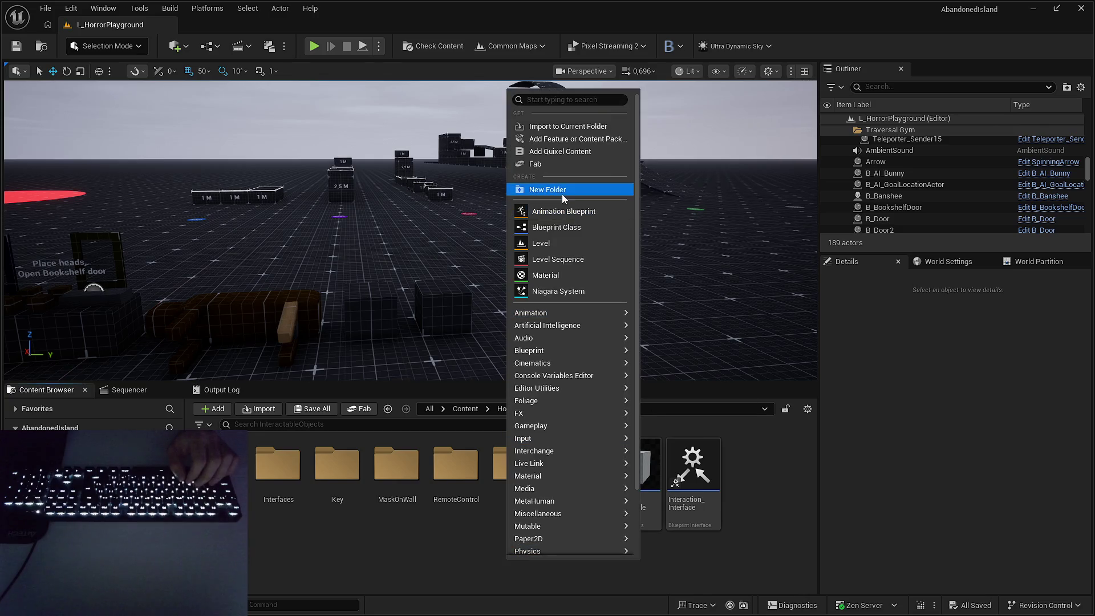
pyautogui.click(562, 191)
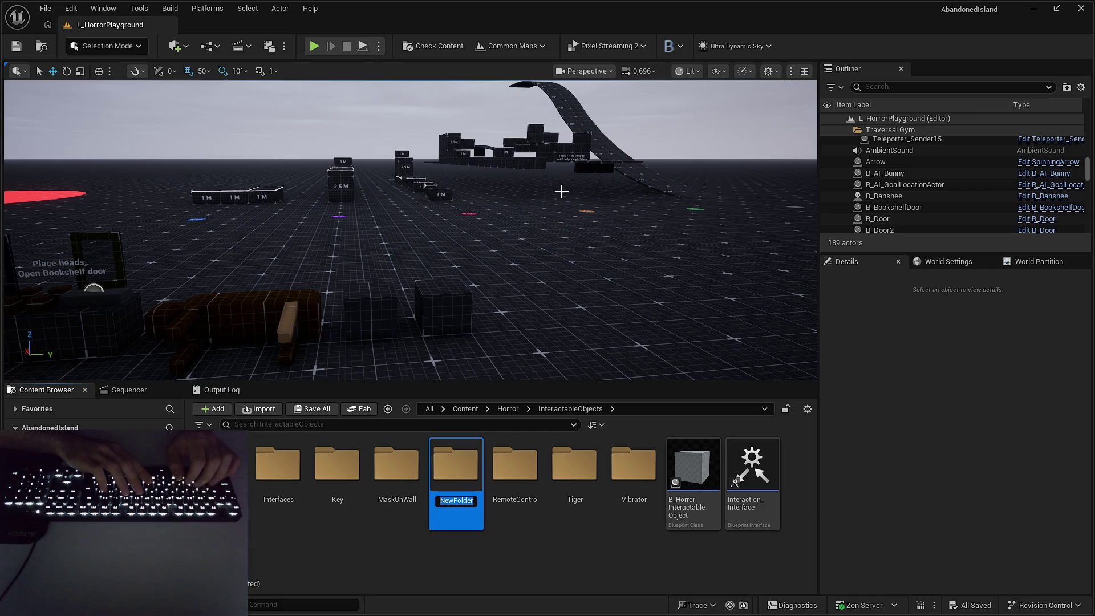
pyautogui.press('Escape')
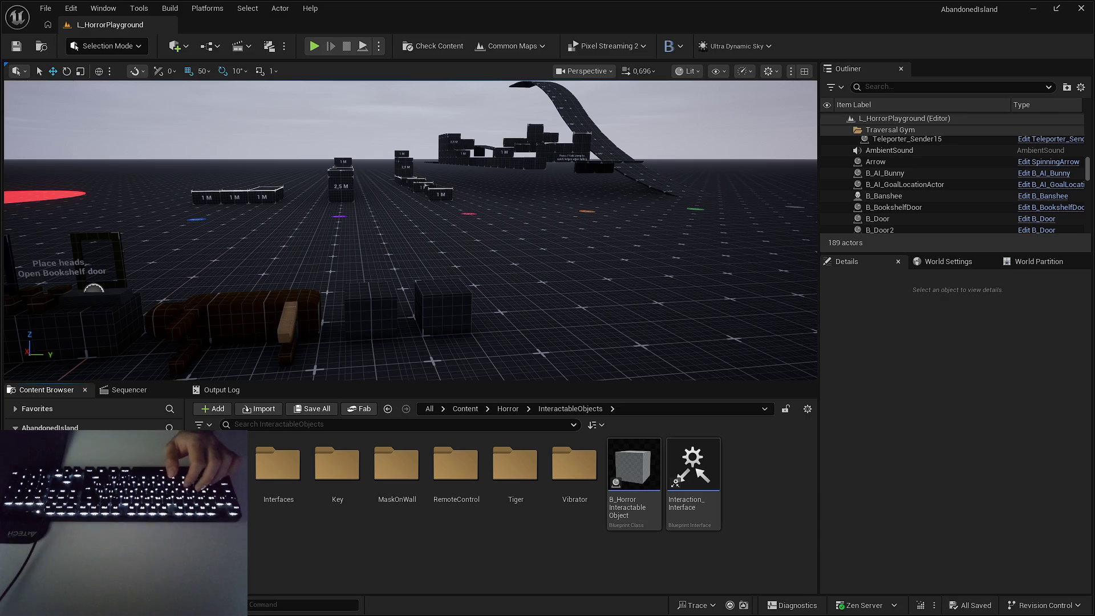
pyautogui.rightClick(491, 556)
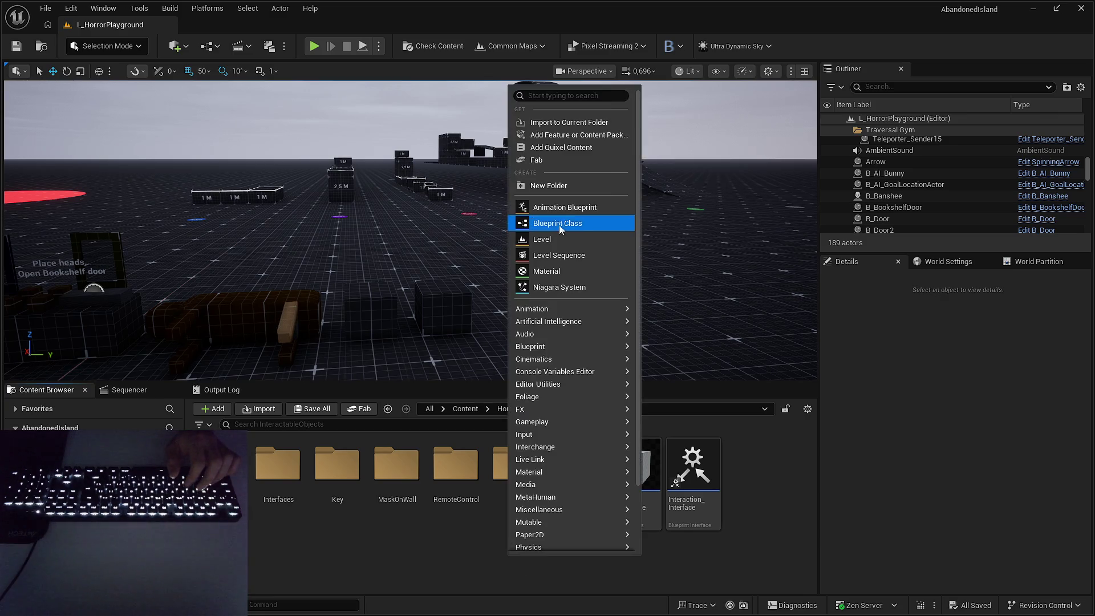
pyautogui.click(559, 224)
pyautogui.write('ClownHead')
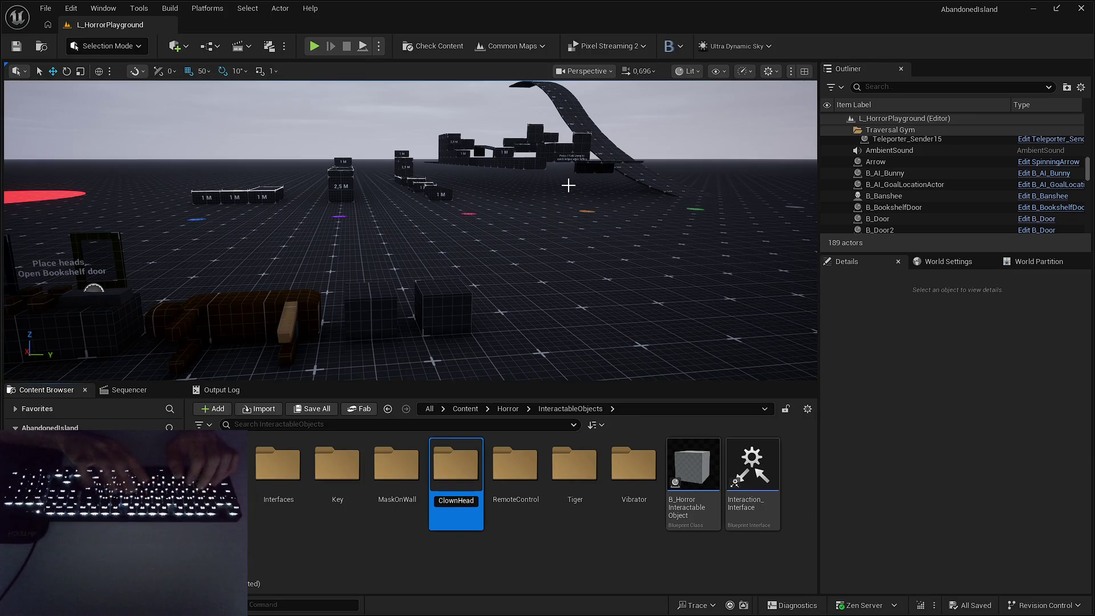
pyautogui.press('Return')
pyautogui.press('Return')
pyautogui.click(570, 408)
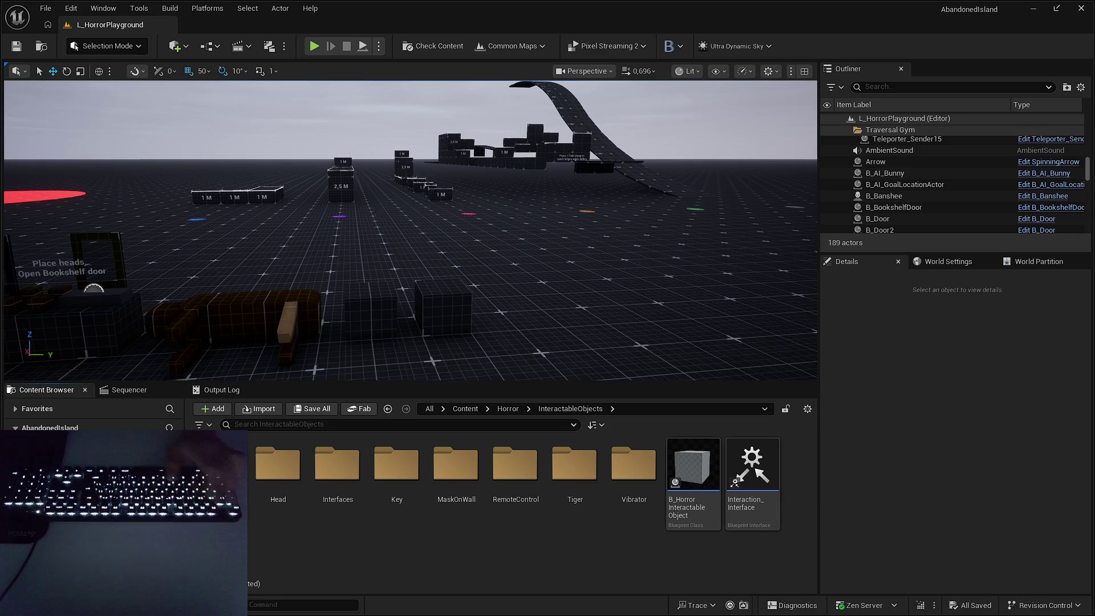
pyautogui.press('Delete')
pyautogui.click(260, 518)
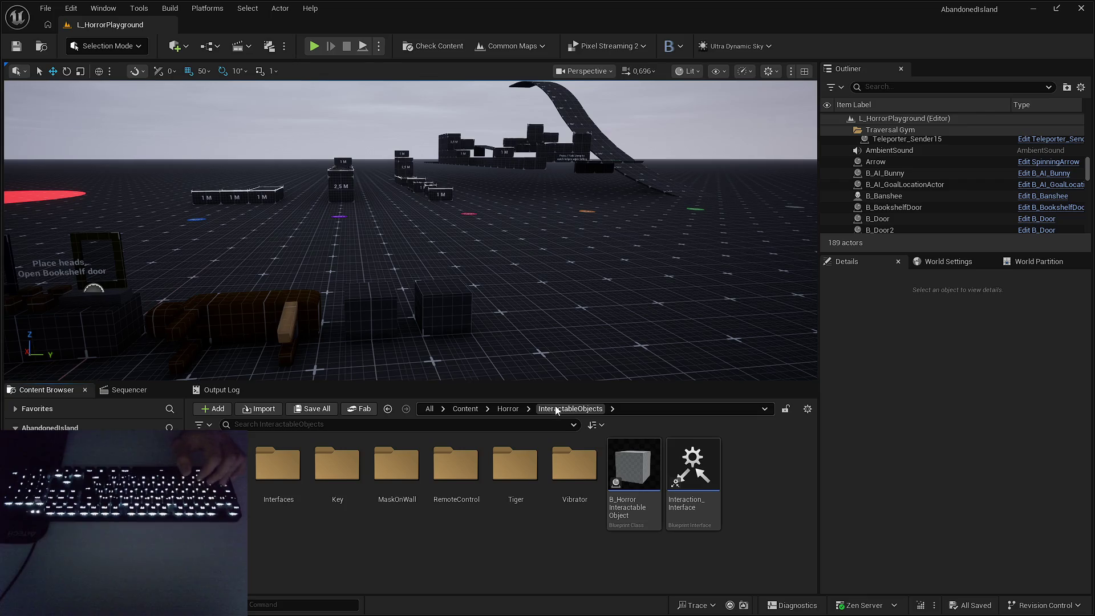
# Make the ClownHead folder in Horror/Assets/Blockout and start a Blueprint Class inside it.
pyautogui.click(511, 409)
pyautogui.click(272, 467)
pyautogui.doubleClick(272, 468)
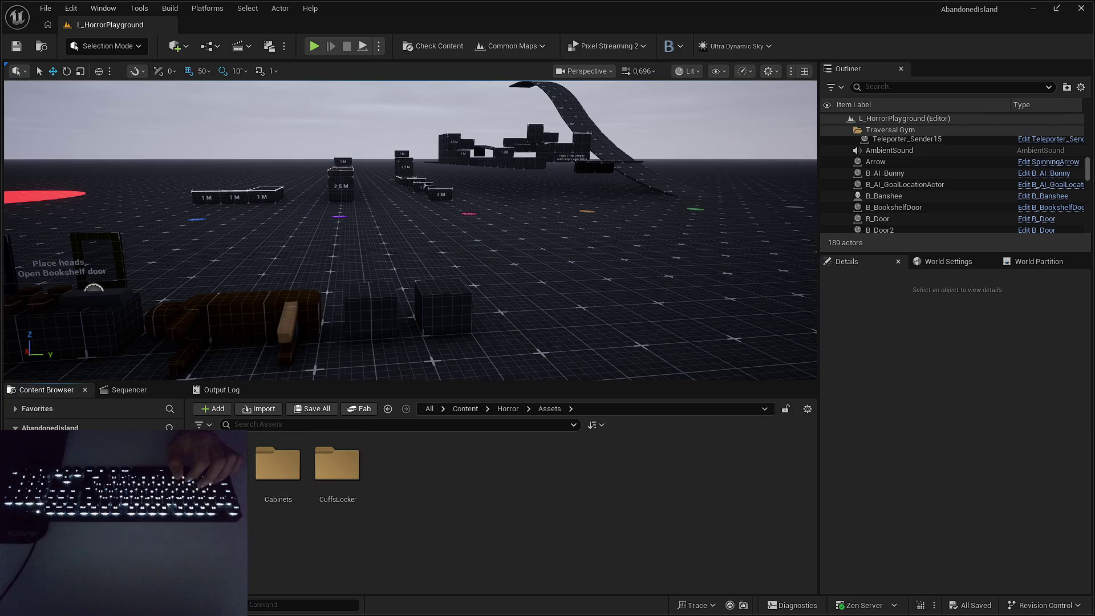
pyautogui.doubleClick(274, 476)
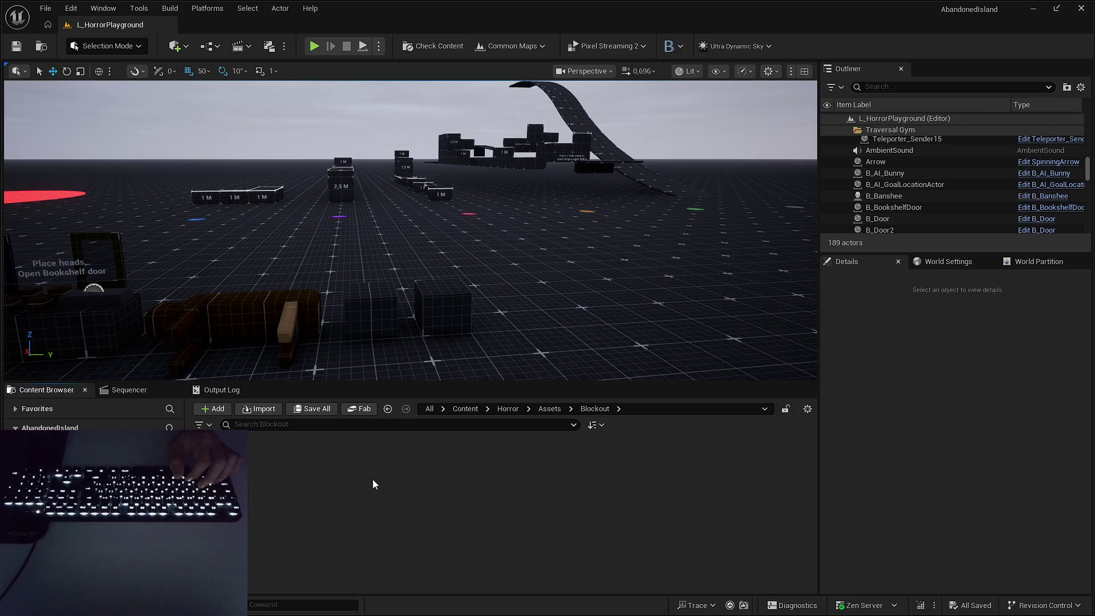
pyautogui.rightClick(337, 488)
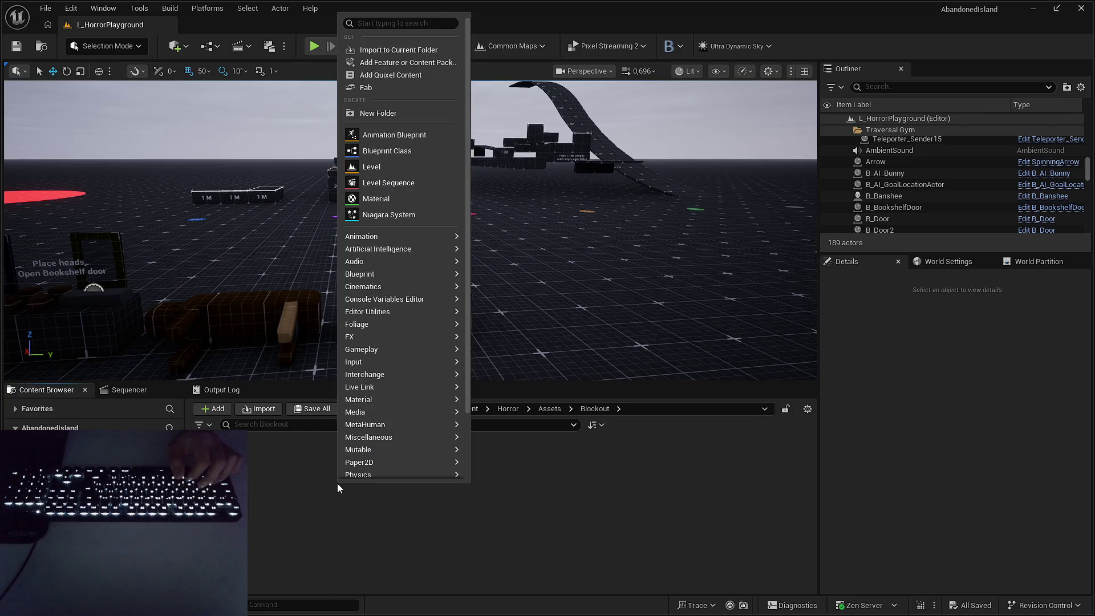
pyautogui.click(395, 115)
pyautogui.write('ClownHead')
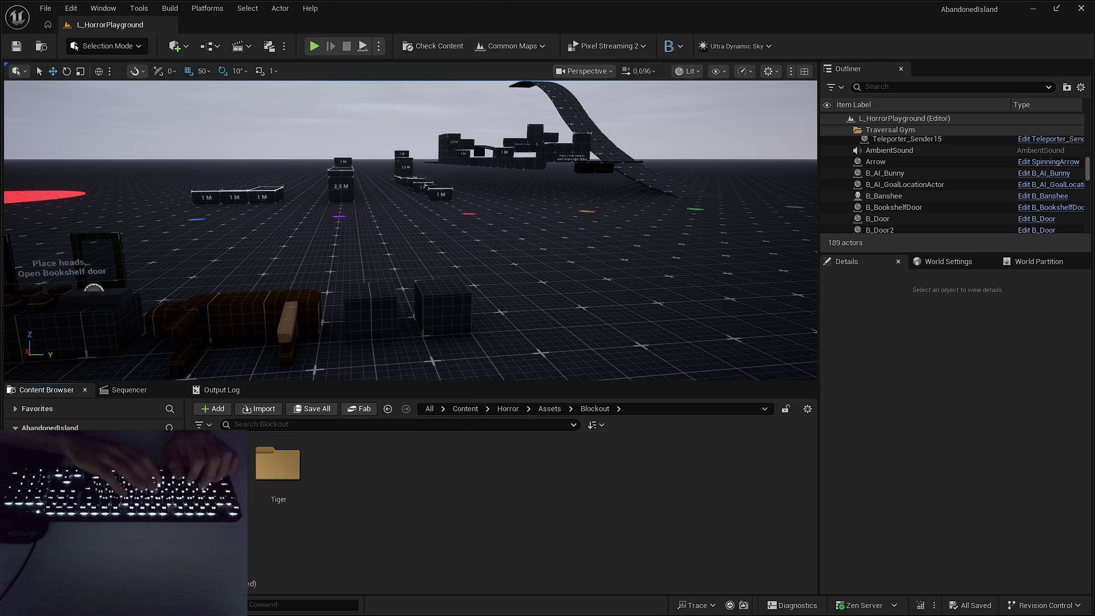
pyautogui.press('Return')
pyautogui.press('Return')
pyautogui.rightClick(346, 482)
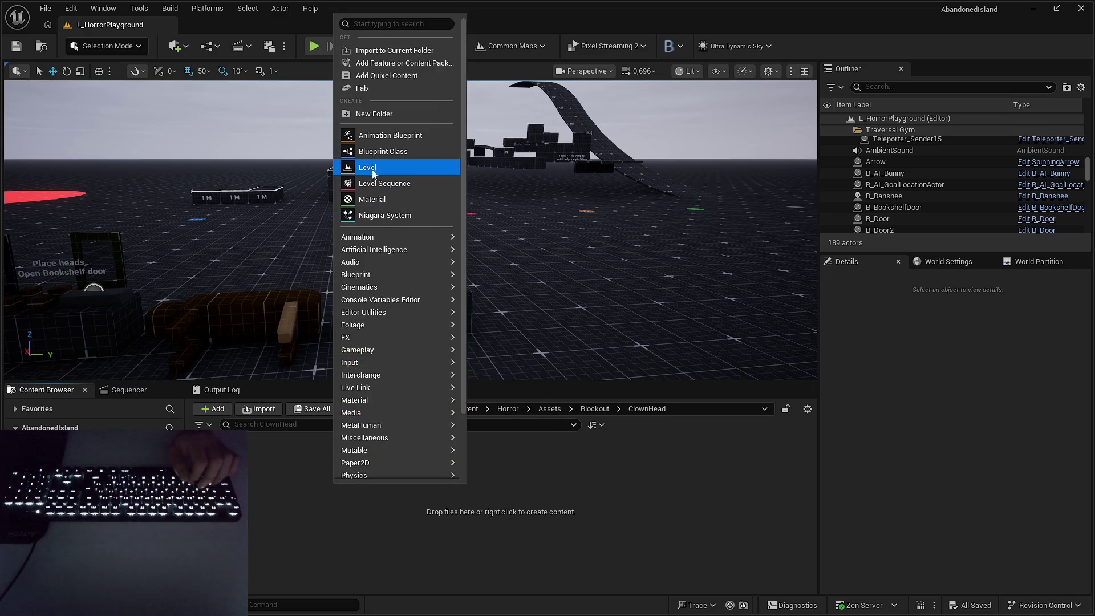
pyautogui.click(379, 149)
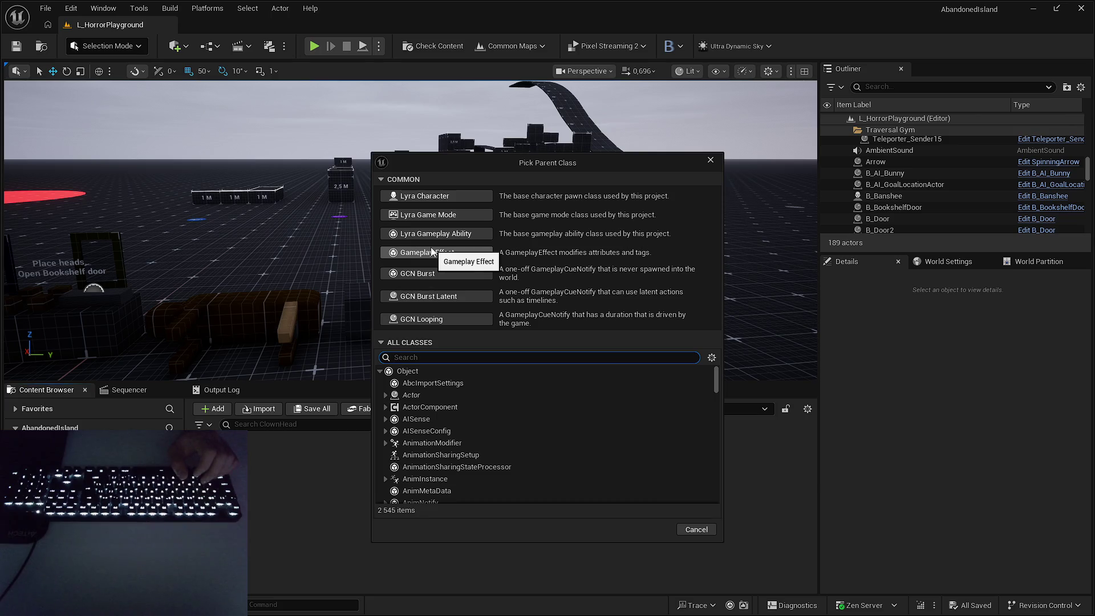
# Create B_Clown with Actor as parent, then bring up the Add component list in its editor.
pyautogui.click(410, 395)
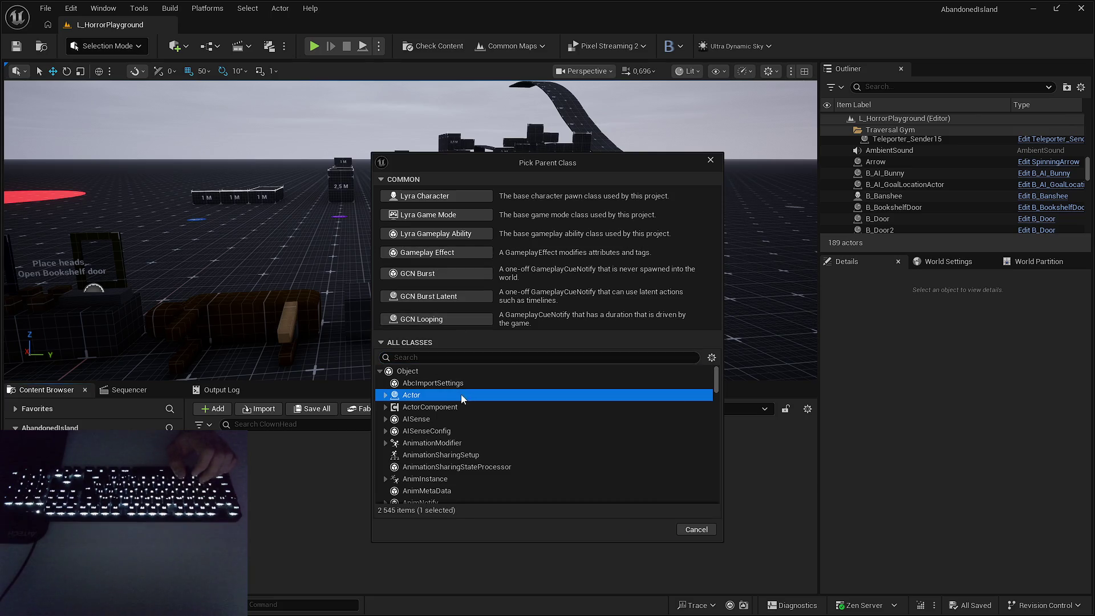
pyautogui.click(650, 529)
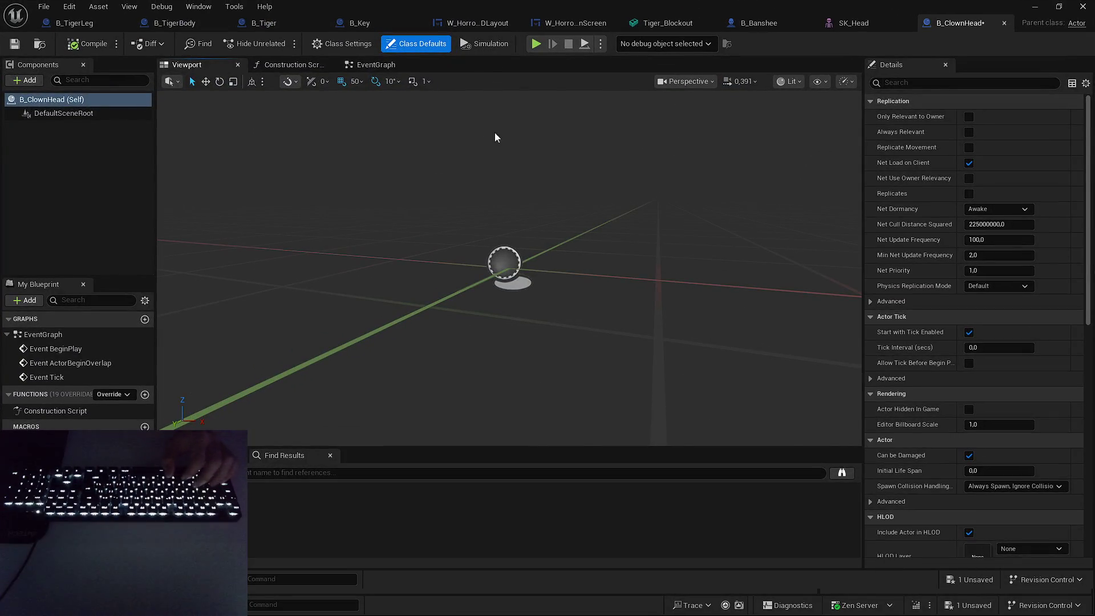
pyautogui.moveTo(688, 6); pyautogui.dragTo(808, 125)
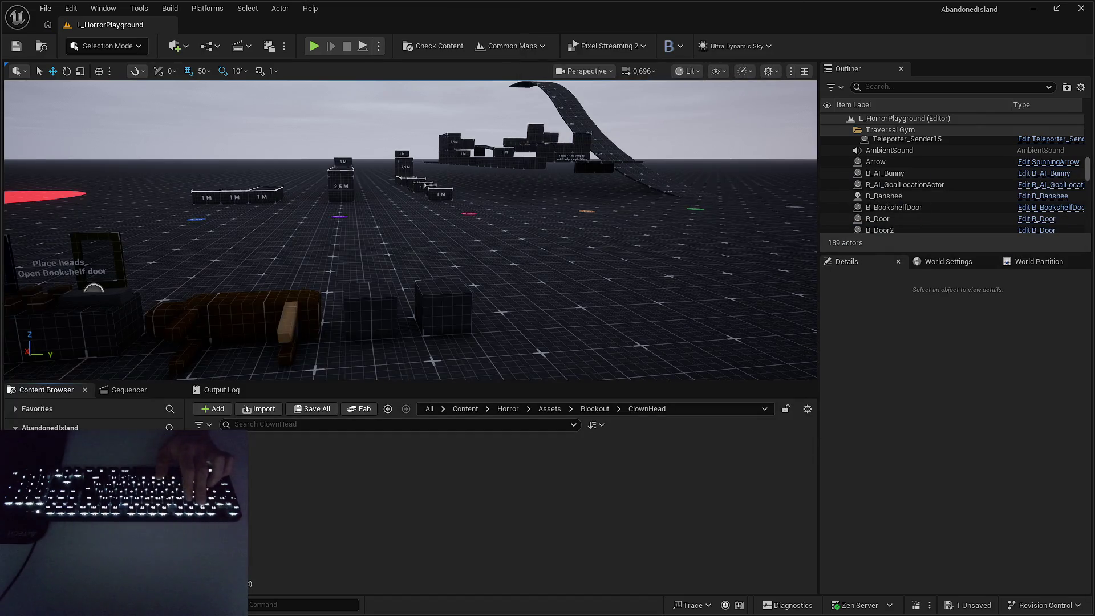
pyautogui.click(594, 409)
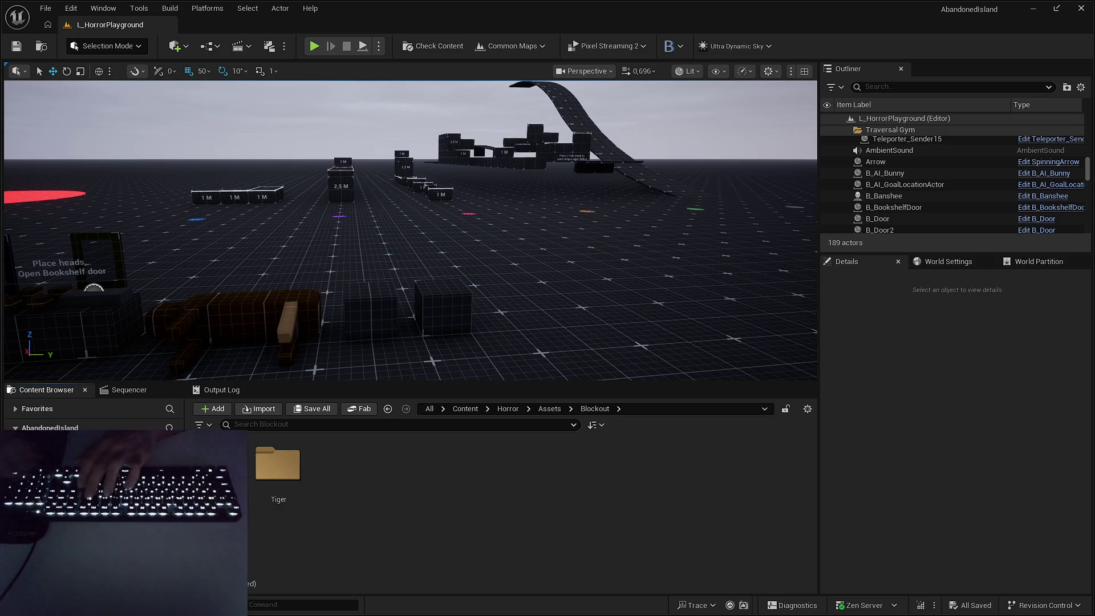
pyautogui.hotkey('alt', 'Tab')
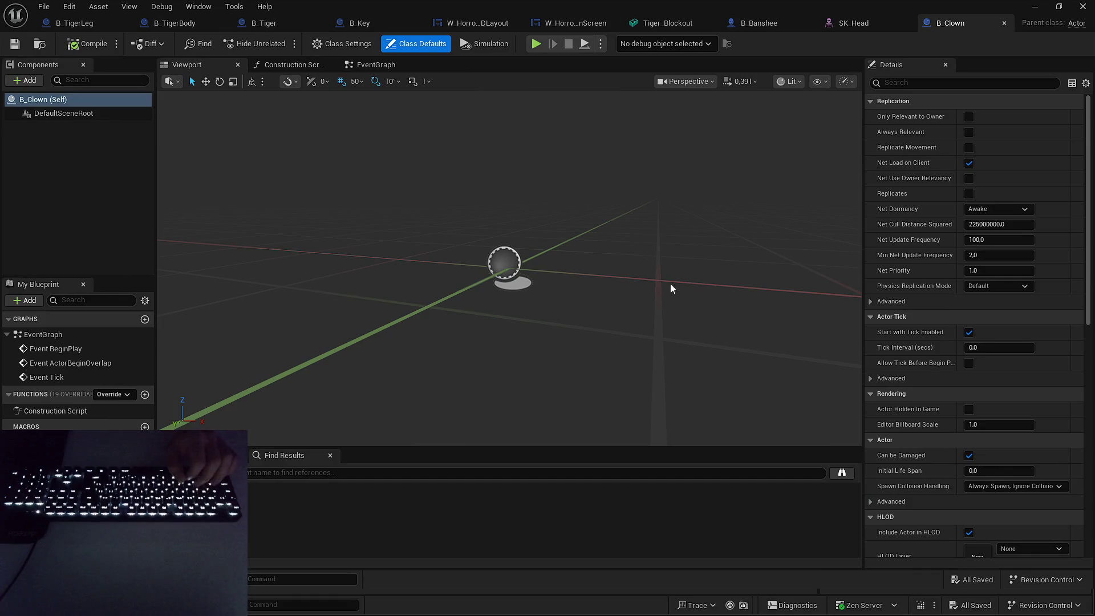
pyautogui.click(26, 80)
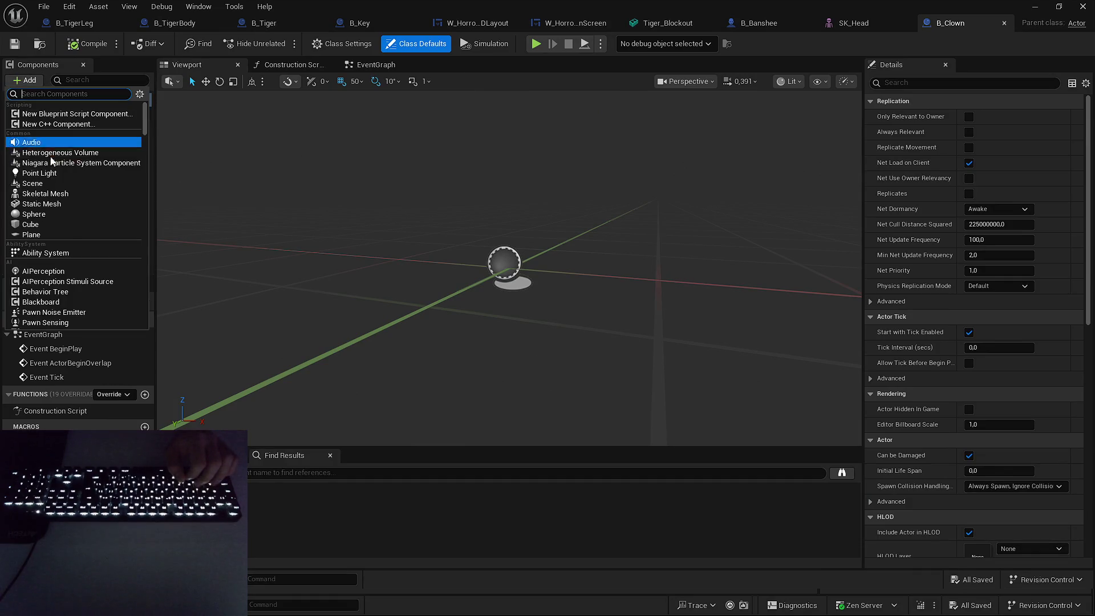
# Add a Skeletal Mesh component using SK_Head to B_Clown and save the Blueprint.
pyautogui.click(67, 194)
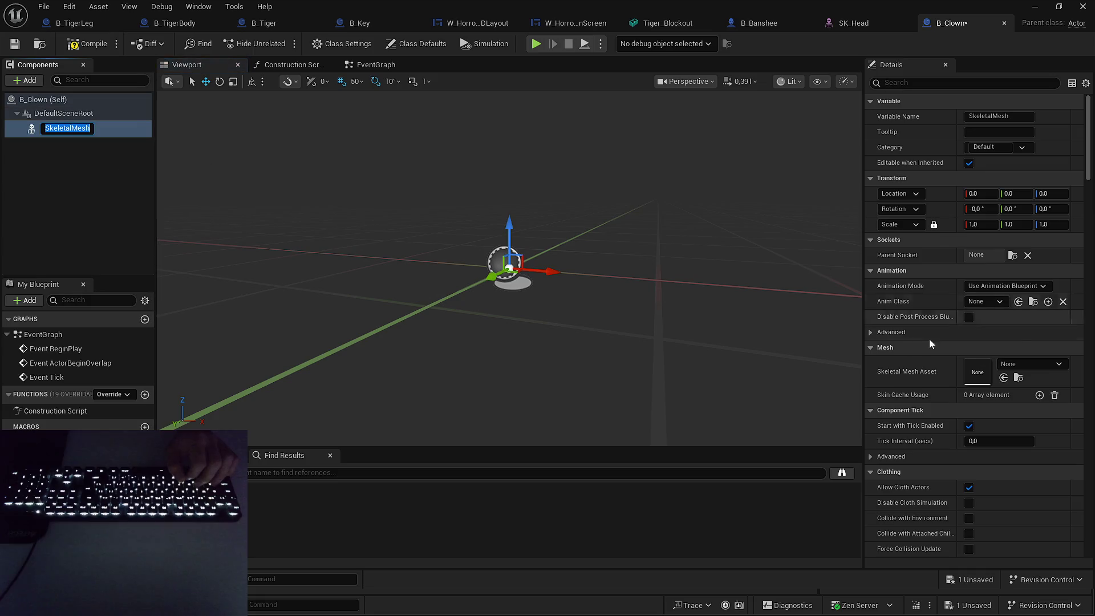
pyautogui.click(1034, 364)
pyautogui.write('sk_')
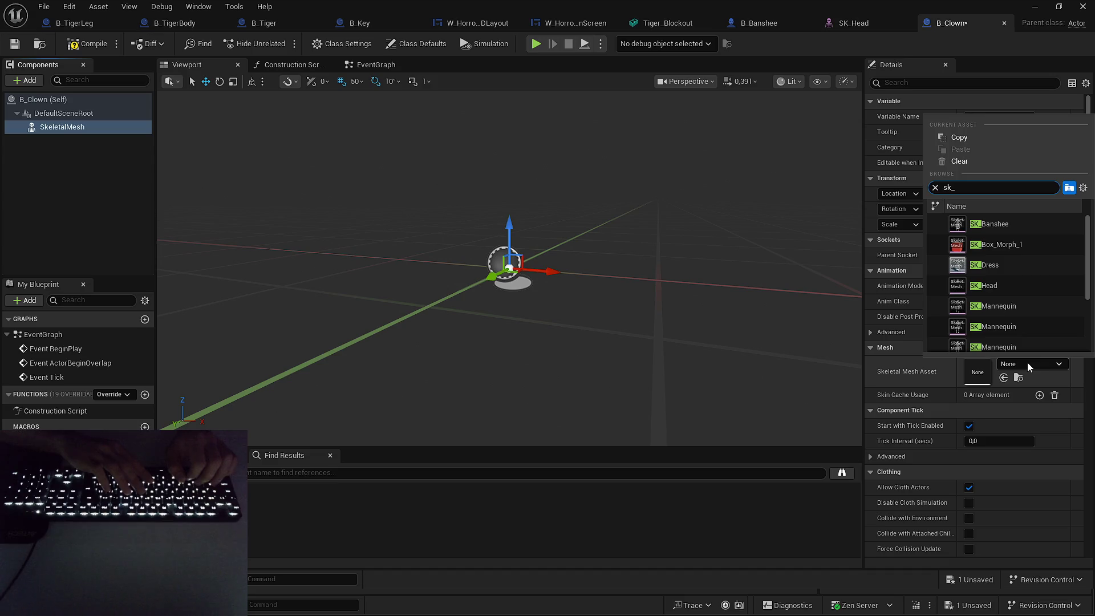
pyautogui.click(1019, 289)
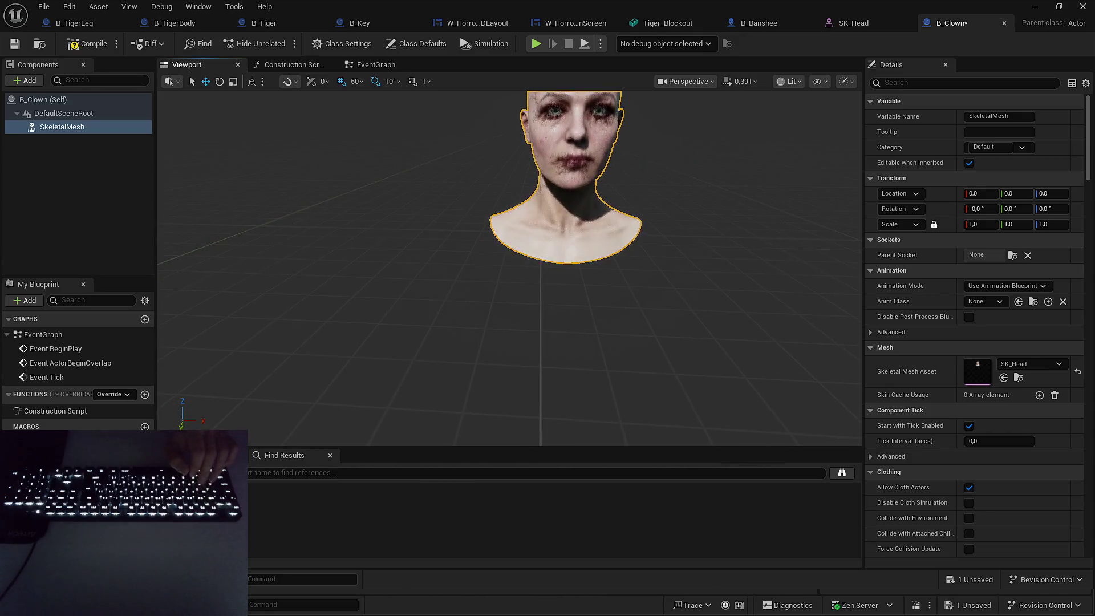
pyautogui.click(972, 579)
pyautogui.press('Return')
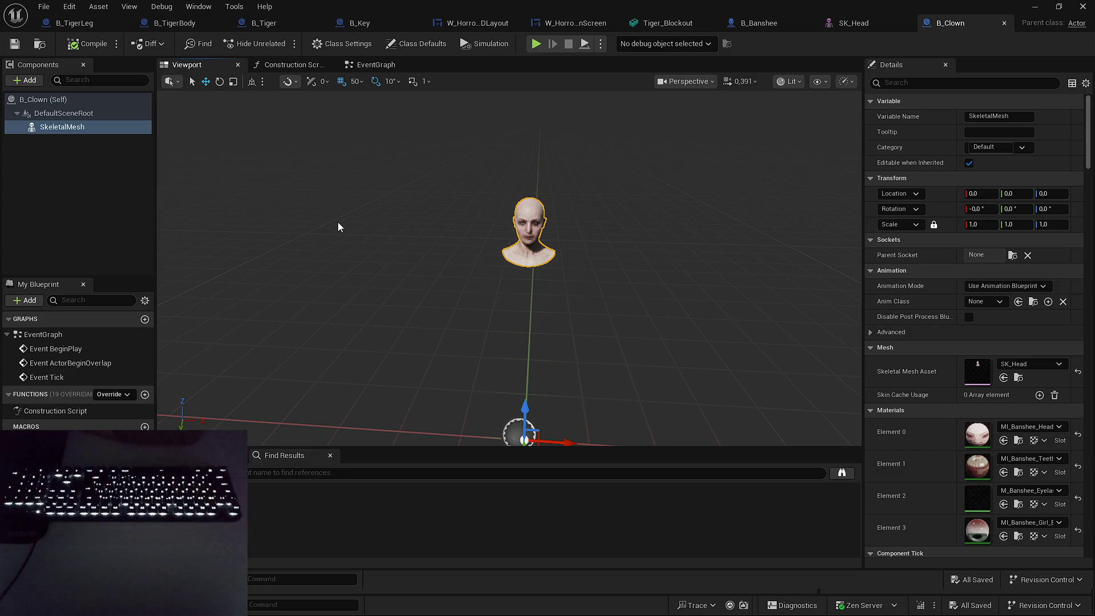
# Select and frame the SK_Head mesh in the B_Clown viewport.
pyautogui.click(111, 208)
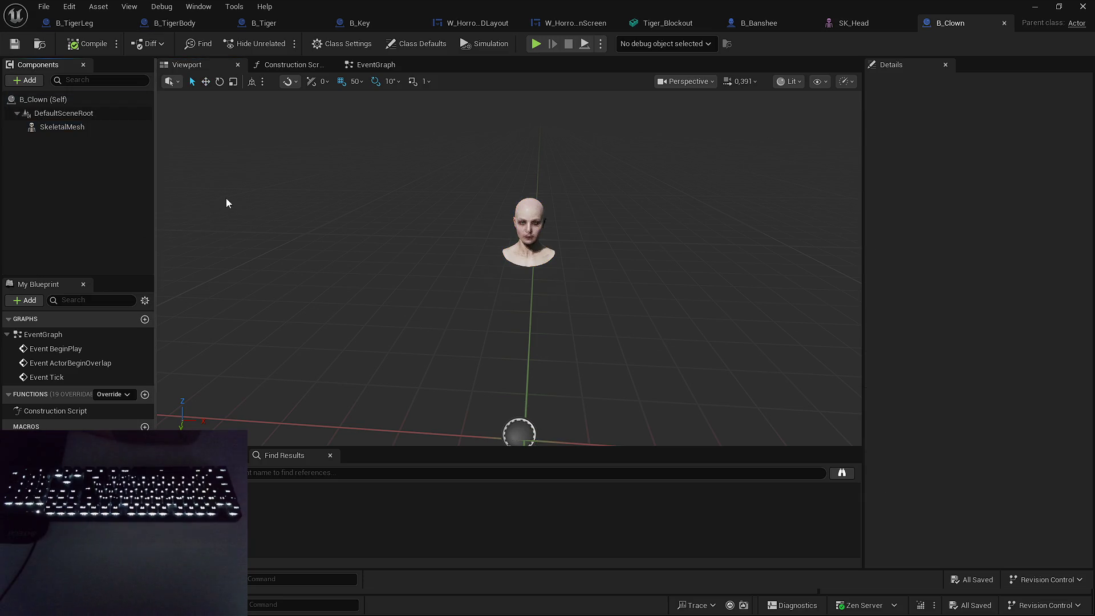
pyautogui.moveTo(376, 323)
pyautogui.mouseDown()
pyautogui.moveTo(399, 323)
pyautogui.moveTo(354, 303)
pyautogui.moveTo(393, 325)
pyautogui.moveTo(376, 313)
pyautogui.moveTo(427, 293)
pyautogui.moveTo(473, 249)
pyautogui.moveTo(456, 258)
pyautogui.mouseUp()
pyautogui.click(487, 233)
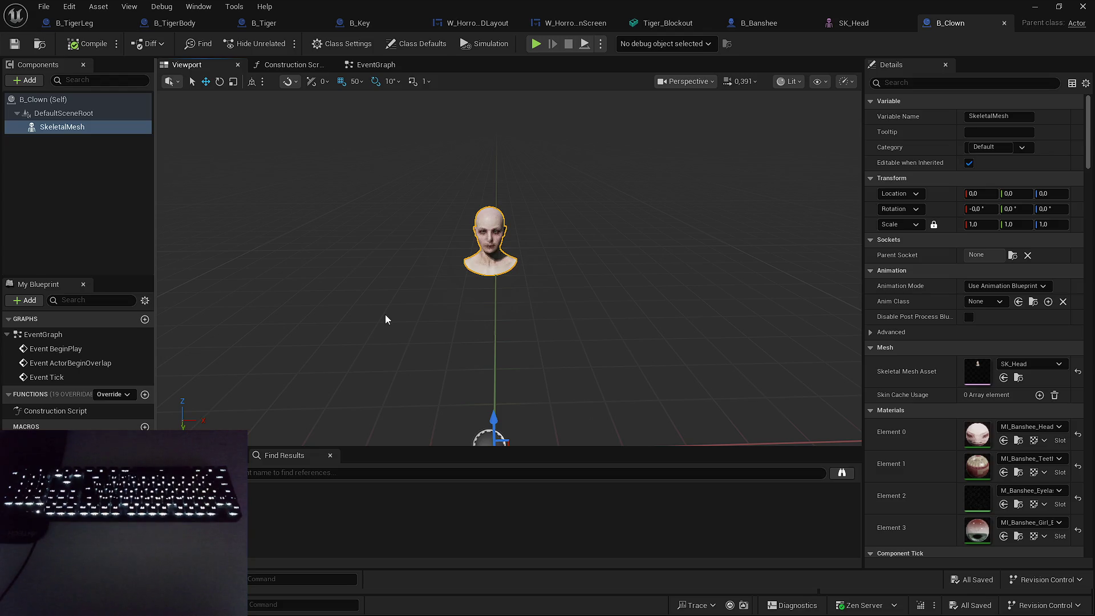
pyautogui.press('f')
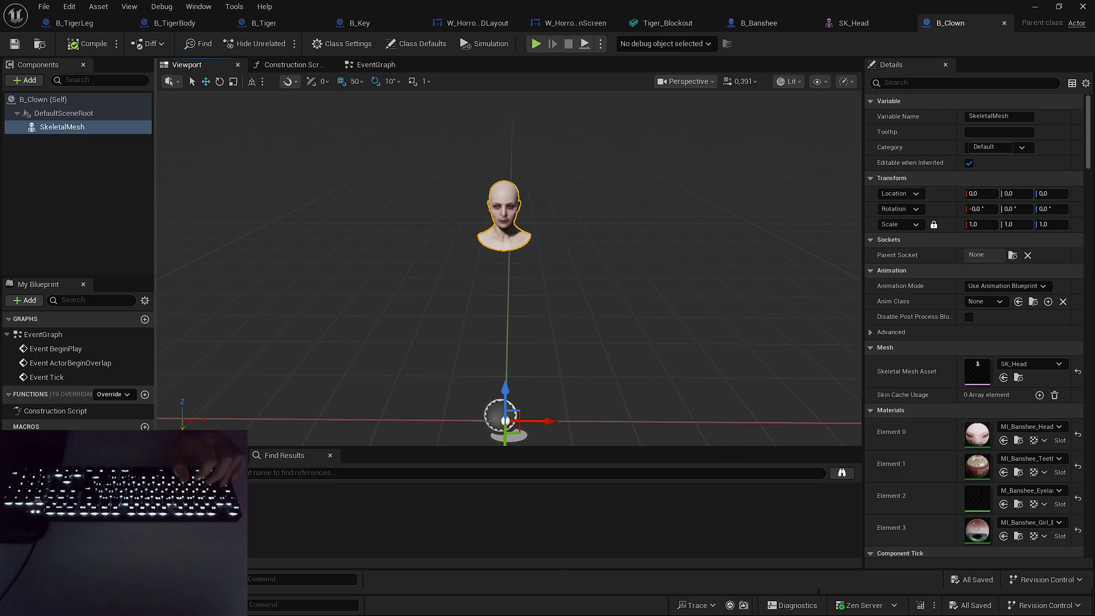
pyautogui.click(105, 190)
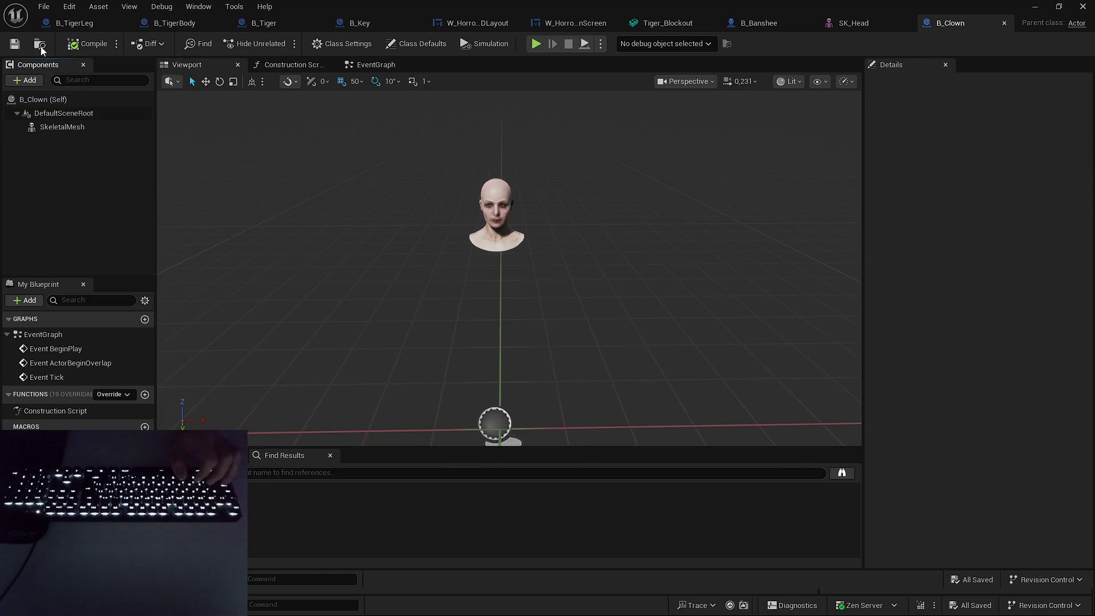
pyautogui.moveTo(529, 208)
pyautogui.mouseDown()
pyautogui.moveTo(485, 199)
pyautogui.moveTo(530, 208)
pyautogui.mouseUp()
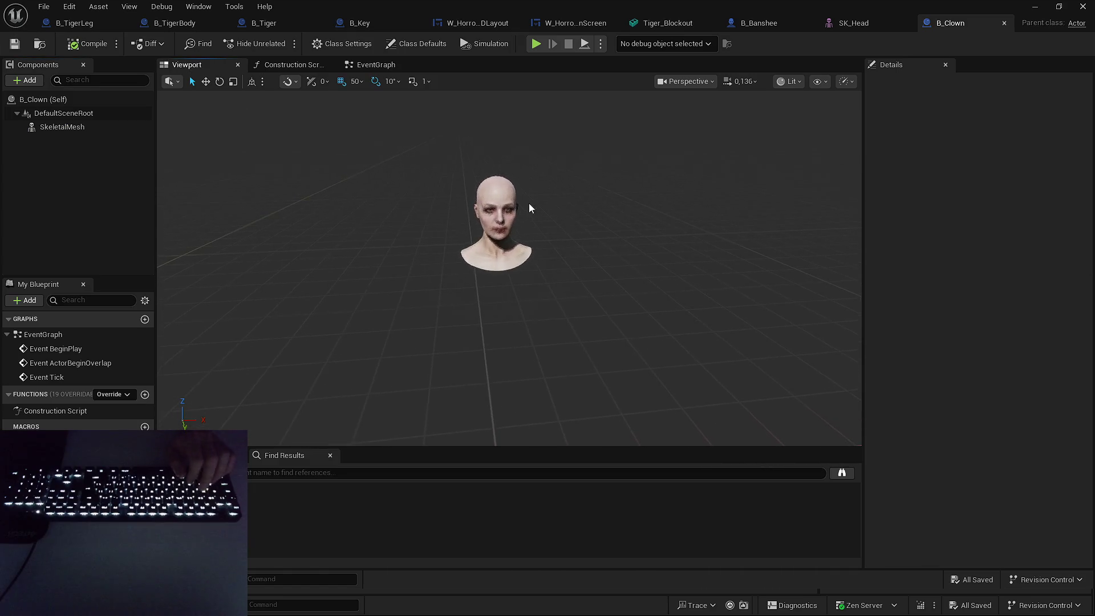
pyautogui.click(521, 210)
pyautogui.press('f')
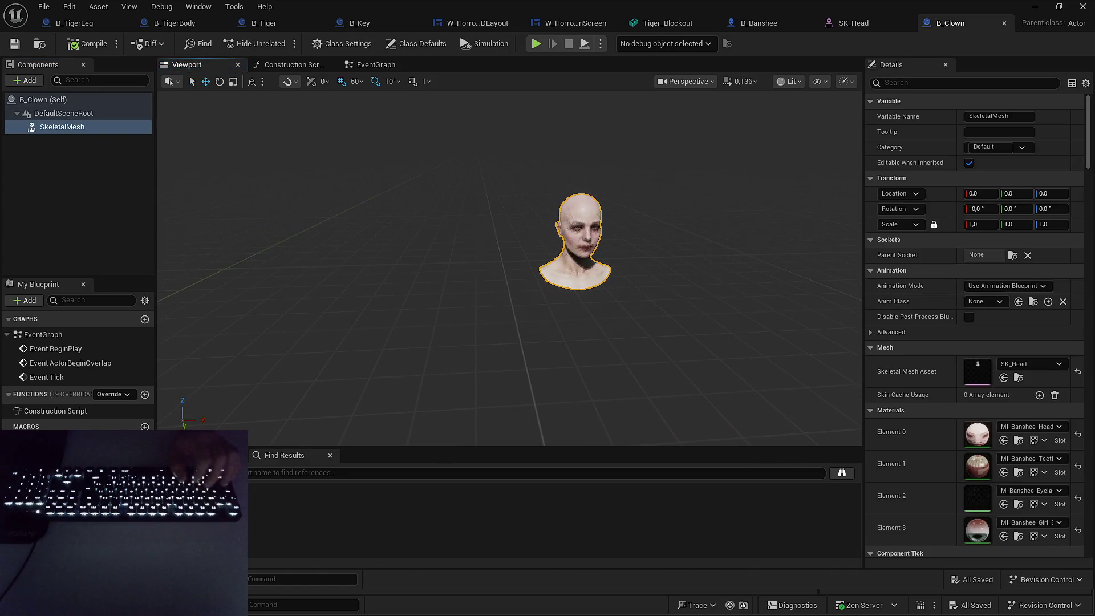
# Return to the L_HorrorPlayground level editor and open a Content Browser subfolder.
pyautogui.moveTo(959, 289); pyautogui.dragTo(955, 290)
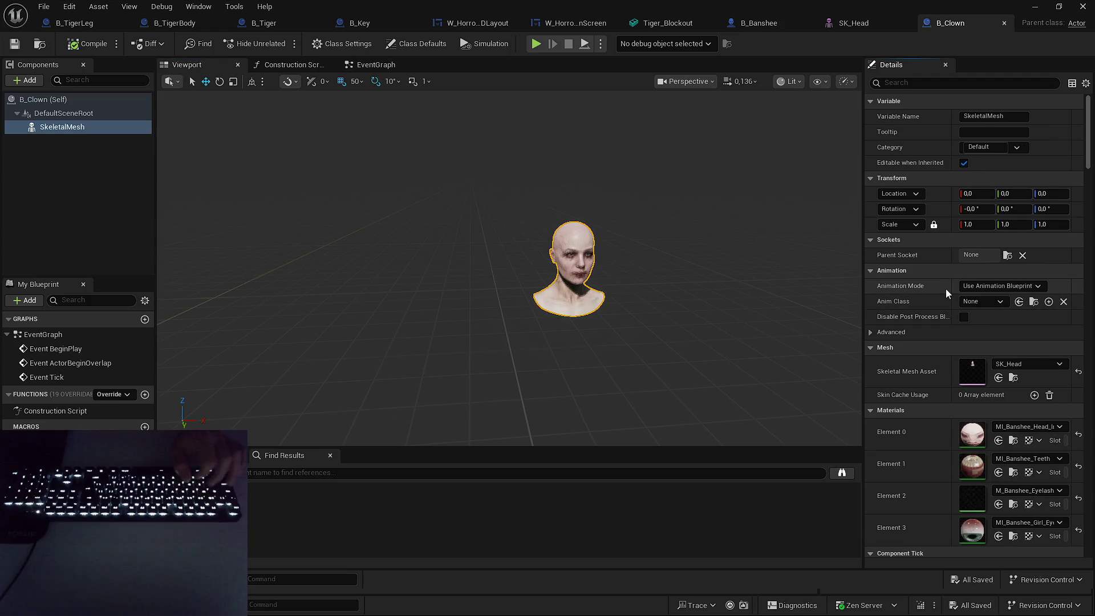
pyautogui.moveTo(677, 256)
pyautogui.mouseDown()
pyautogui.moveTo(689, 285)
pyautogui.moveTo(706, 171)
pyautogui.mouseUp()
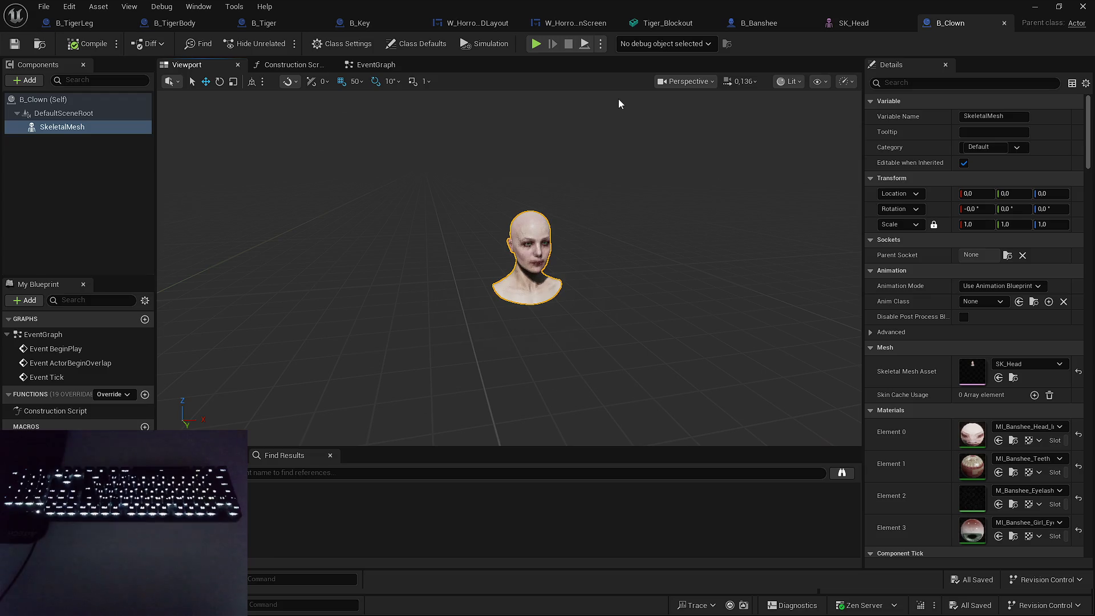
pyautogui.hotkey('alt', 'Tab')
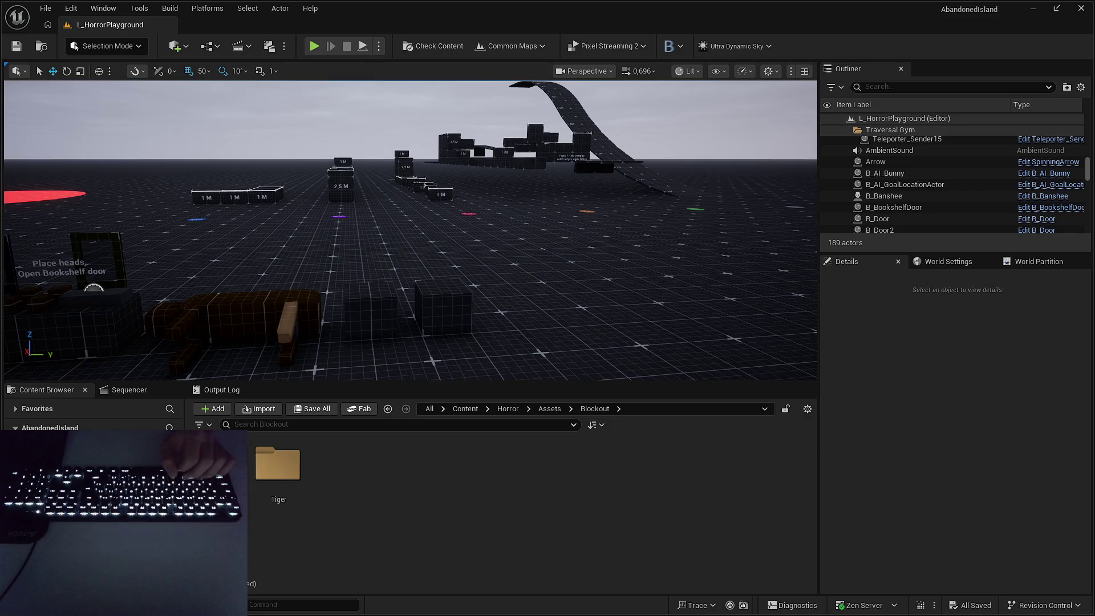
pyautogui.doubleClick(278, 463)
# Create Anim Blueprint ABP_ClownHead from SK_Head in Banshee/Mesh/SeparatedMesh and view its AnimGraph.
pyautogui.hotkey('alt', 'Left')
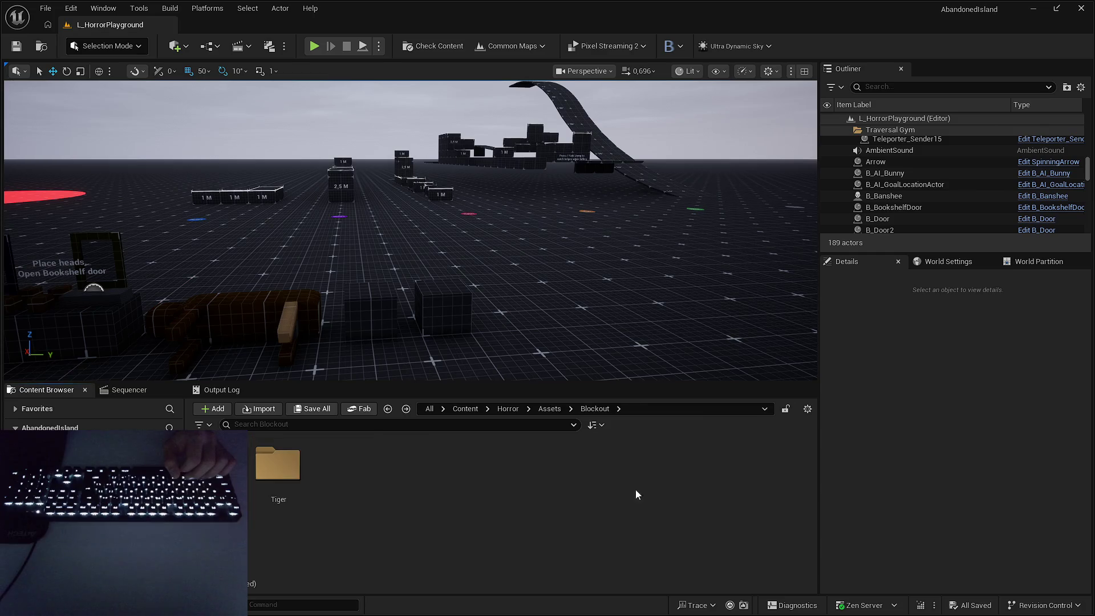
pyautogui.hotkey('alt', 'Right')
pyautogui.click(277, 473)
pyautogui.rightClick(278, 473)
pyautogui.moveTo(374, 204)
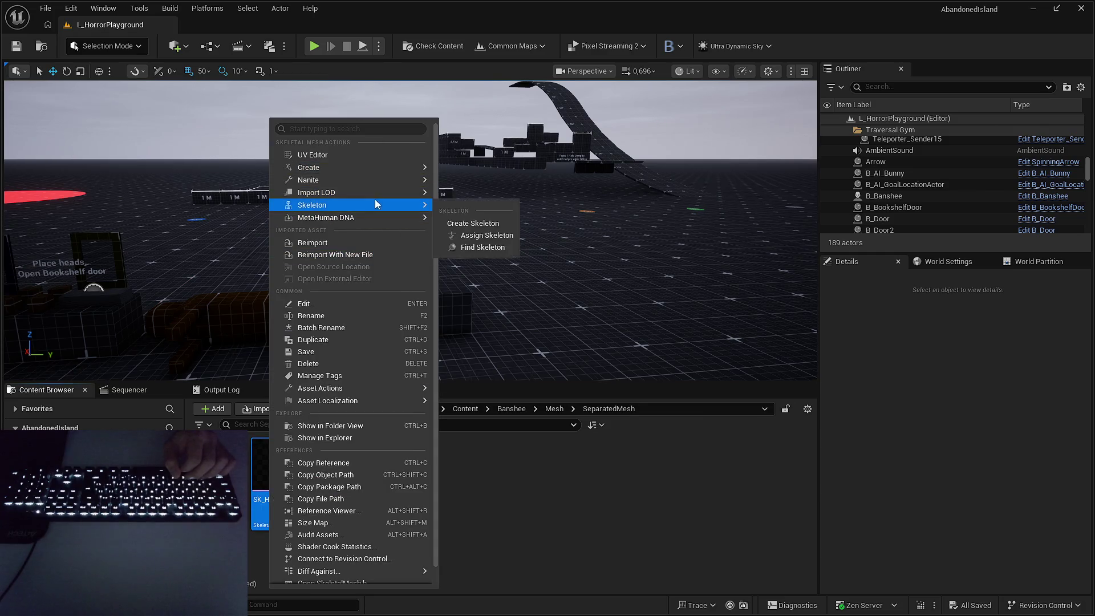
pyautogui.click(493, 230)
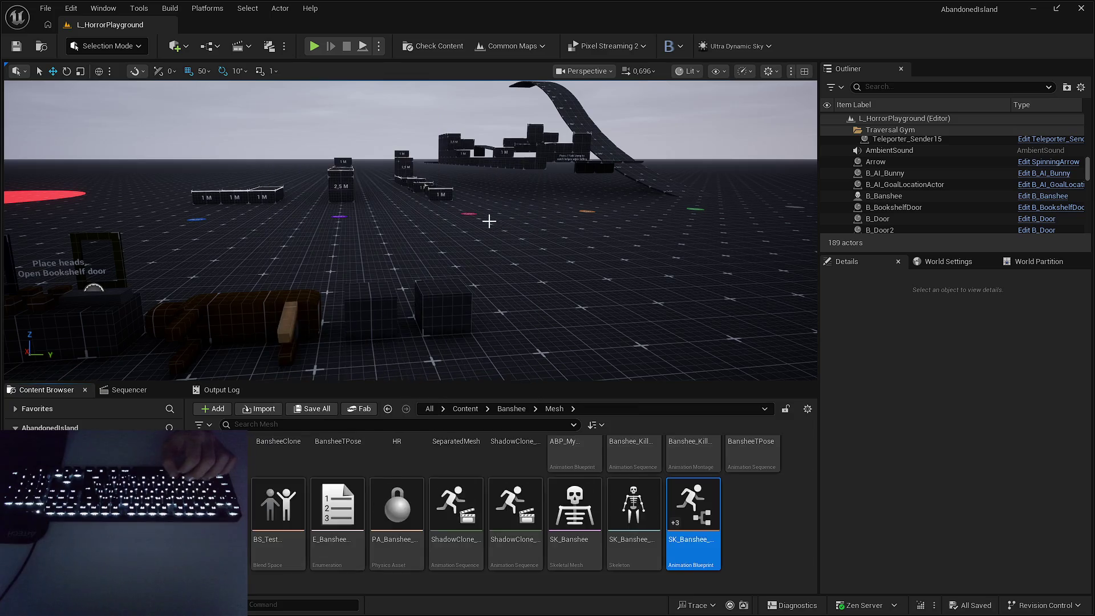
pyautogui.write('ABP_C')
pyautogui.write('lownHead')
pyautogui.press('Return')
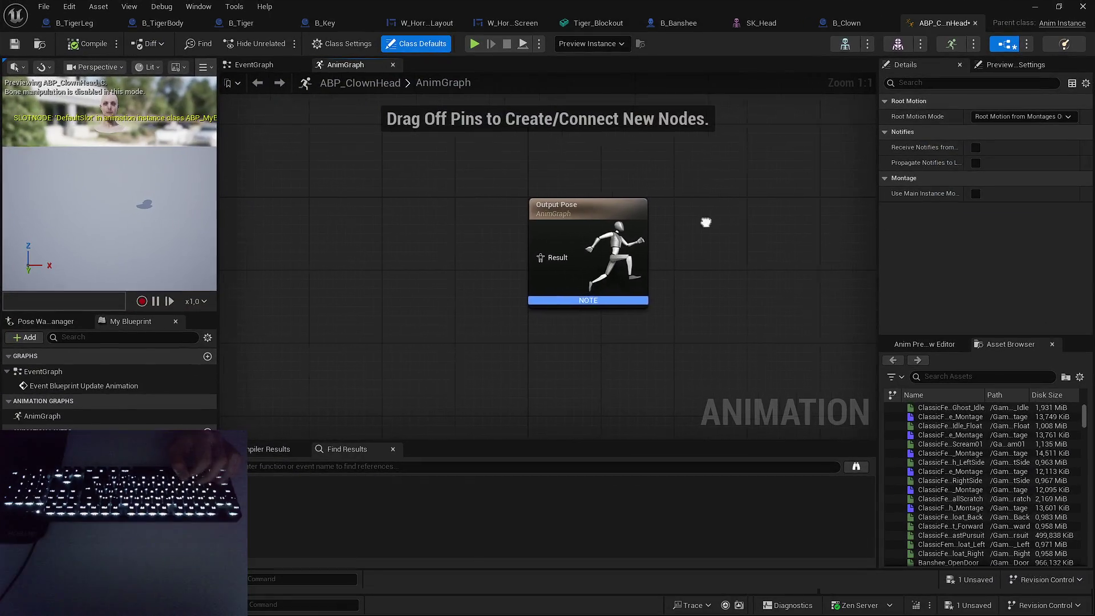
pyautogui.moveTo(705, 222); pyautogui.dragTo(787, 220)
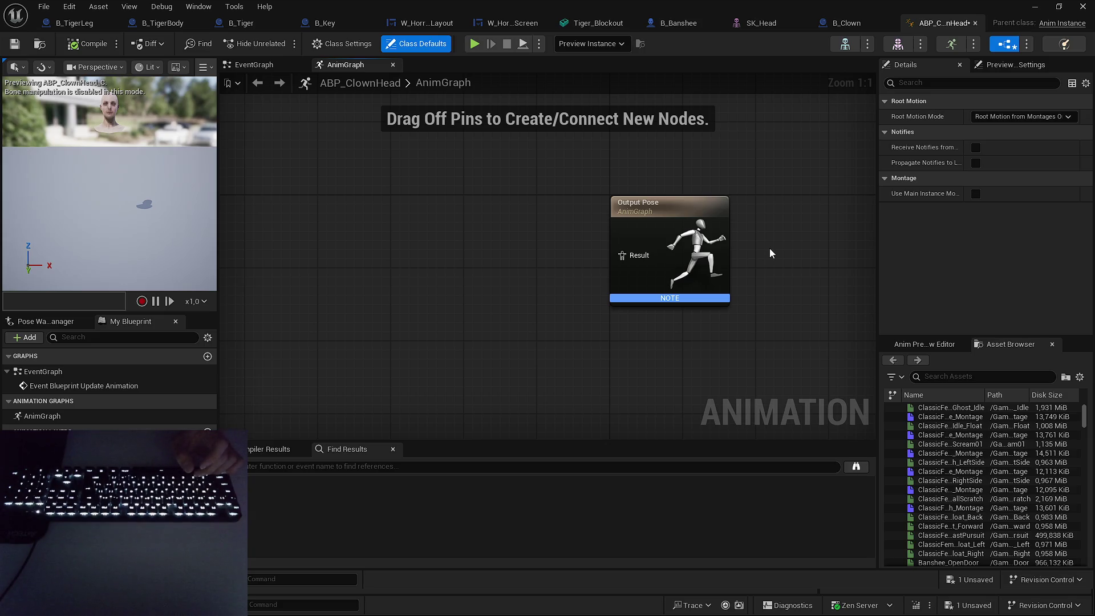
# Center the Output Pose node in the AnimGraph and save ABP_ClownHead.
pyautogui.moveTo(768, 248); pyautogui.dragTo(668, 328)
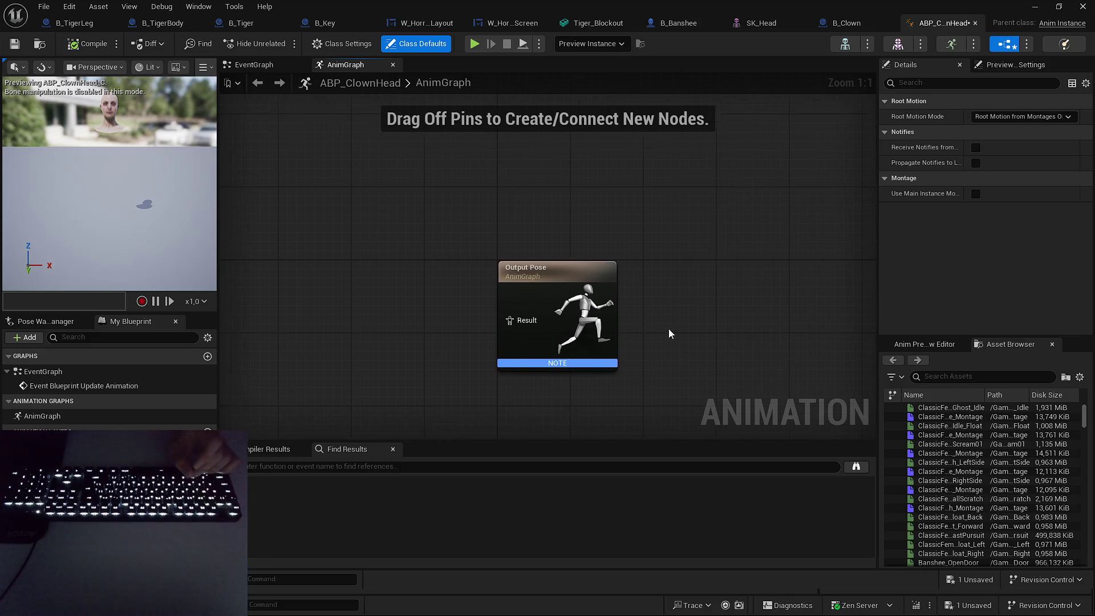
pyautogui.moveTo(114, 228); pyautogui.dragTo(100, 179)
pyautogui.moveTo(405, 225)
pyautogui.mouseDown()
pyautogui.moveTo(665, 196)
pyautogui.moveTo(601, 238)
pyautogui.mouseUp()
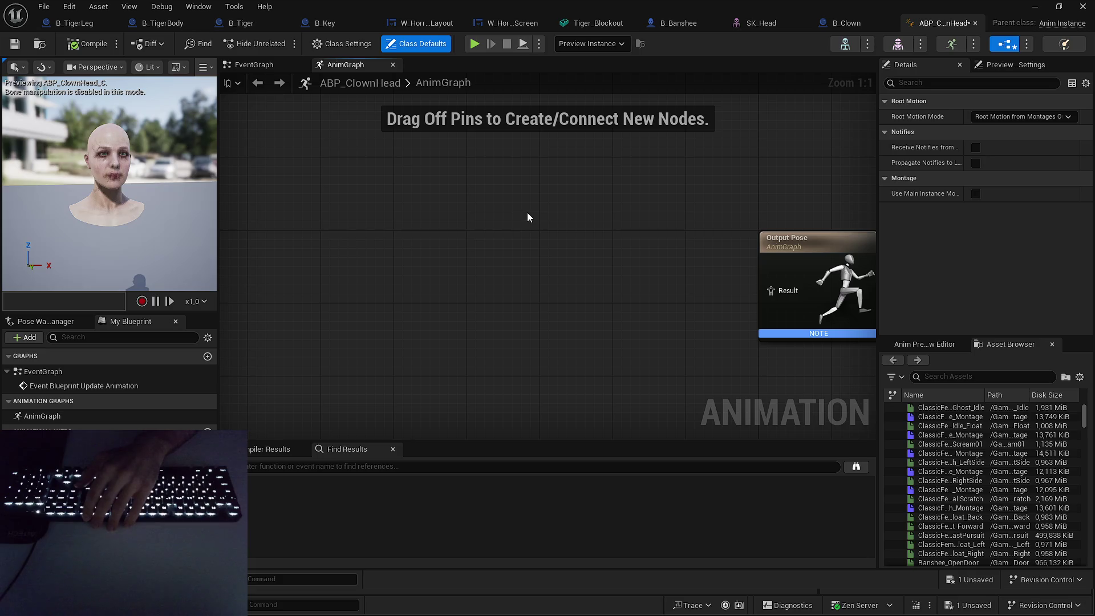
pyautogui.press('Home')
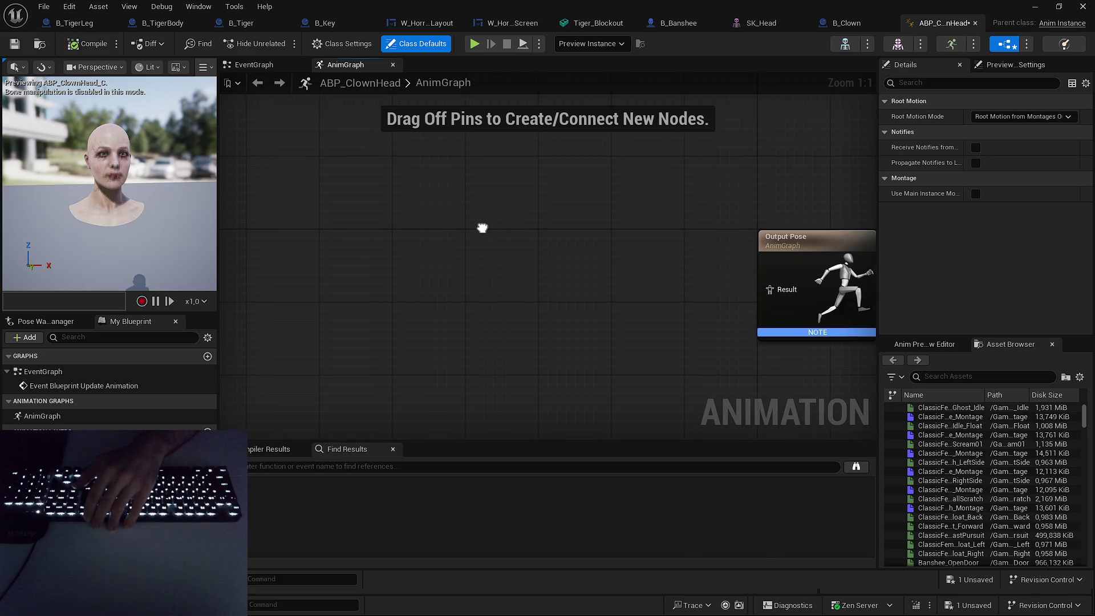
pyautogui.click(972, 579)
pyautogui.press('Return')
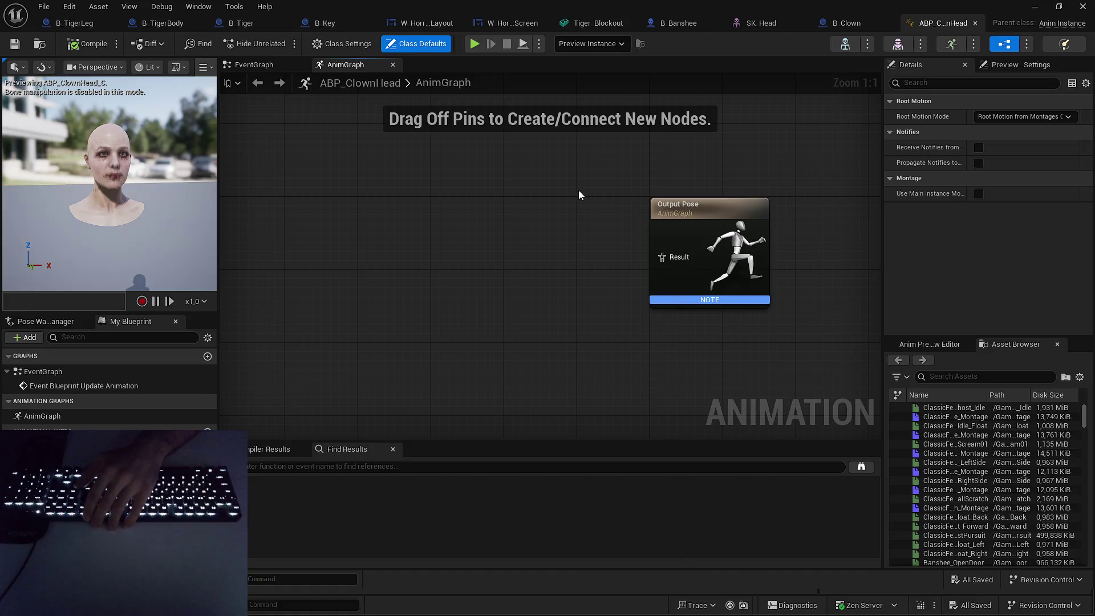
# Dismiss the graph action list and switch to the SK_Head skeletal mesh editor.
pyautogui.rightClick(576, 188)
pyautogui.press('Escape')
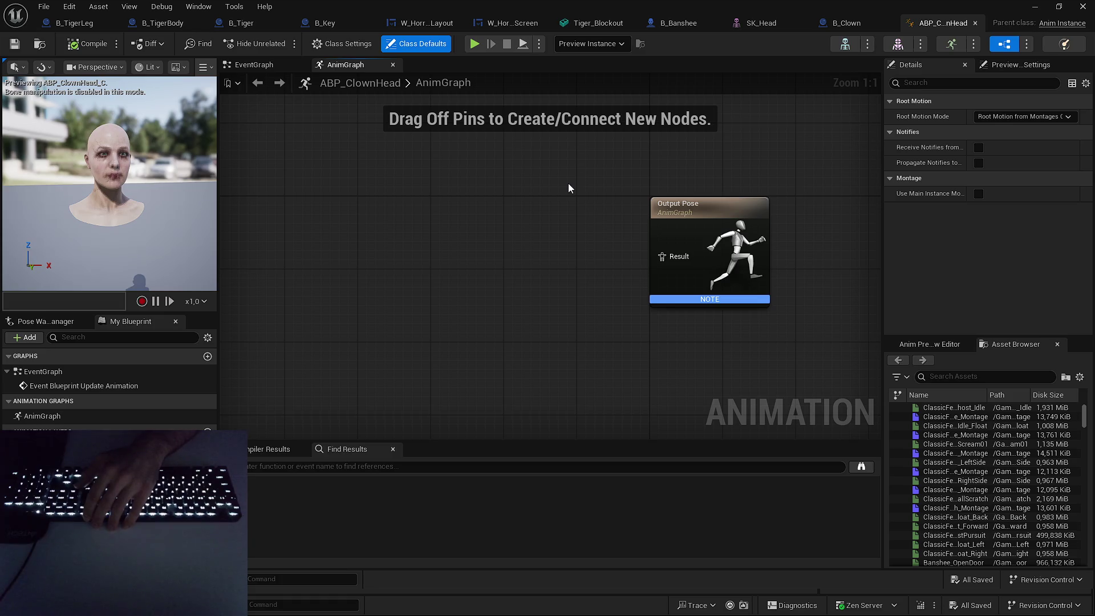
pyautogui.moveTo(570, 188); pyautogui.dragTo(576, 224)
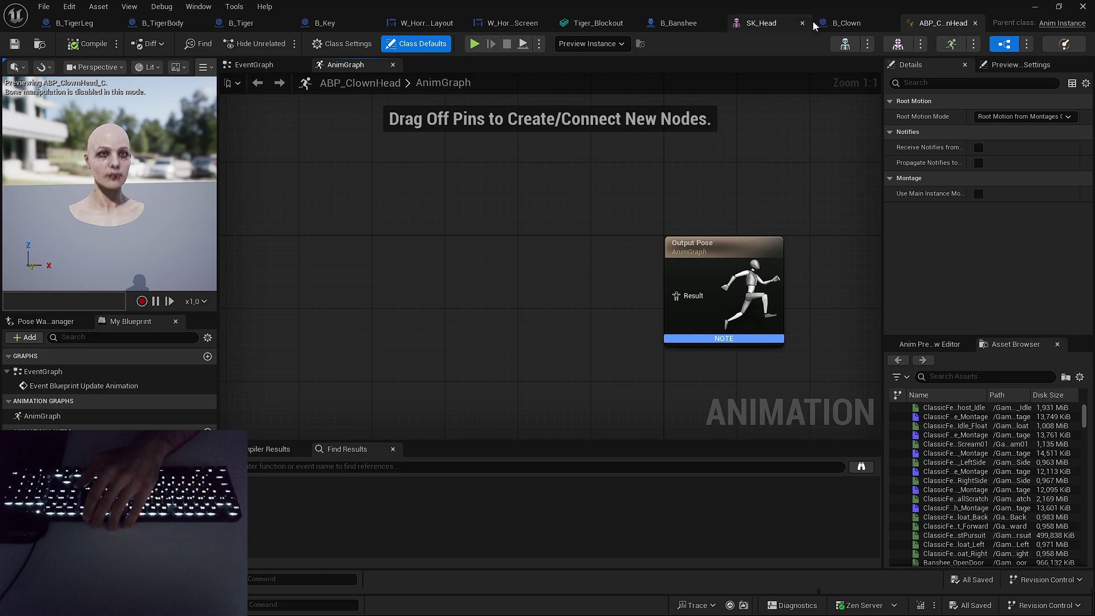
pyautogui.click(761, 23)
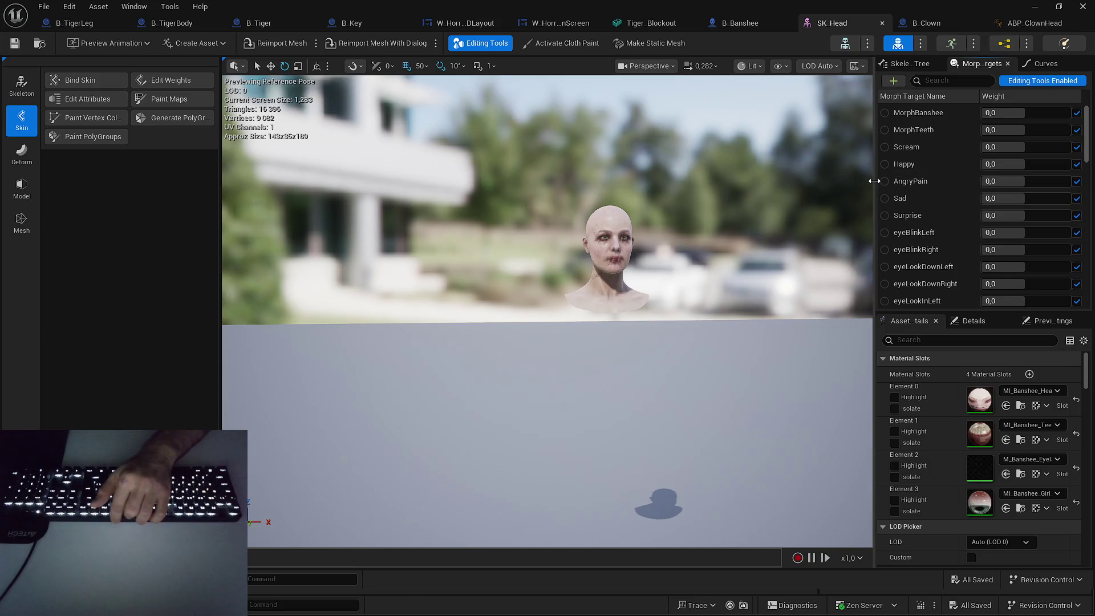
# Widen the Morph Targets panel, frame the face, and reset eyeLookDownLeft to 0.
pyautogui.moveTo(875, 179); pyautogui.dragTo(840, 179)
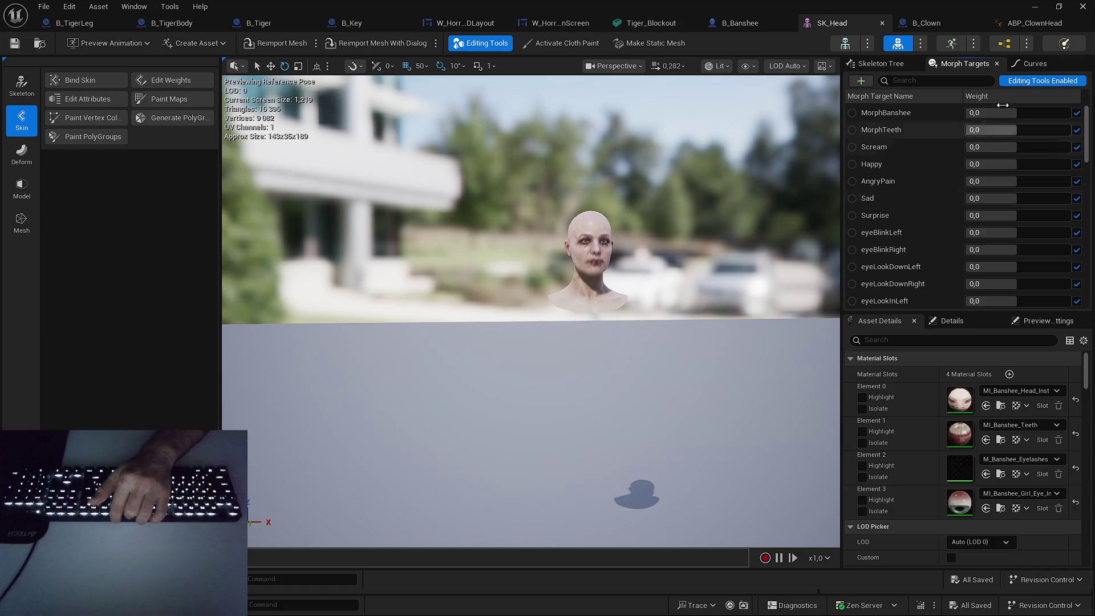
pyautogui.scroll(-1, 918, 114)
pyautogui.scroll(-2, 918, 114)
pyautogui.moveTo(992, 211); pyautogui.dragTo(1021, 211)
pyautogui.moveTo(530, 257)
pyautogui.mouseDown()
pyautogui.moveTo(513, 256)
pyautogui.moveTo(547, 251)
pyautogui.moveTo(530, 257)
pyautogui.mouseUp()
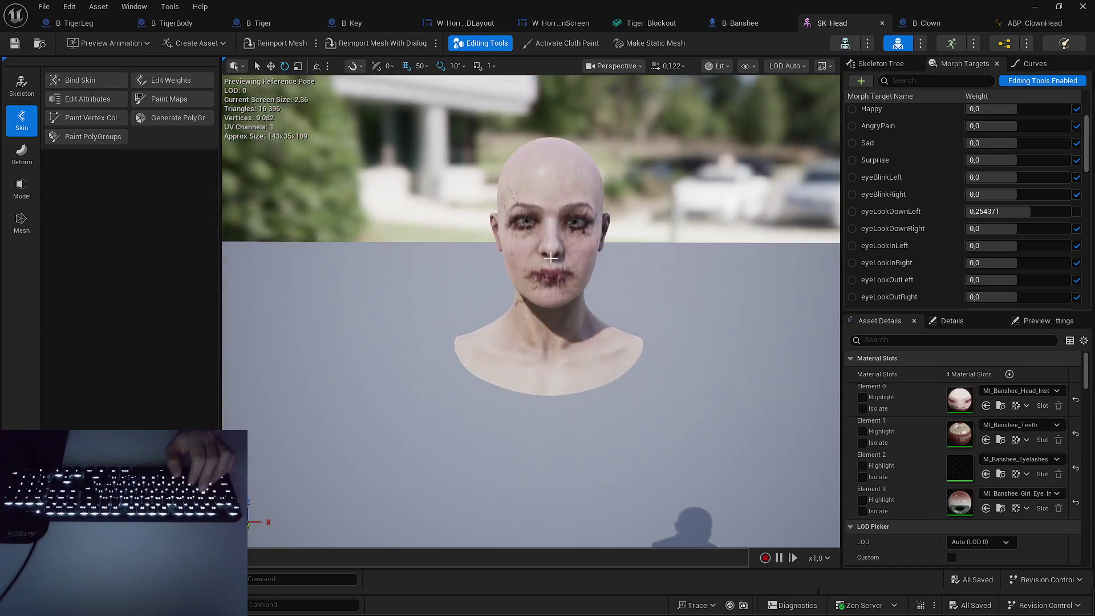
pyautogui.moveTo(1021, 211); pyautogui.dragTo(1071, 211)
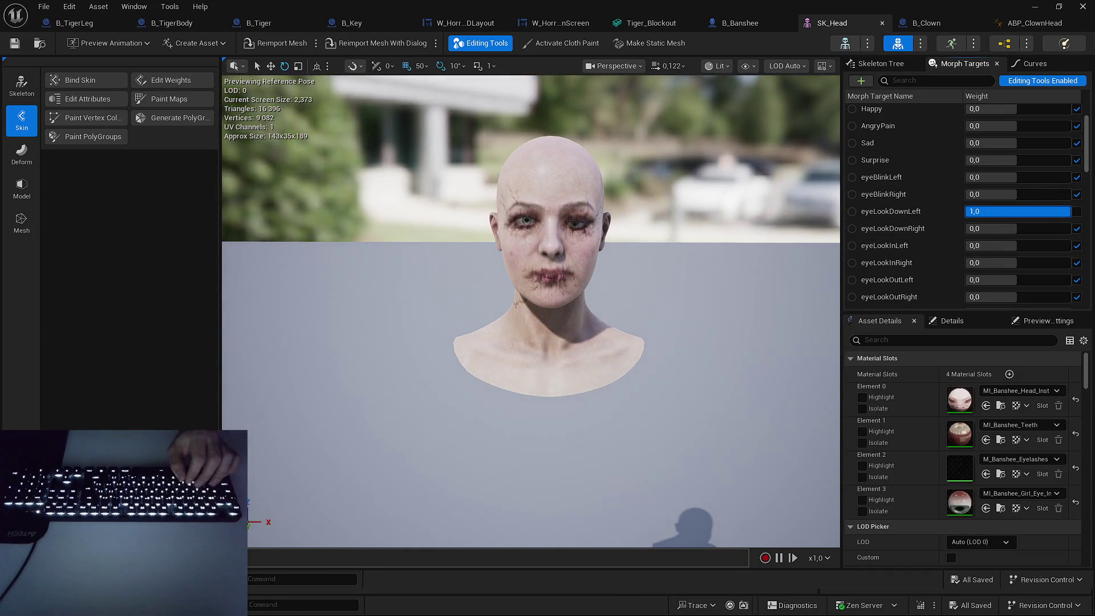
pyautogui.write('0')
pyautogui.press('Return')
# Preview eyeSquintLeft, set it back to 0, and return eyeSquintLeft and eyeLookDownLeft to animation control.
pyautogui.scroll(-1, 914, 233)
pyautogui.scroll(-5, 914, 234)
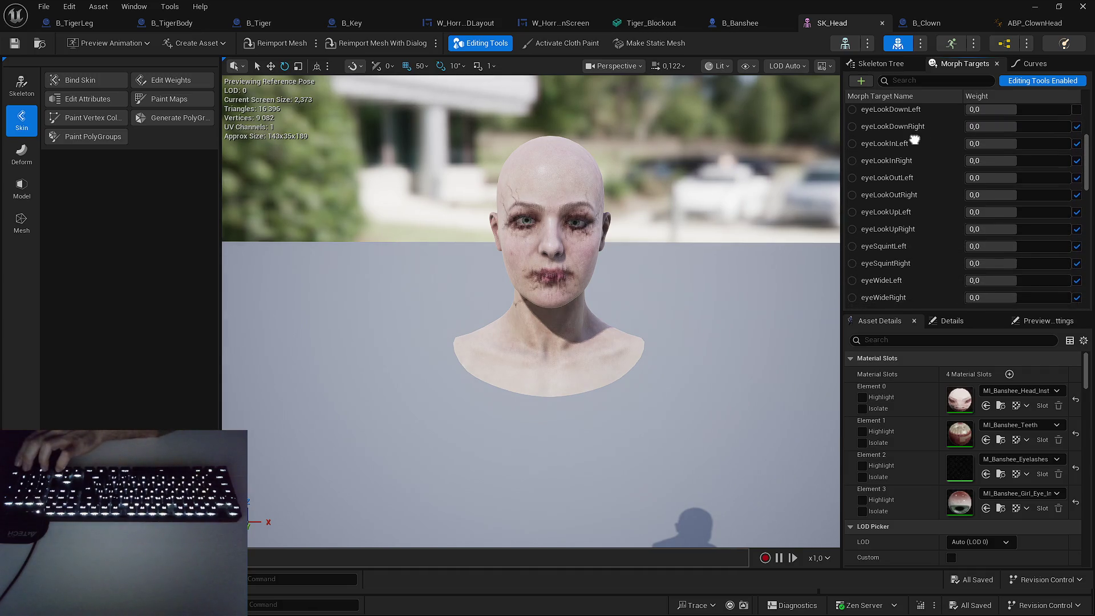
pyautogui.moveTo(969, 245); pyautogui.dragTo(1066, 245)
pyautogui.click(1018, 245)
pyautogui.write('0')
pyautogui.press('Return')
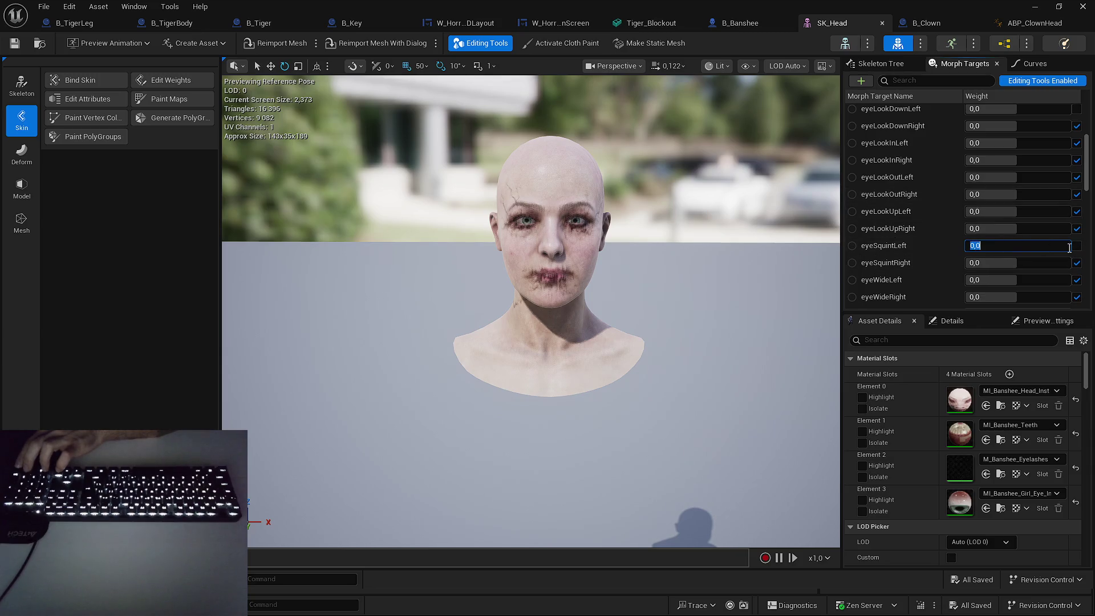
pyautogui.click(1076, 245)
pyautogui.scroll(1, 1059, 171)
pyautogui.click(1076, 132)
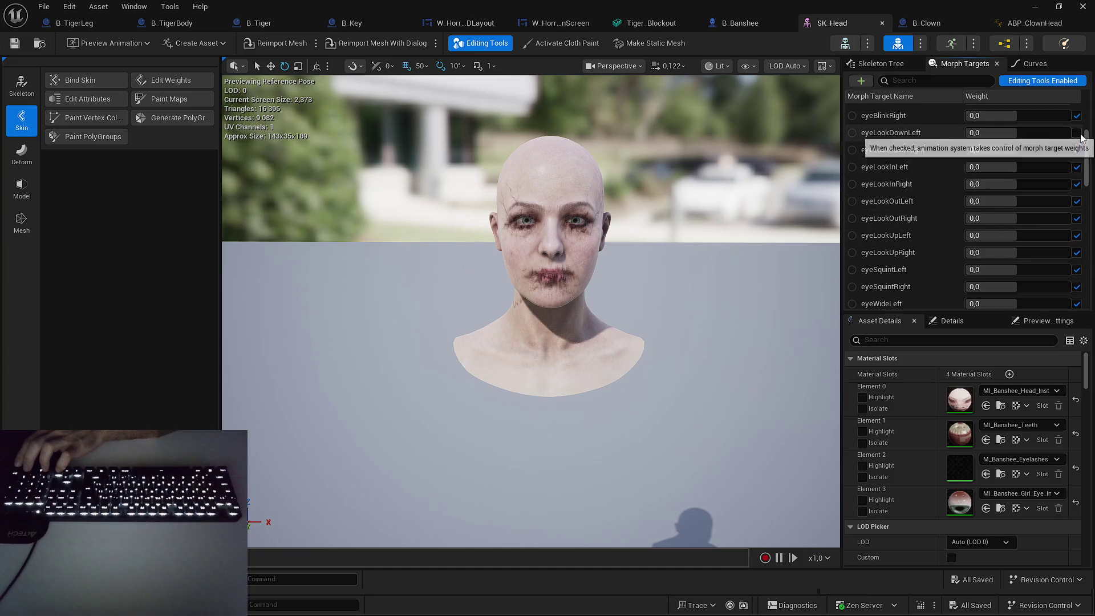
# Toggle eyeLookInLeft and set the eyeLookInRight weight to 0.
pyautogui.scroll(-3, 1003, 183)
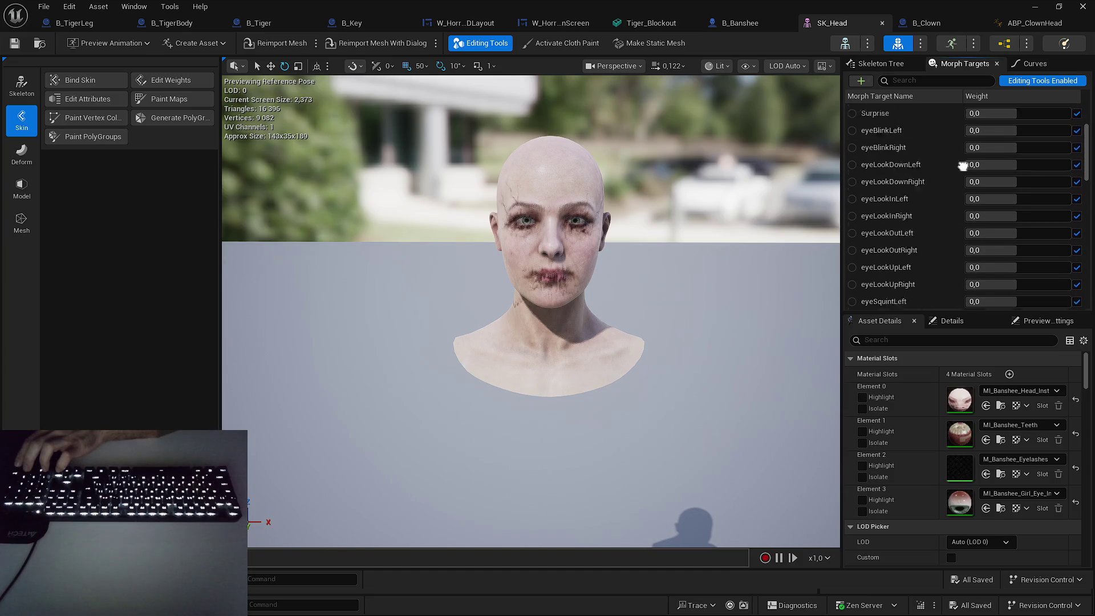
pyautogui.scroll(1, 919, 198)
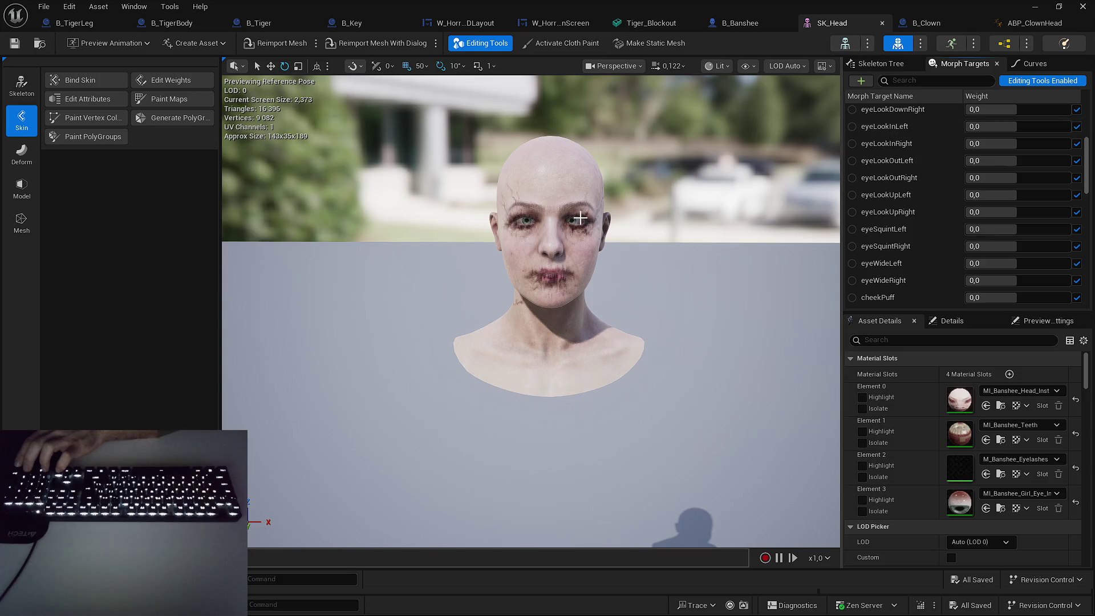
pyautogui.click(851, 126)
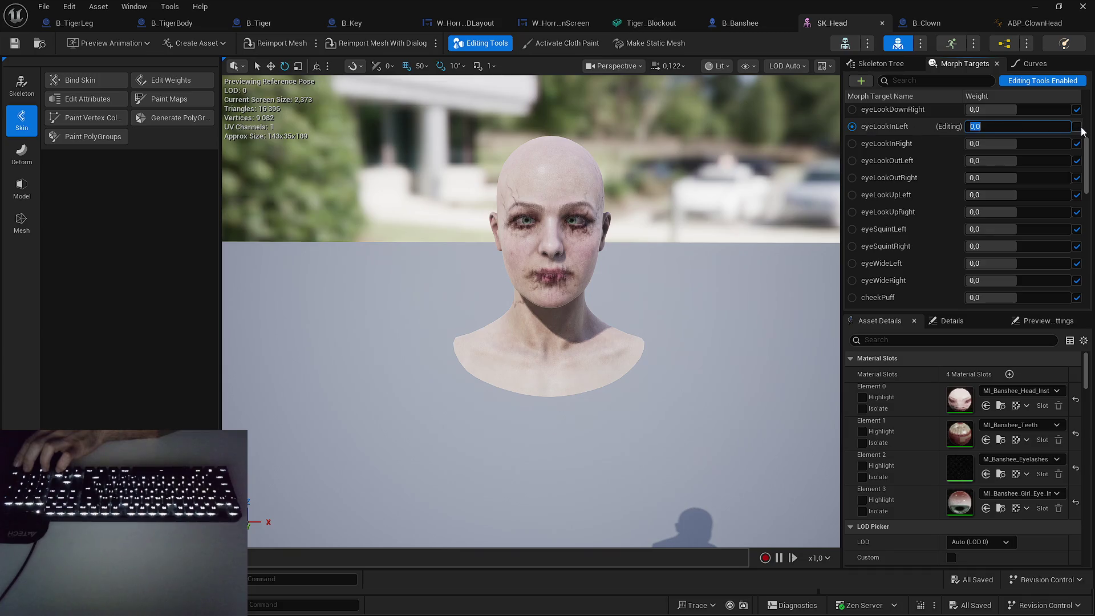
pyautogui.click(852, 126)
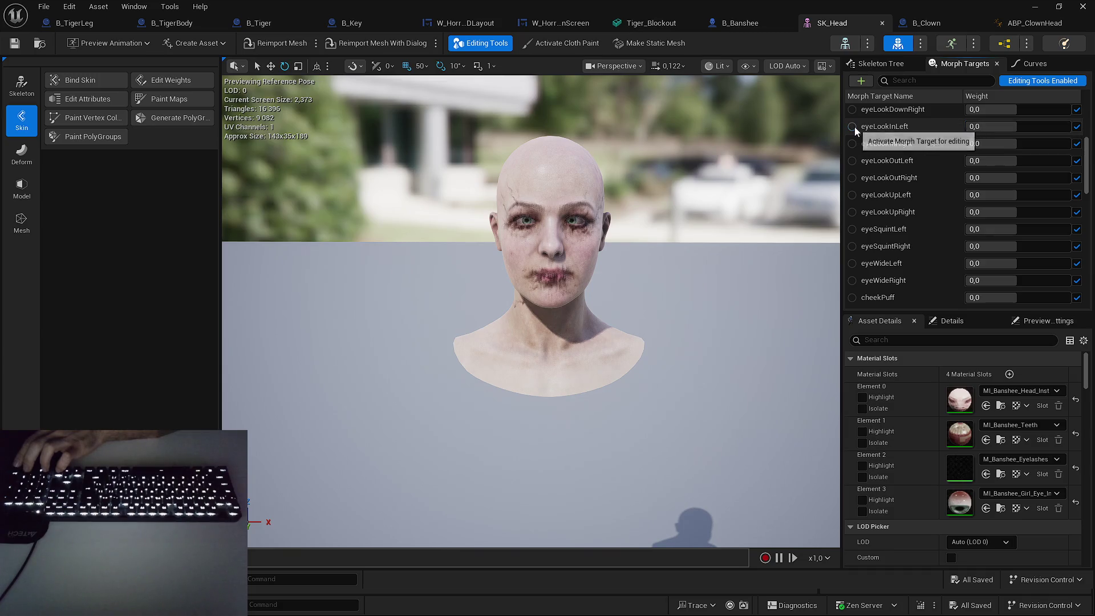
pyautogui.click(1006, 141)
pyautogui.write('0')
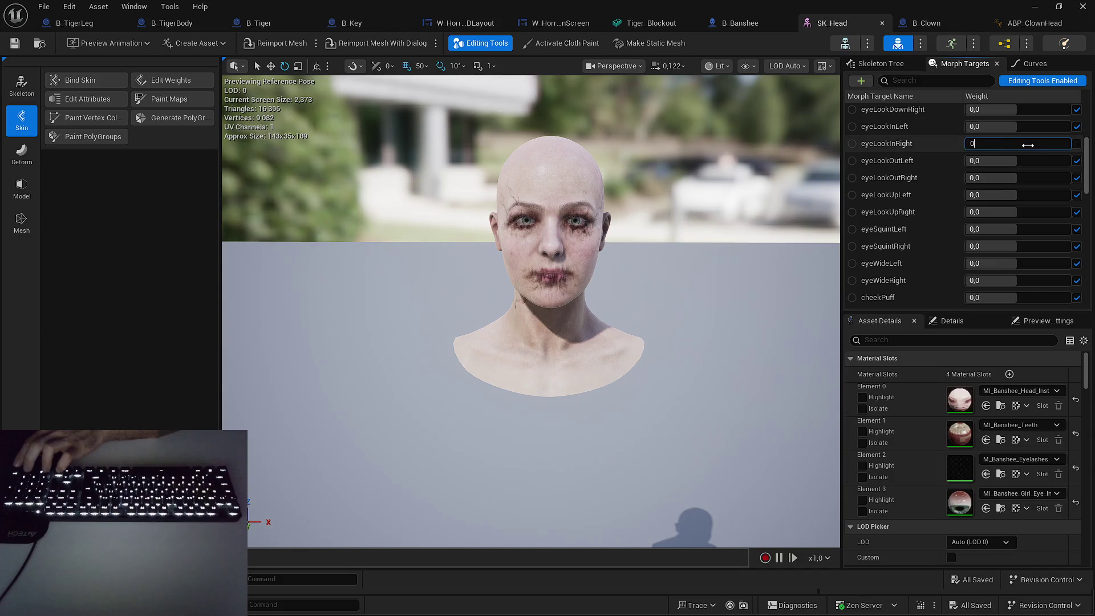
pyautogui.press('Return')
# Preview the eyeWideLeft weight, return it to animation control, and scroll the morph list.
pyautogui.scroll(1, 1007, 153)
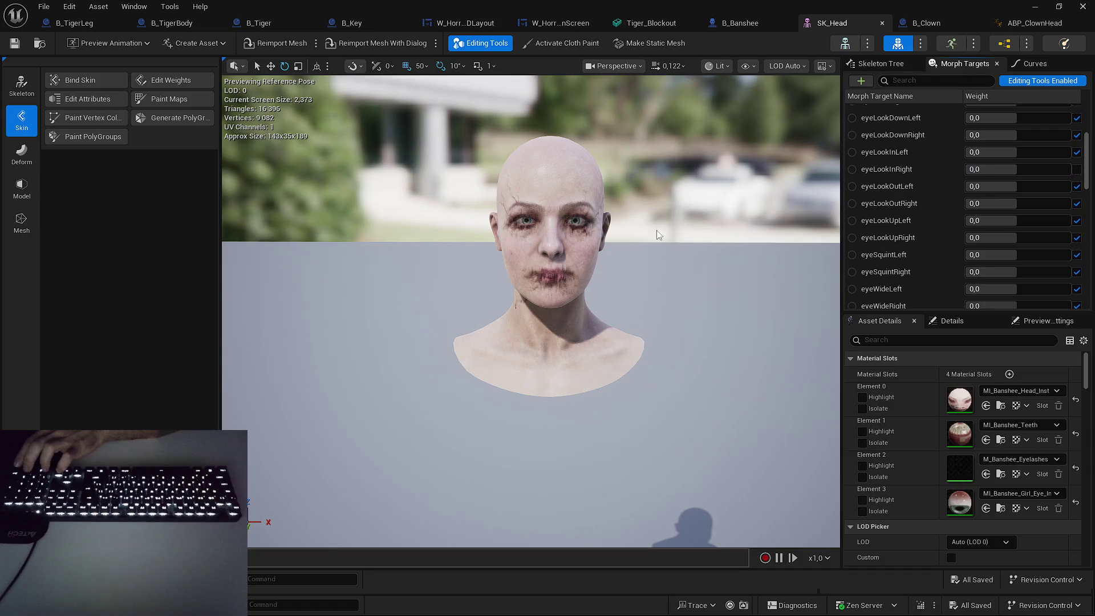
pyautogui.moveTo(656, 230); pyautogui.dragTo(690, 235)
pyautogui.scroll(-3, 956, 237)
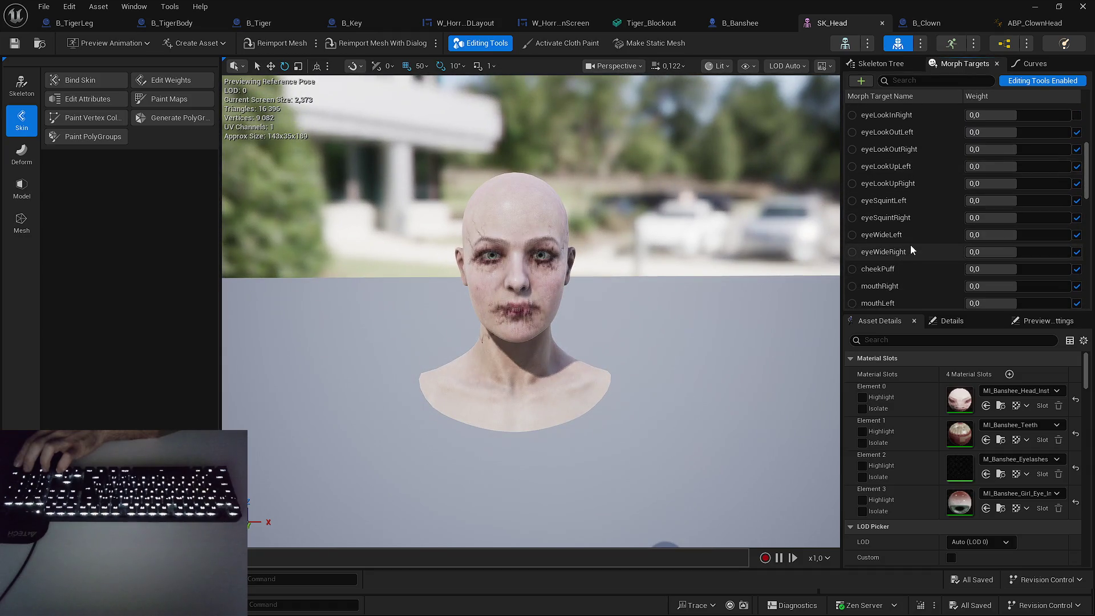
pyautogui.moveTo(1006, 234)
pyautogui.mouseDown()
pyautogui.moveTo(1066, 234)
pyautogui.moveTo(966, 234)
pyautogui.moveTo(995, 234)
pyautogui.mouseUp()
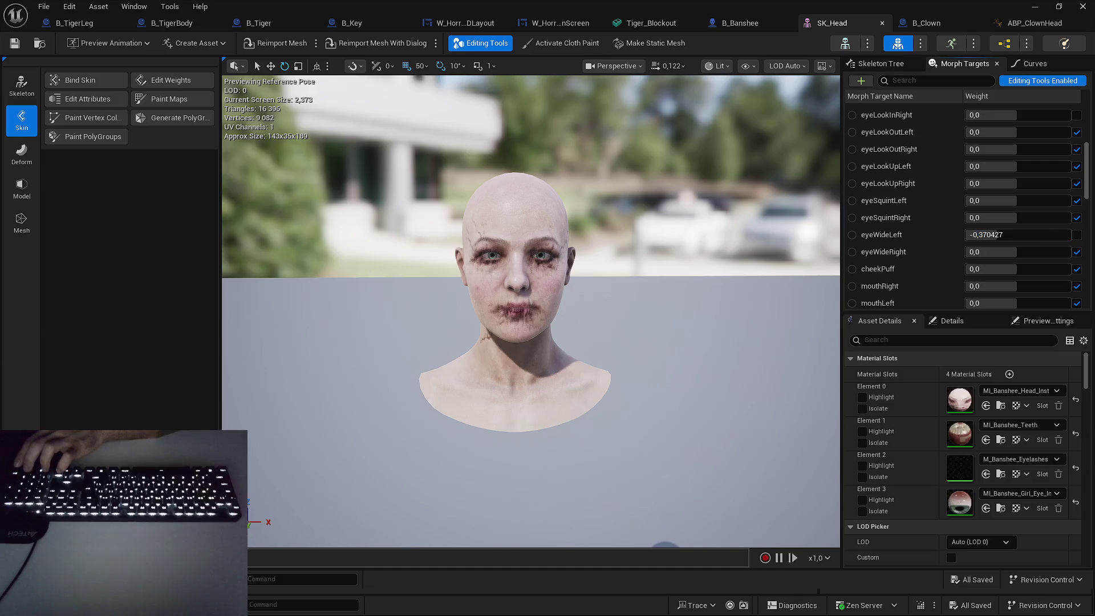
pyautogui.click(1077, 235)
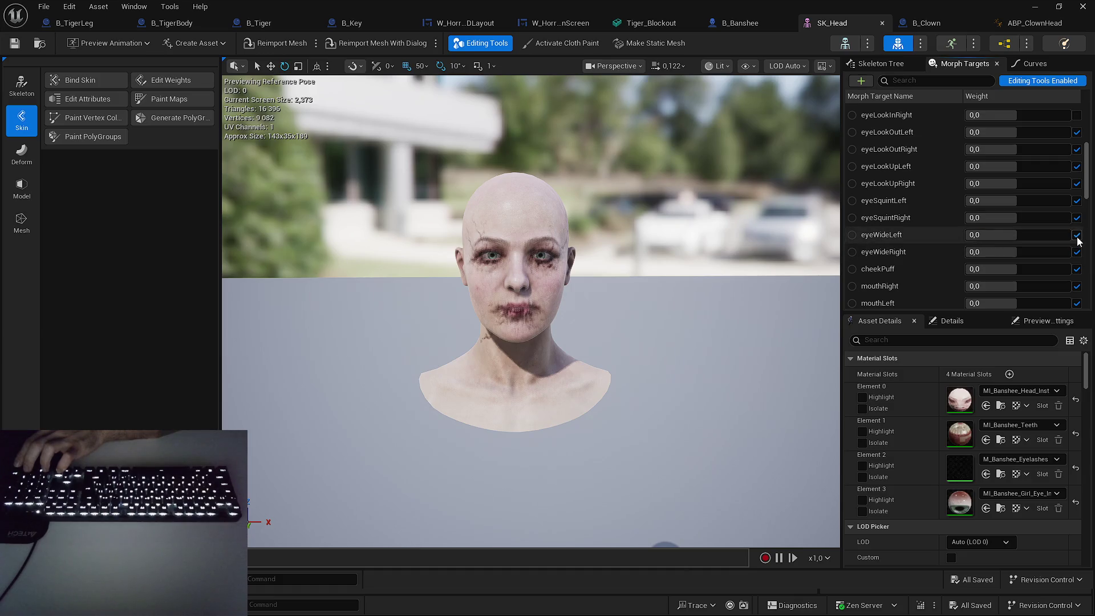
pyautogui.click(1013, 235)
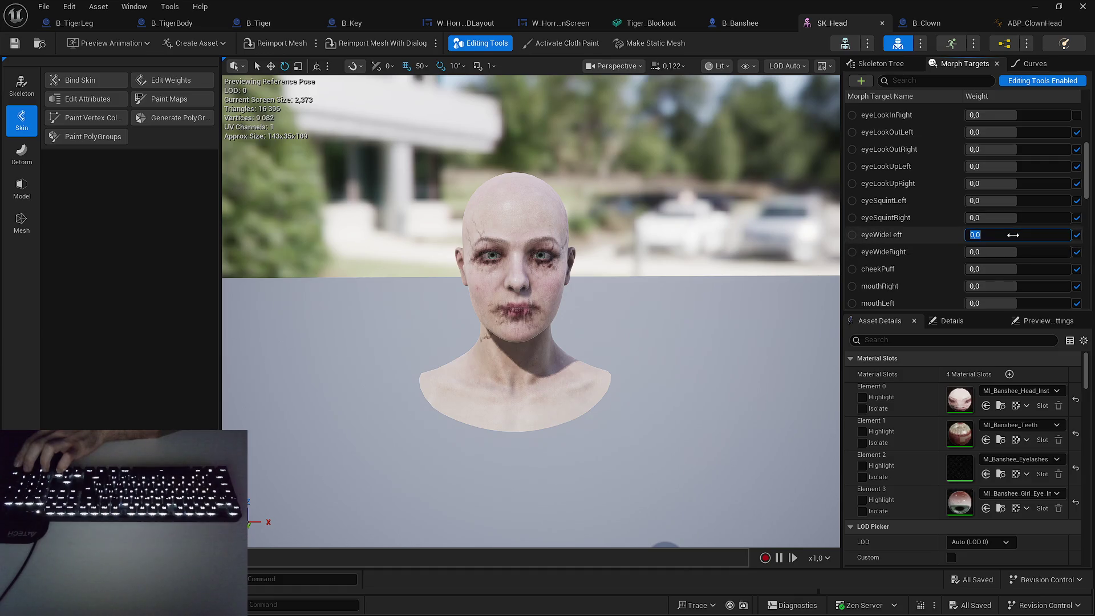
pyautogui.click(986, 251)
pyautogui.moveTo(992, 234); pyautogui.dragTo(994, 234)
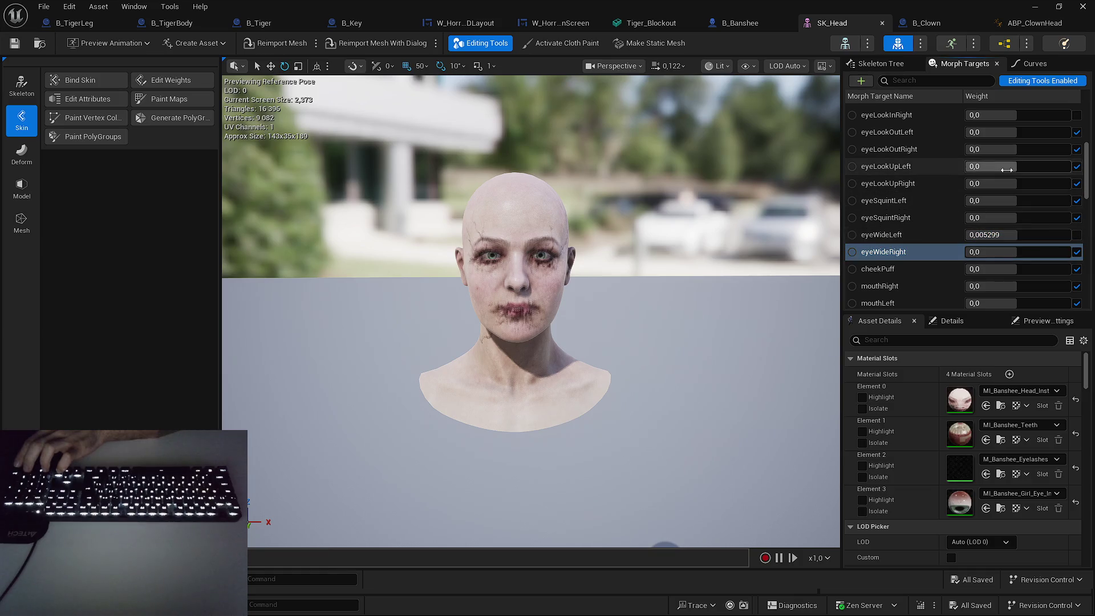
pyautogui.scroll(-2, 1007, 169)
pyautogui.moveTo(992, 196); pyautogui.dragTo(989, 196)
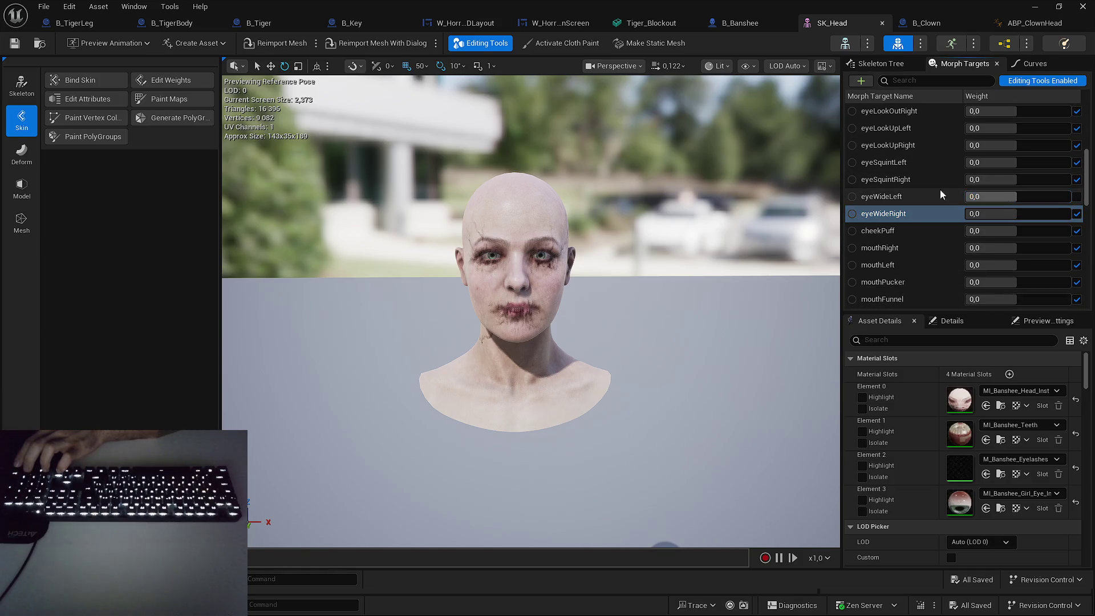
pyautogui.scroll(-10, 939, 195)
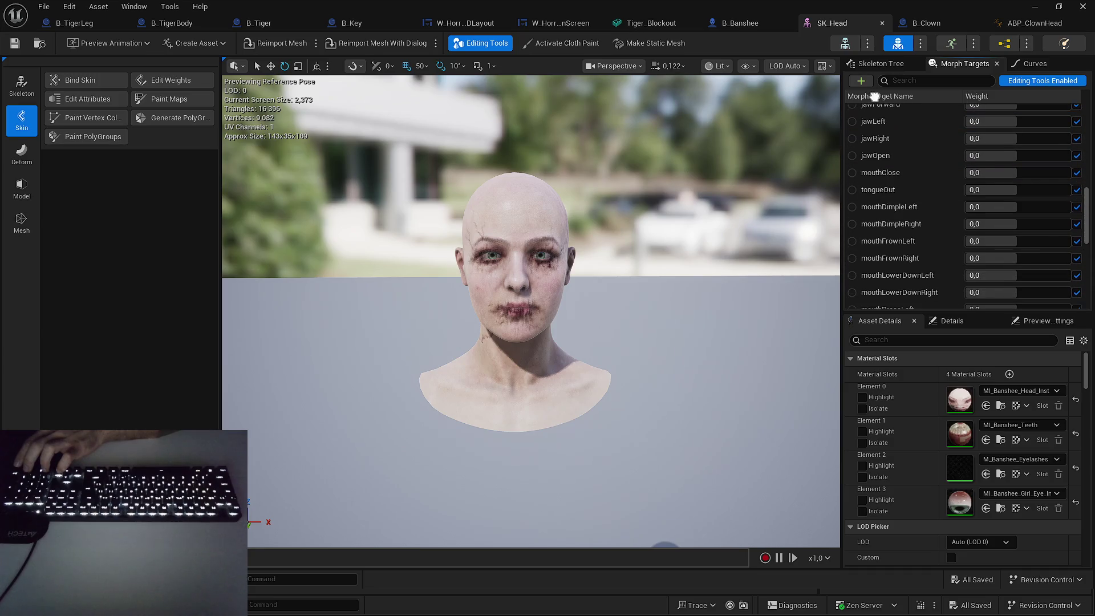
pyautogui.click(915, 82)
# Filter morph targets by 'eye', preview eyeBlinkLeft, then reset eyeBlinkLeft and eyeBlinkRight.
pyautogui.write('eye')
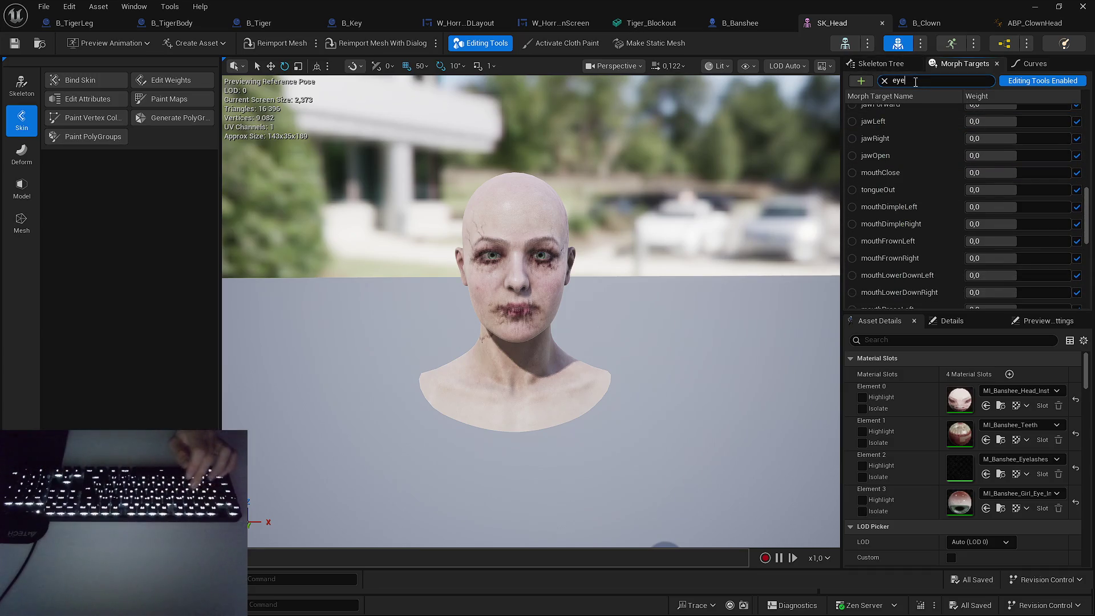
pyautogui.scroll(2, 894, 226)
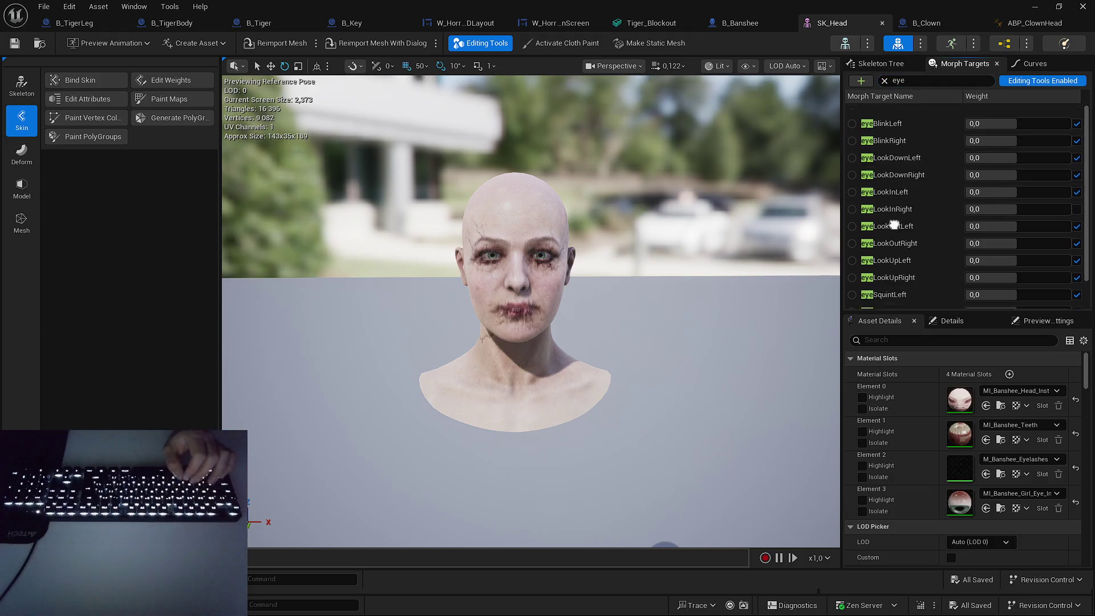
pyautogui.scroll(1, 893, 225)
pyautogui.moveTo(970, 112)
pyautogui.mouseDown()
pyautogui.moveTo(1071, 113)
pyautogui.moveTo(1020, 129)
pyautogui.moveTo(1070, 129)
pyautogui.moveTo(970, 129)
pyautogui.mouseUp()
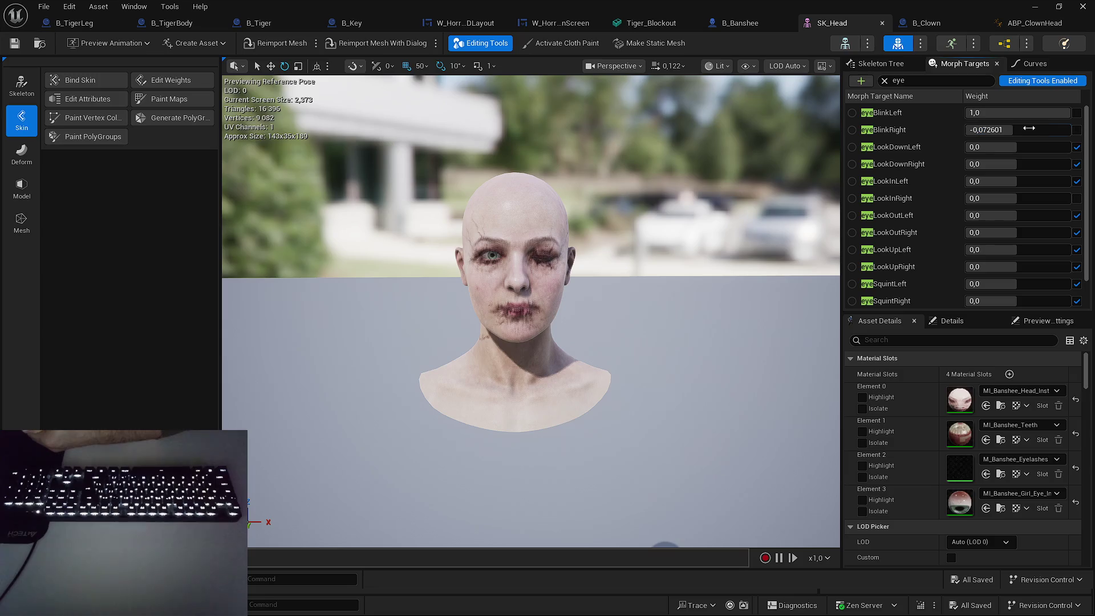
pyautogui.click(1076, 112)
pyautogui.click(1076, 129)
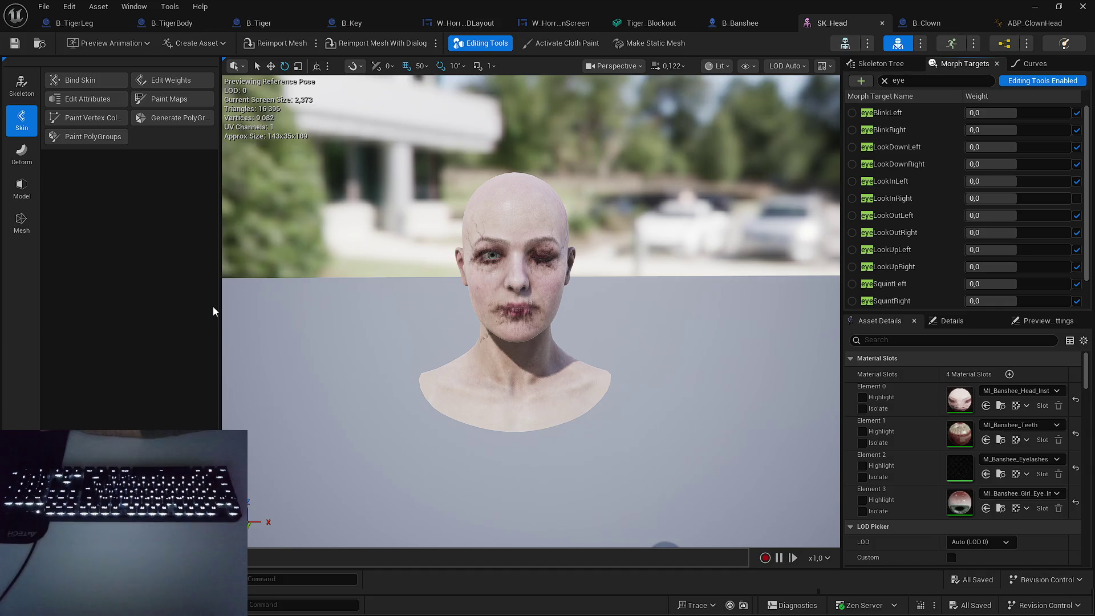
# Re-enable eyeLookInRight, save SK_Head, and switch to the B_Clown Blueprint.
pyautogui.scroll(2, 952, 177)
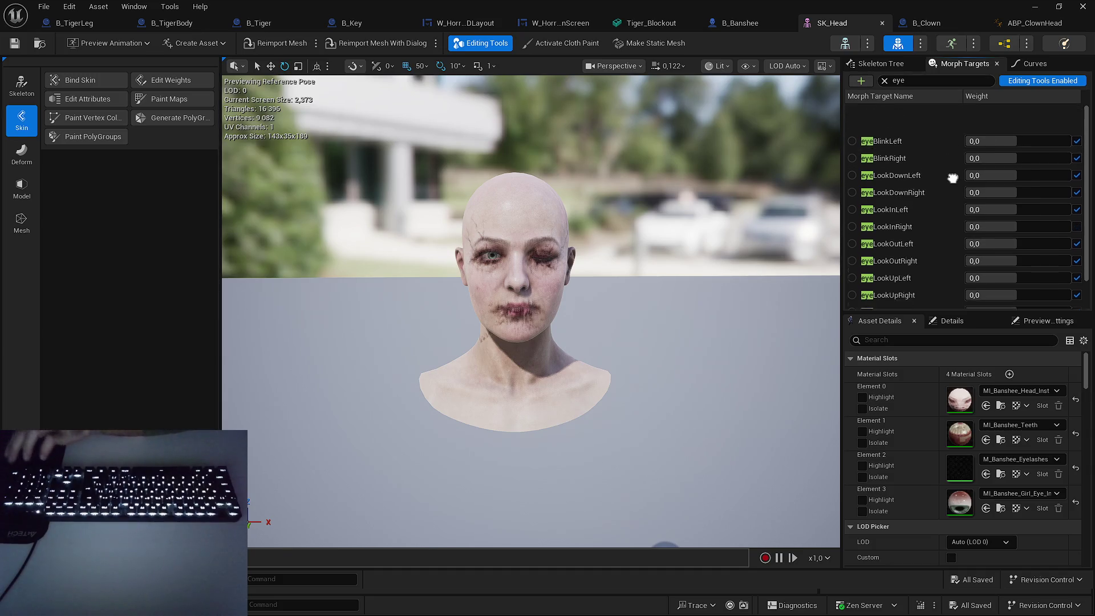
pyautogui.click(1076, 198)
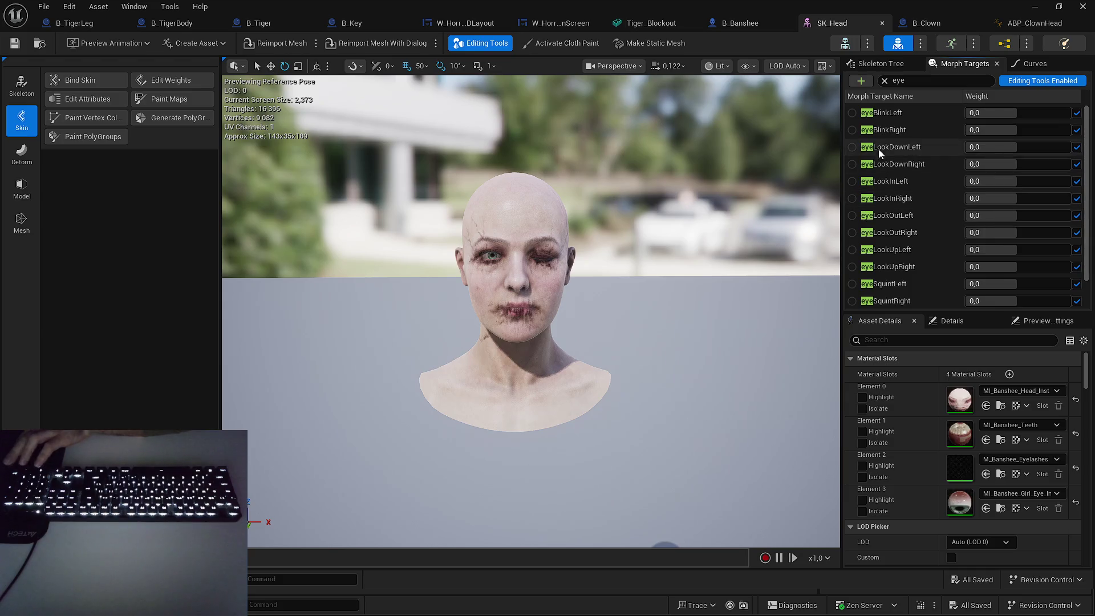
pyautogui.click(23, 44)
pyautogui.moveTo(433, 259)
pyautogui.mouseDown()
pyautogui.moveTo(436, 245)
pyautogui.moveTo(433, 255)
pyautogui.mouseUp()
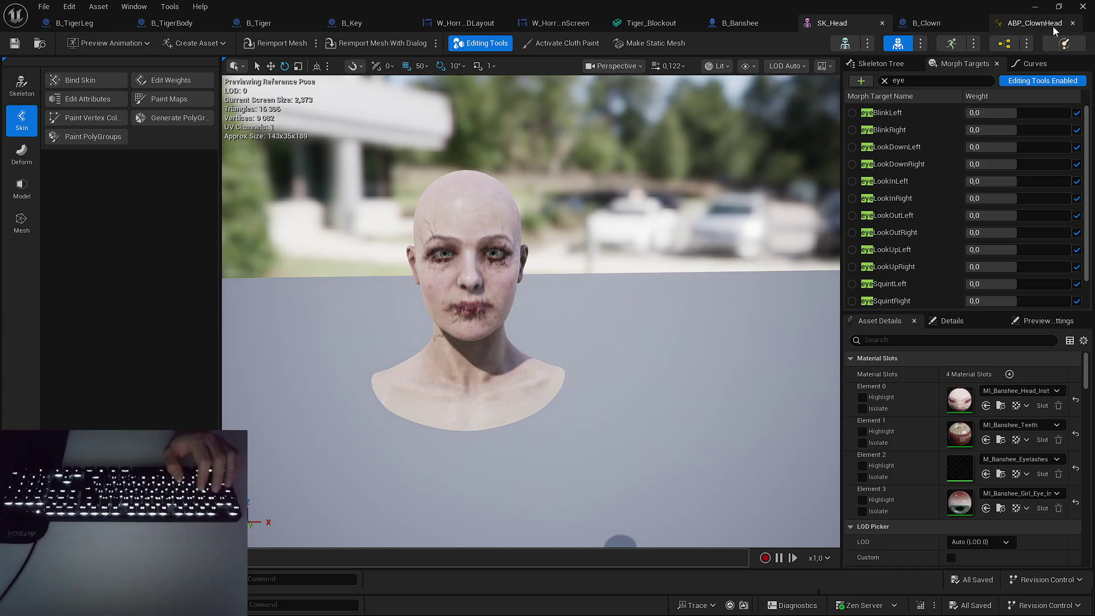
pyautogui.click(934, 23)
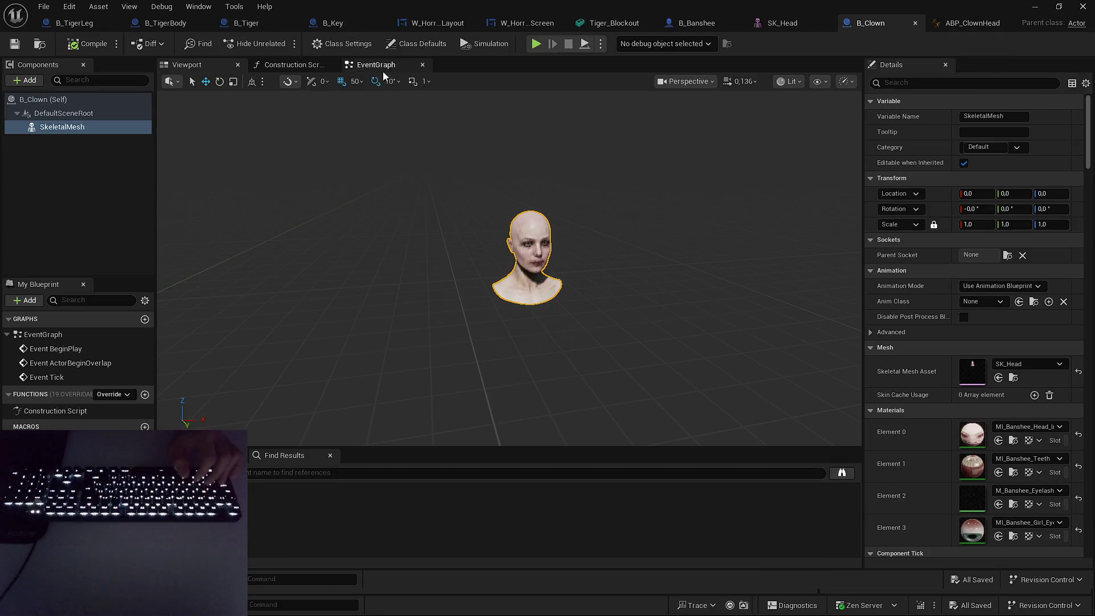
# Open the B_Clown EventGraph and look over its event nodes.
pyautogui.click(376, 64)
pyautogui.moveTo(325, 215); pyautogui.dragTo(513, 386)
pyautogui.click(308, 199)
pyautogui.hotkey('ctrl', 'z')
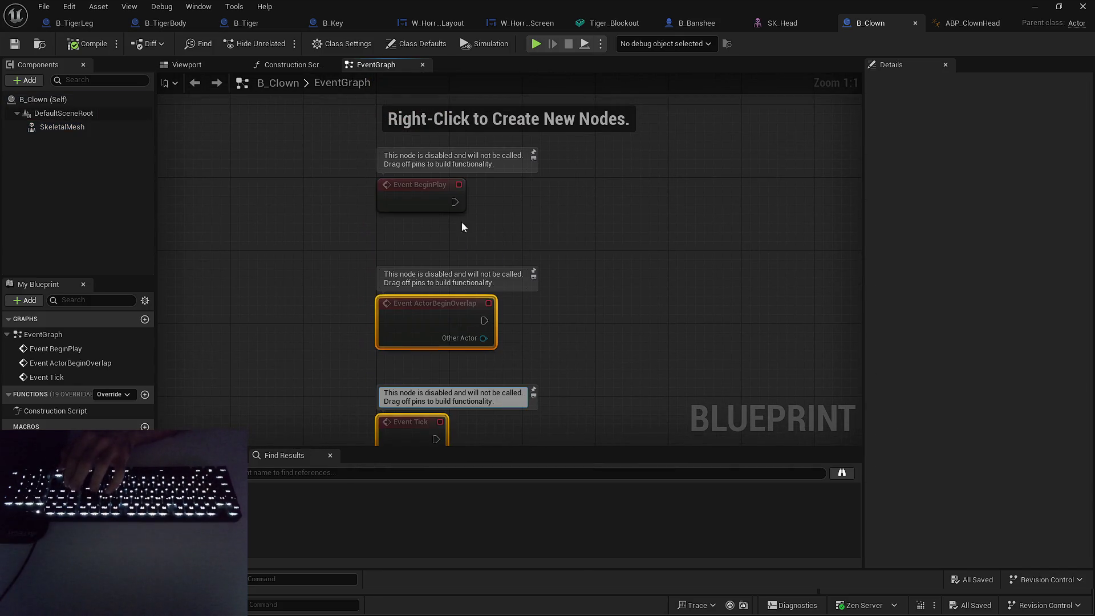
pyautogui.click(422, 43)
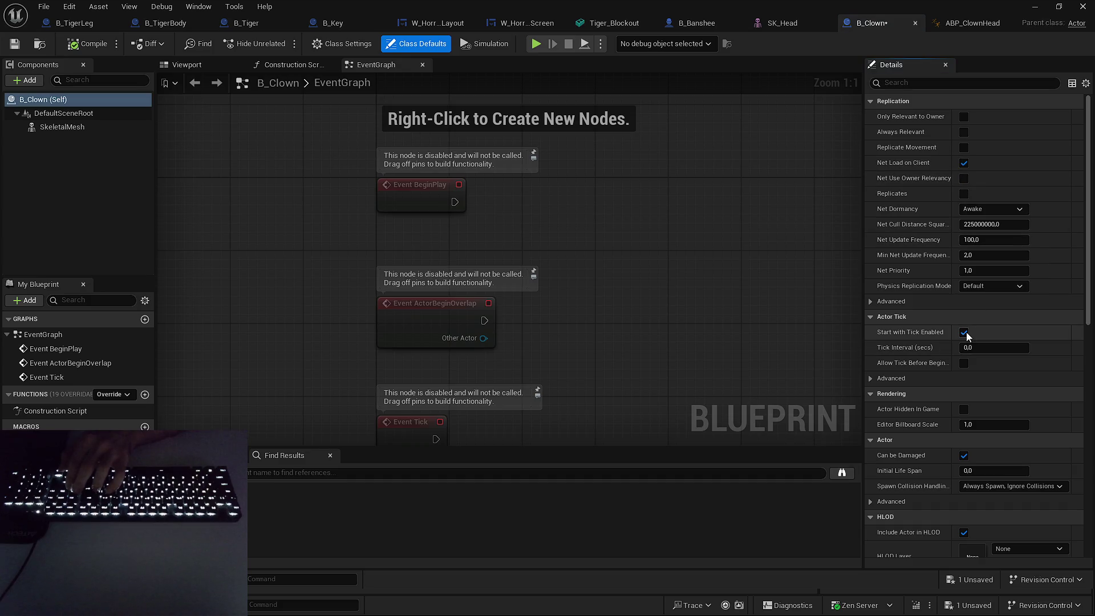
# Marquee-select Event ActorBeginOverlap and Event Tick and delete them.
pyautogui.moveTo(680, 286); pyautogui.dragTo(702, 229)
pyautogui.hotkey('ctrl', 'z')
pyautogui.press('Delete')
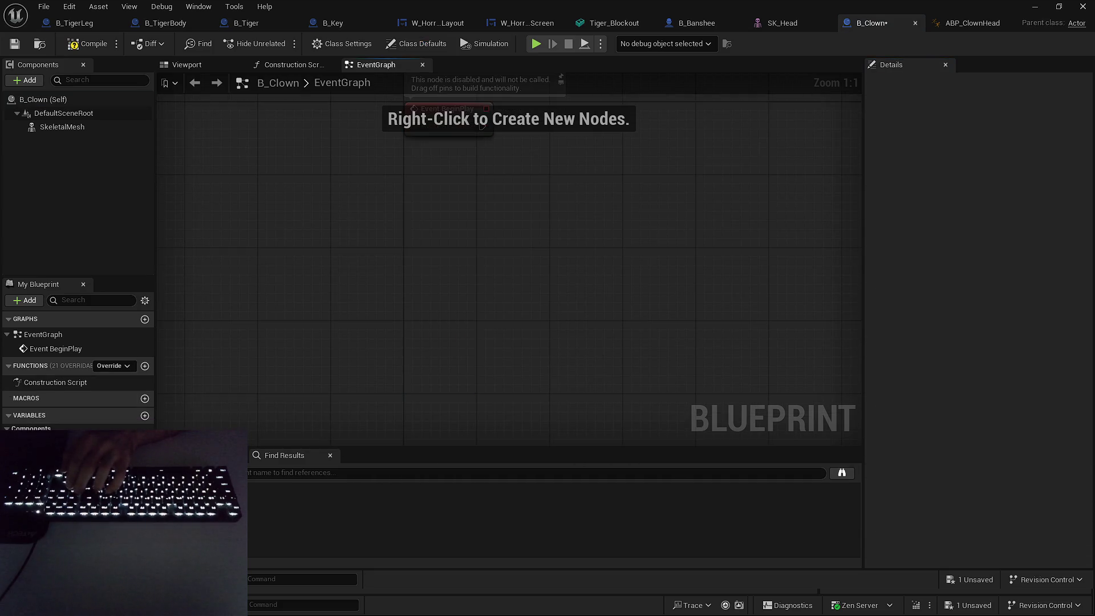
pyautogui.press('Home')
pyautogui.rightClick(501, 316)
# Place a Get Player Character node near Event BeginPlay.
pyautogui.write('get ow')
pyautogui.write('player ch')
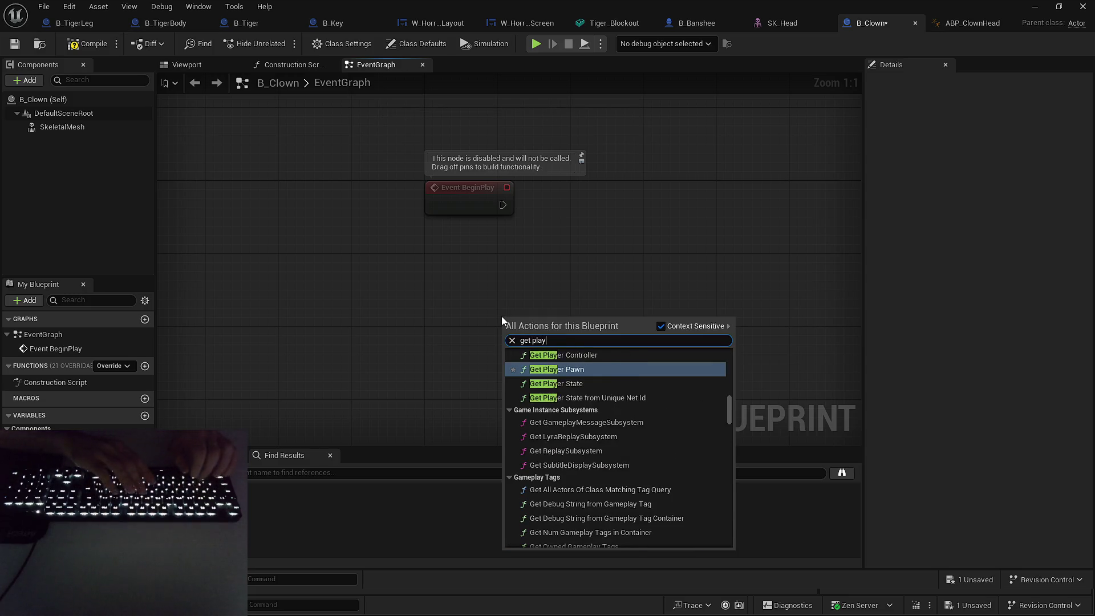
pyautogui.press('Return')
pyautogui.moveTo(569, 322)
pyautogui.mouseDown()
pyautogui.moveTo(498, 320)
pyautogui.moveTo(497, 268)
pyautogui.mouseUp()
pyautogui.moveTo(562, 284); pyautogui.dragTo(427, 319)
pyautogui.moveTo(511, 320)
pyautogui.mouseDown()
pyautogui.moveTo(593, 286)
pyautogui.moveTo(454, 338)
pyautogui.mouseUp()
# Add a Get Distance To node wired from Get Player Character's Return Value.
pyautogui.moveTo(384, 327)
pyautogui.mouseDown()
pyautogui.moveTo(450, 309)
pyautogui.moveTo(449, 322)
pyautogui.mouseUp()
pyautogui.rightClick(490, 289)
pyautogui.press('Escape')
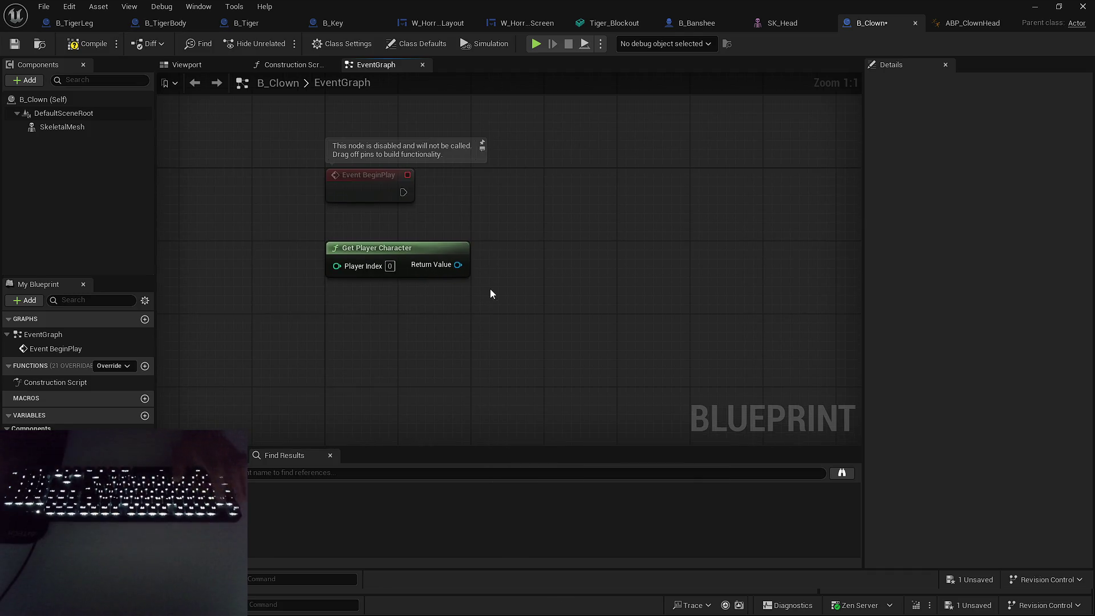
pyautogui.moveTo(453, 269); pyautogui.dragTo(538, 265)
pyautogui.write('get distance')
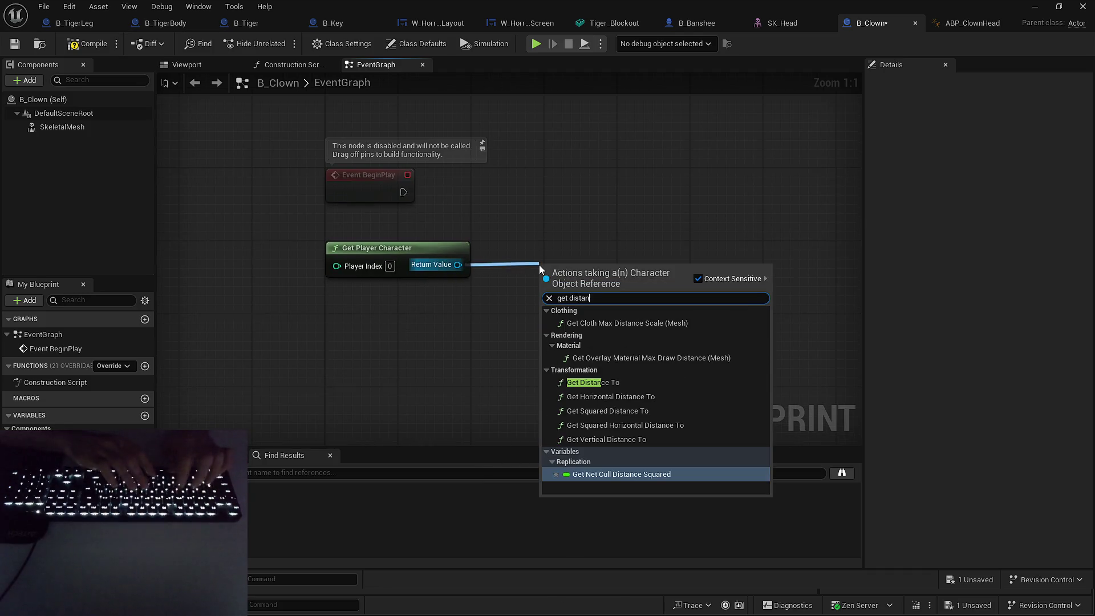
pyautogui.click(650, 386)
pyautogui.moveTo(636, 319)
pyautogui.mouseDown()
pyautogui.moveTo(597, 288)
pyautogui.moveTo(645, 311)
pyautogui.mouseUp()
# Wire a Self reference into Get Distance To's Target input.
pyautogui.click(536, 298)
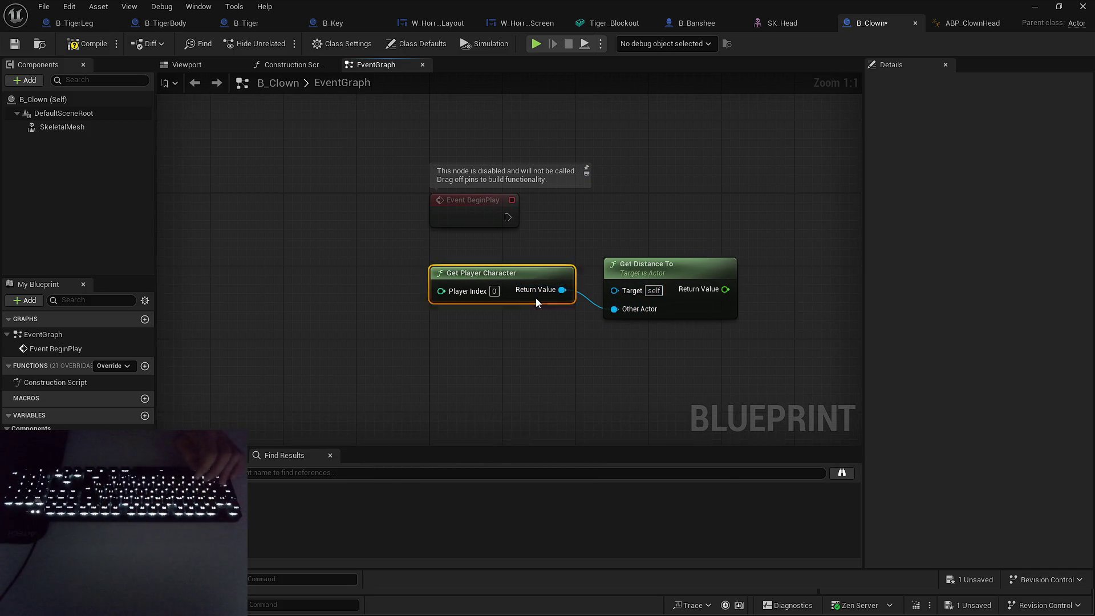
pyautogui.moveTo(535, 297); pyautogui.dragTo(536, 336)
pyautogui.moveTo(613, 289); pyautogui.dragTo(486, 269)
pyautogui.write('self')
pyautogui.press('Return')
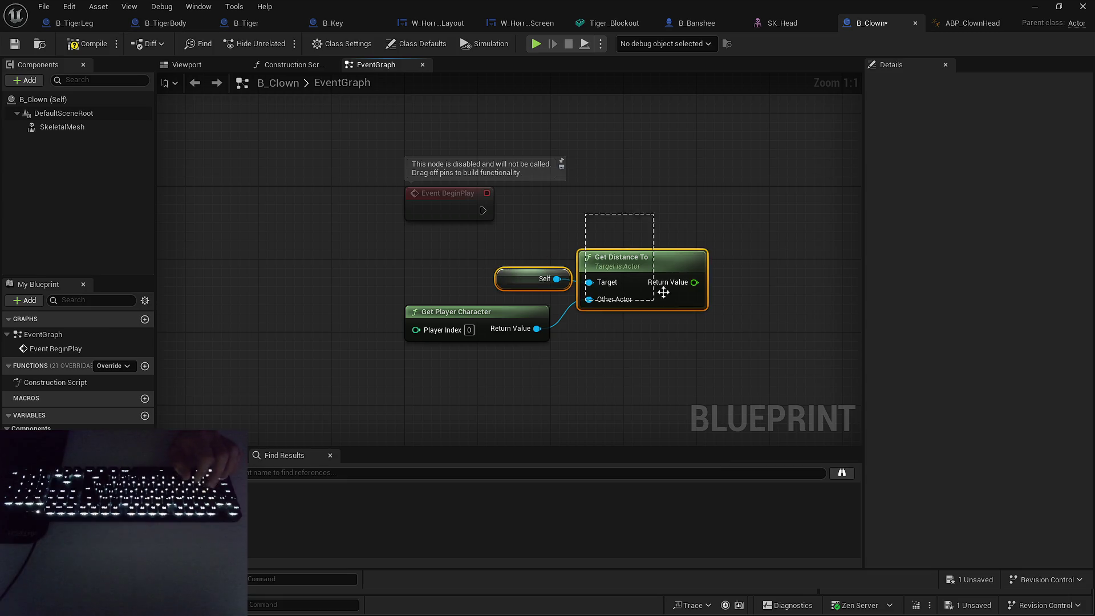
pyautogui.moveTo(575, 270); pyautogui.dragTo(557, 274)
pyautogui.click(600, 324)
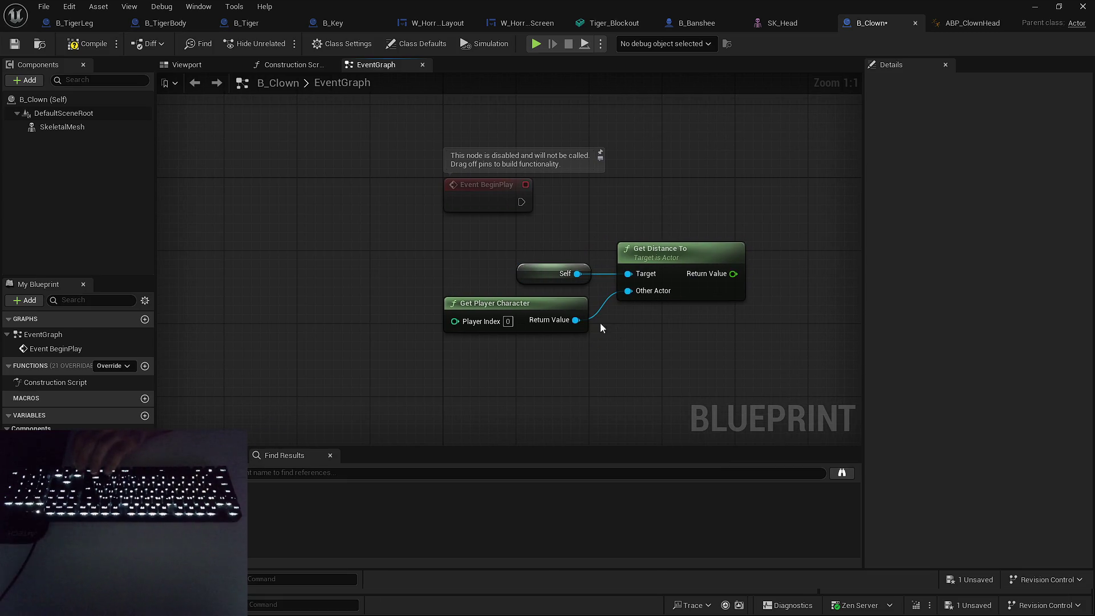
# Arrange the Self, Get Player Character and Get Distance To nodes neatly.
pyautogui.moveTo(653, 198); pyautogui.dragTo(579, 203)
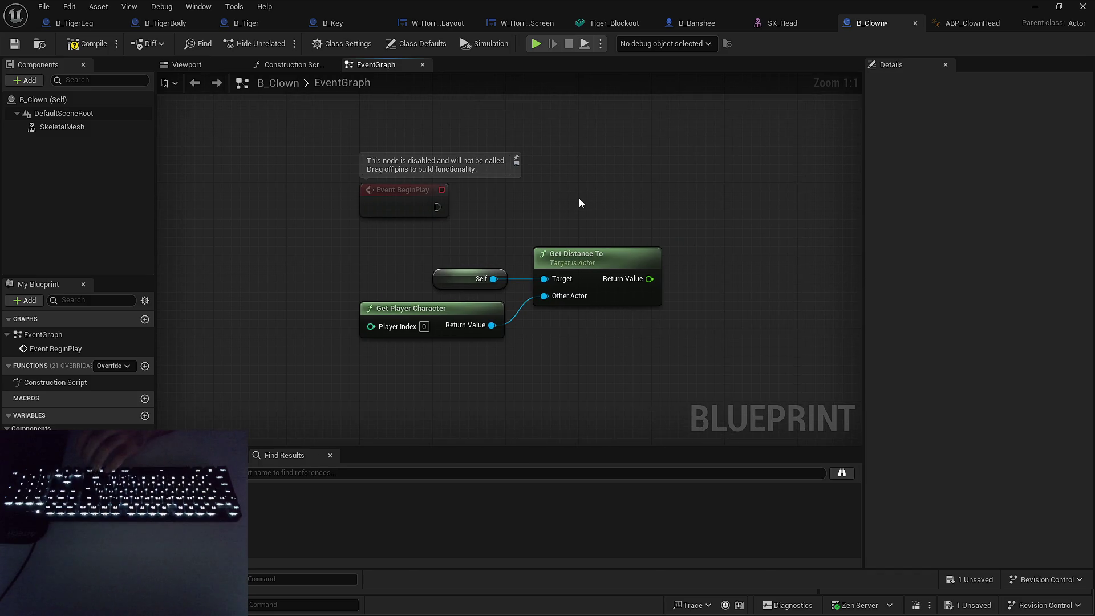
pyautogui.moveTo(601, 164); pyautogui.dragTo(577, 165)
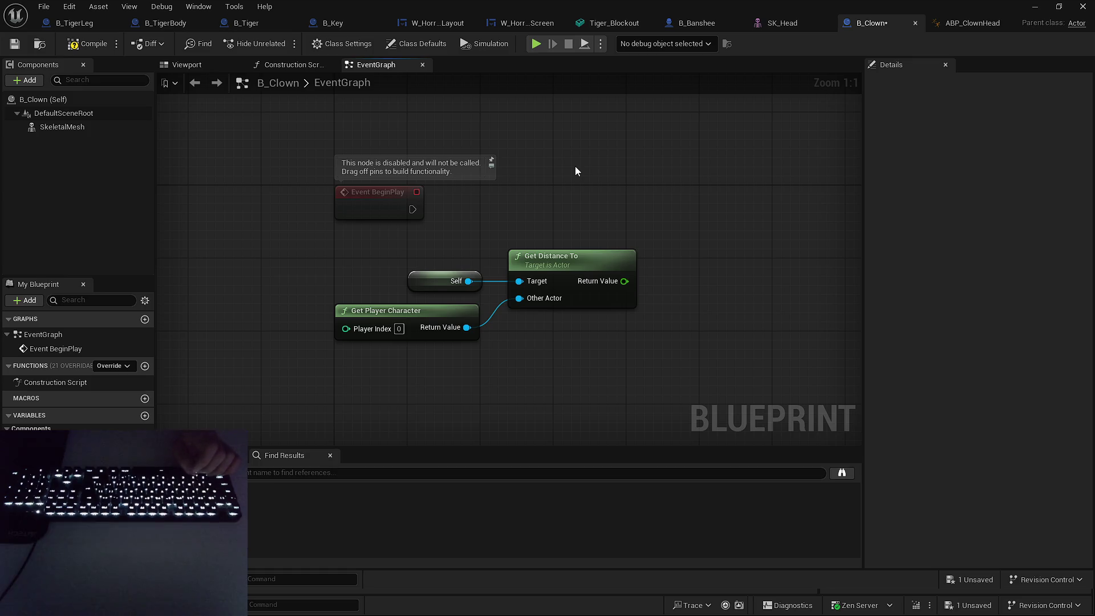
pyautogui.moveTo(539, 178); pyautogui.dragTo(626, 180)
pyautogui.moveTo(586, 267); pyautogui.dragTo(542, 331)
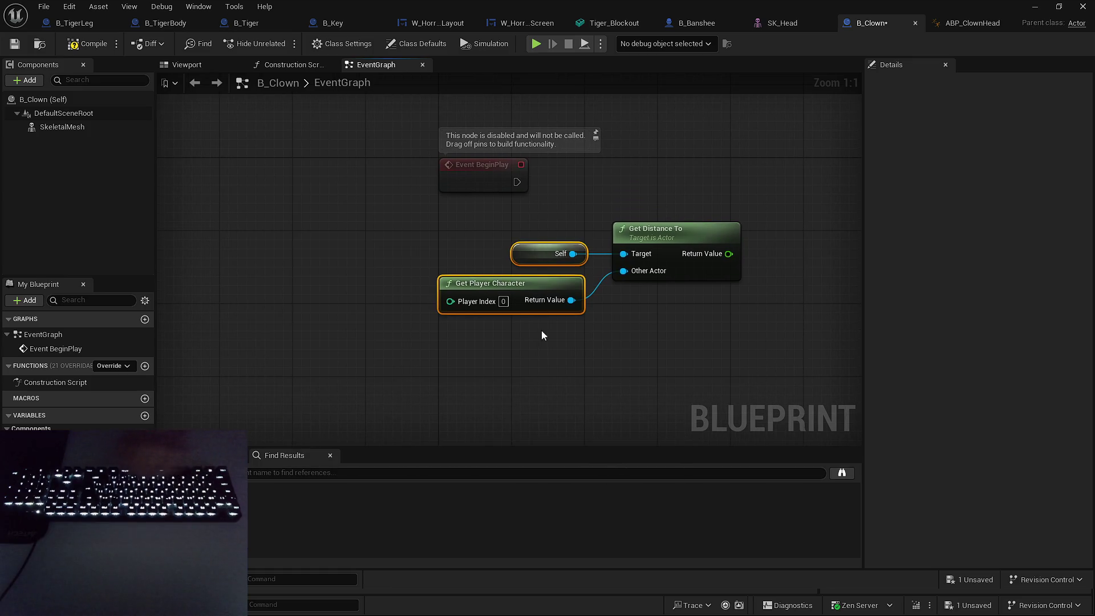
pyautogui.hotkey('ctrl', 'z')
pyautogui.hotkey('ctrl', 'z')
pyautogui.hotkey('ctrl', 'z')
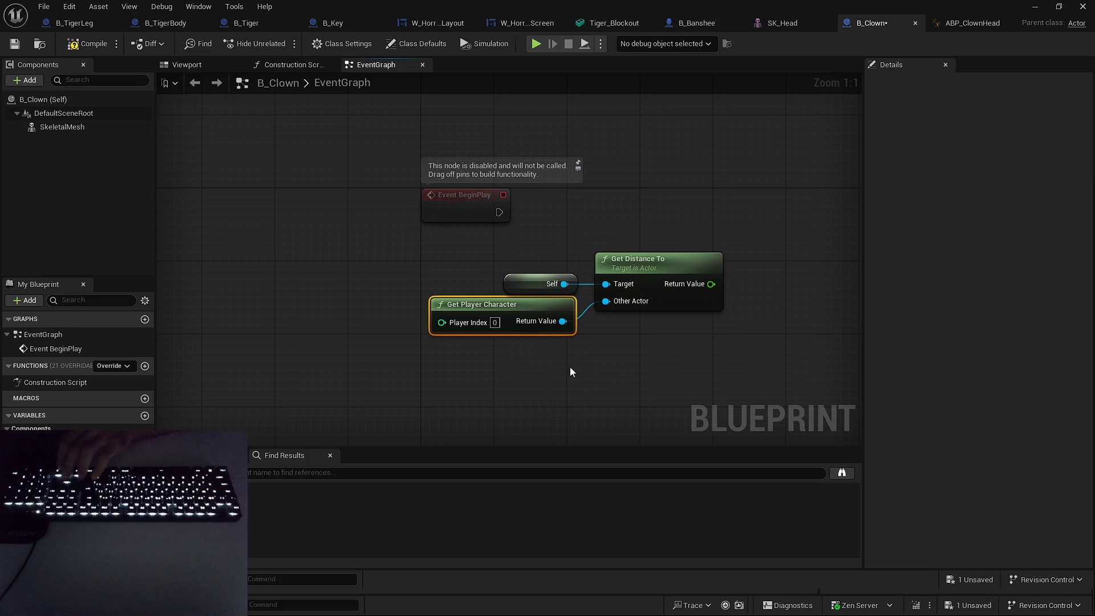
pyautogui.hotkey('ctrl', 'y')
pyautogui.hotkey('ctrl', 'z')
pyautogui.moveTo(523, 249); pyautogui.dragTo(650, 342)
pyautogui.moveTo(634, 263)
pyautogui.mouseDown()
pyautogui.moveTo(542, 272)
pyautogui.moveTo(484, 261)
pyautogui.moveTo(580, 269)
pyautogui.mouseUp()
pyautogui.click(559, 184)
pyautogui.moveTo(559, 185)
pyautogui.mouseDown()
pyautogui.moveTo(394, 258)
pyautogui.moveTo(442, 222)
pyautogui.moveTo(540, 228)
pyautogui.moveTo(622, 201)
pyautogui.moveTo(455, 230)
pyautogui.moveTo(470, 266)
pyautogui.mouseUp()
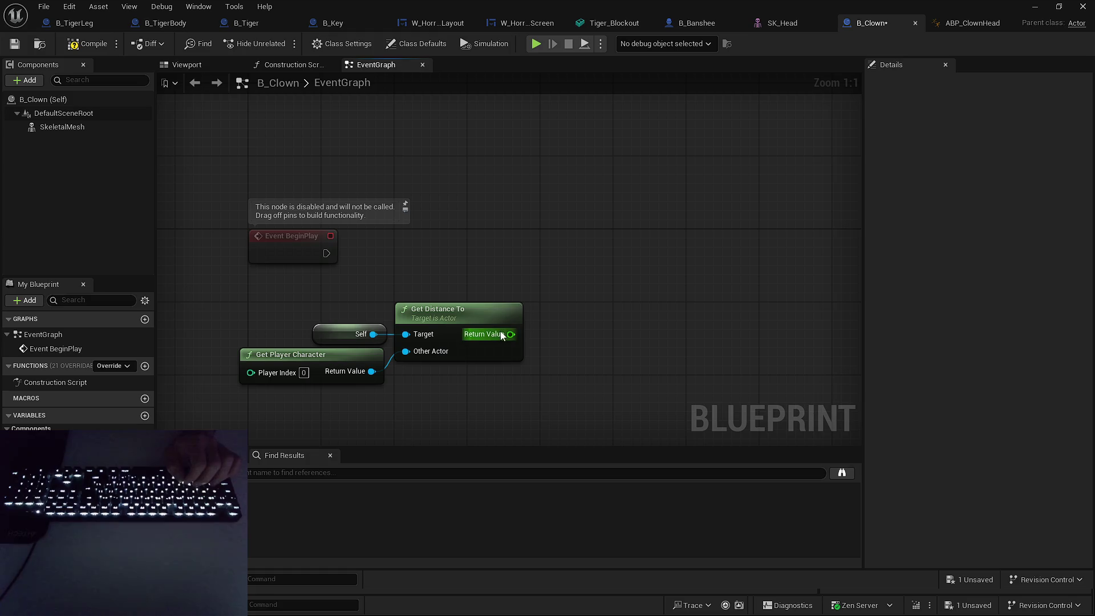
pyautogui.moveTo(561, 323); pyautogui.dragTo(559, 314)
# Add a < node on the distance and promote its second input to PlayerCloseEnoughThreshold.
pyautogui.write('<')
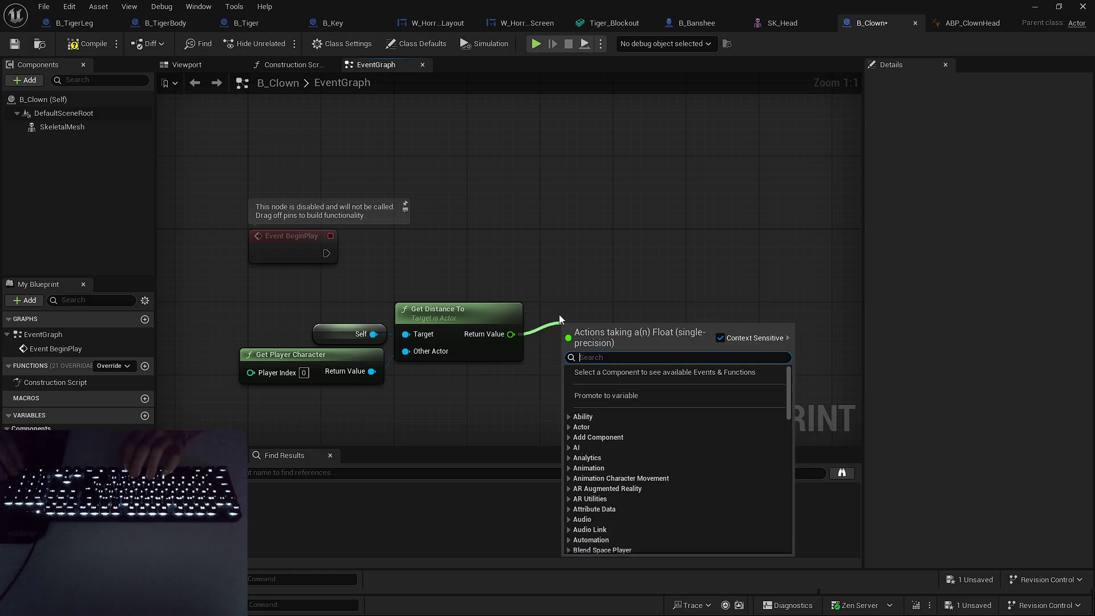
pyautogui.press('Return')
pyautogui.press('Delete')
pyautogui.moveTo(511, 334)
pyautogui.mouseDown()
pyautogui.moveTo(565, 349)
pyautogui.moveTo(529, 387)
pyautogui.mouseUp()
pyautogui.click(586, 221)
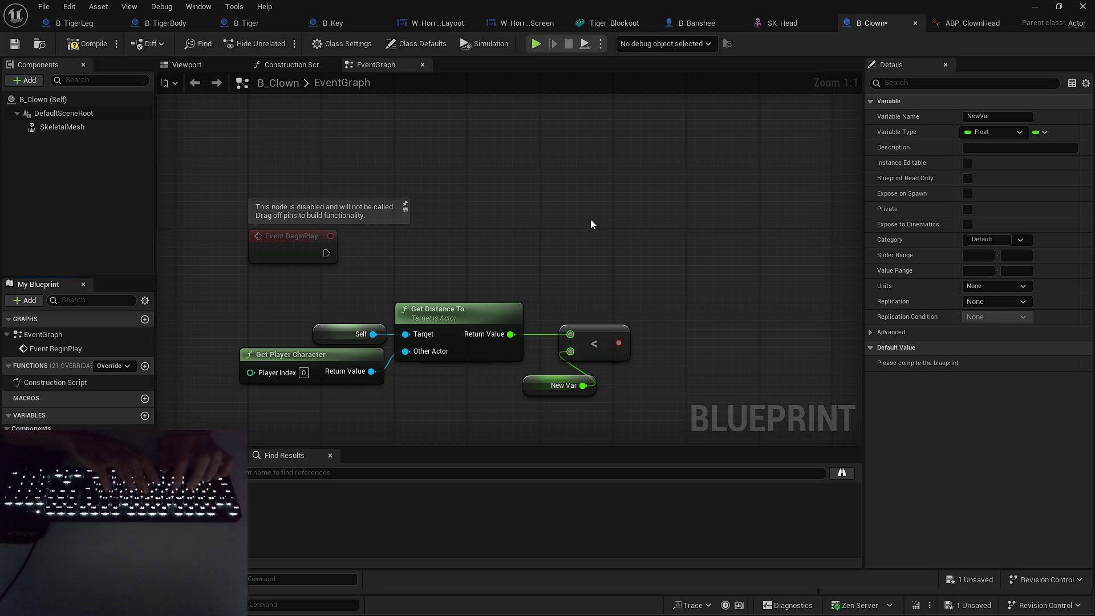
pyautogui.write('PlayerCloseEnoughThreshold')
pyautogui.press('Return')
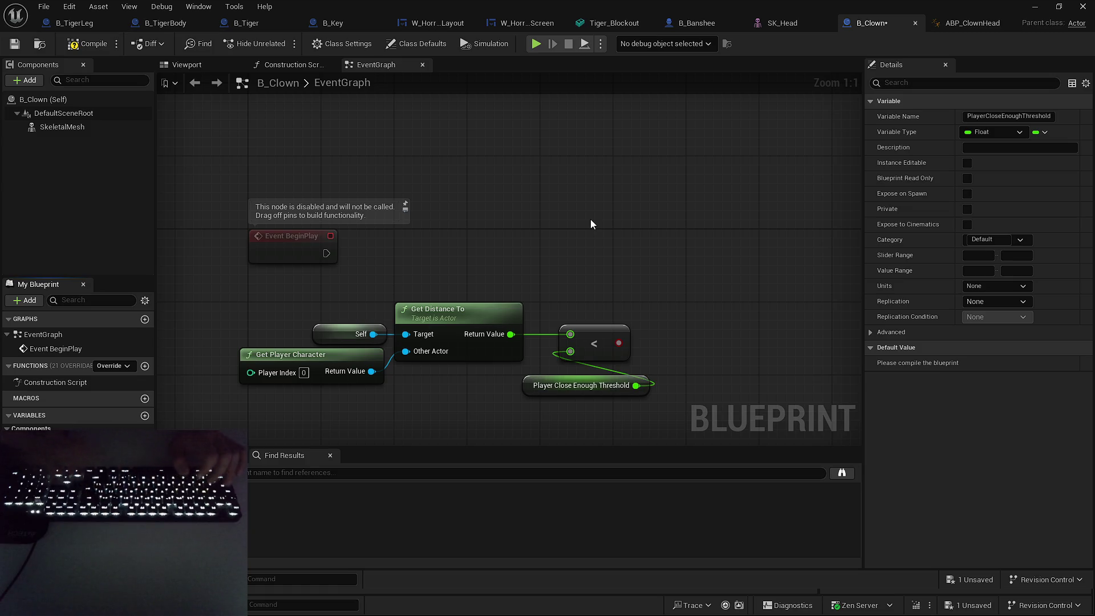
pyautogui.moveTo(547, 260); pyautogui.dragTo(434, 262)
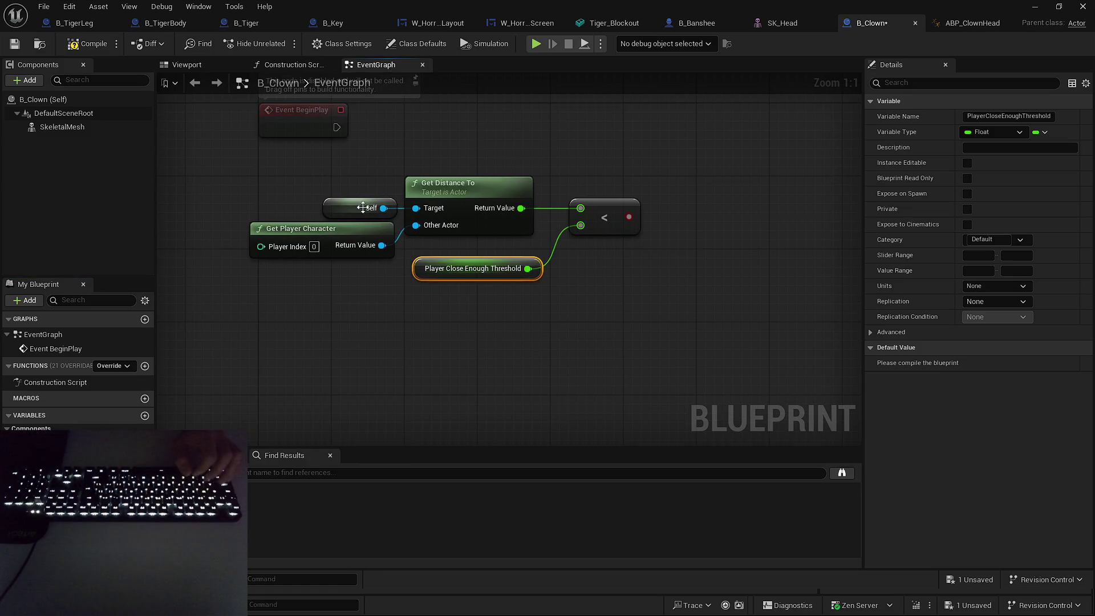
# Compile and give PlayerCloseEnoughThreshold a default value of 300.0.
pyautogui.click(94, 44)
pyautogui.click(997, 362)
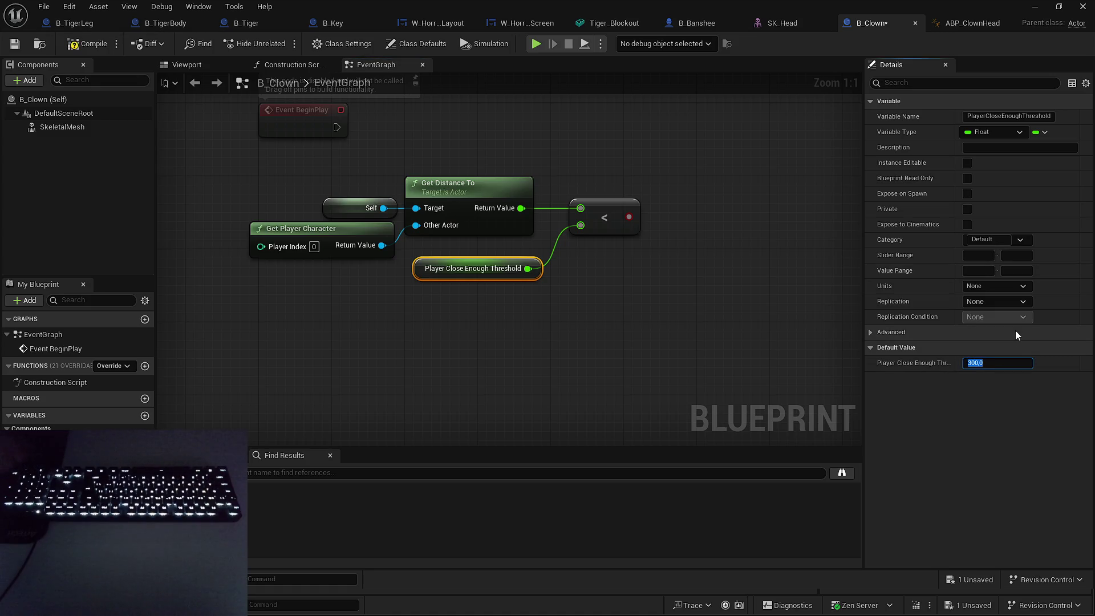
pyautogui.click(590, 370)
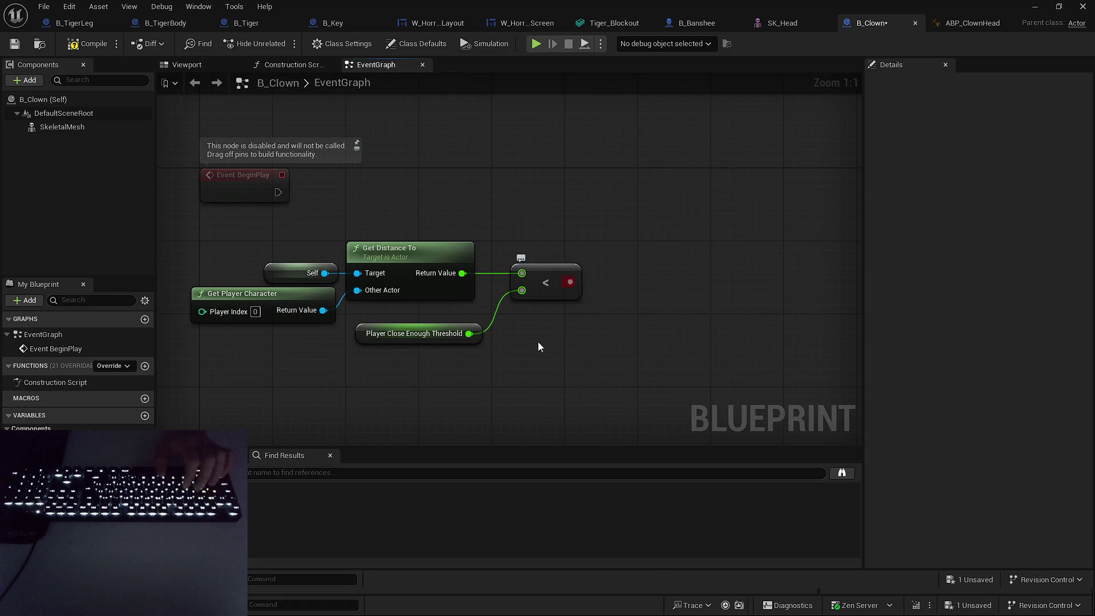
pyautogui.moveTo(383, 194); pyautogui.dragTo(627, 291)
# After BeginPlay, add a Set Timer by Event node bound to a new CheckForDistance custom event.
pyautogui.moveTo(565, 228); pyautogui.dragTo(535, 277)
pyautogui.moveTo(399, 142); pyautogui.dragTo(398, 226)
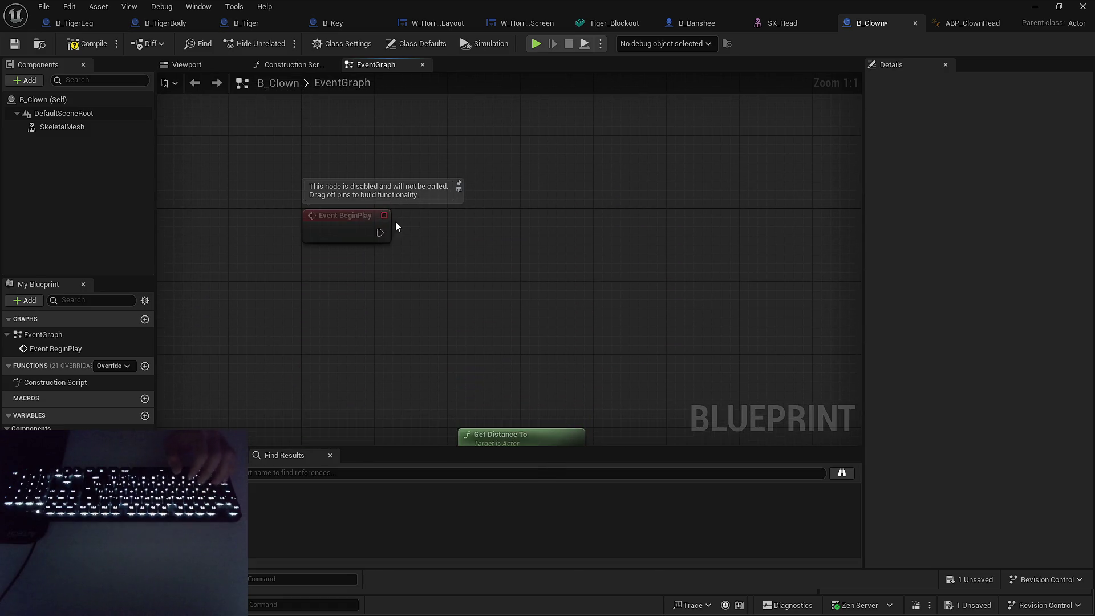
pyautogui.moveTo(507, 233); pyautogui.dragTo(507, 233)
pyautogui.write('set timer')
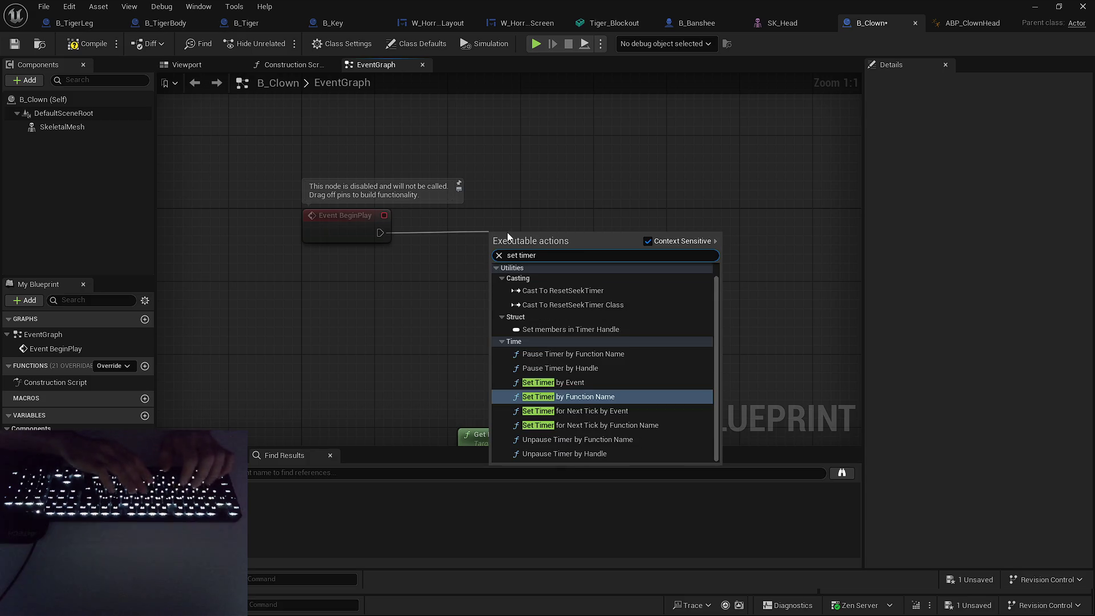
pyautogui.click(553, 382)
pyautogui.moveTo(562, 251); pyautogui.dragTo(527, 236)
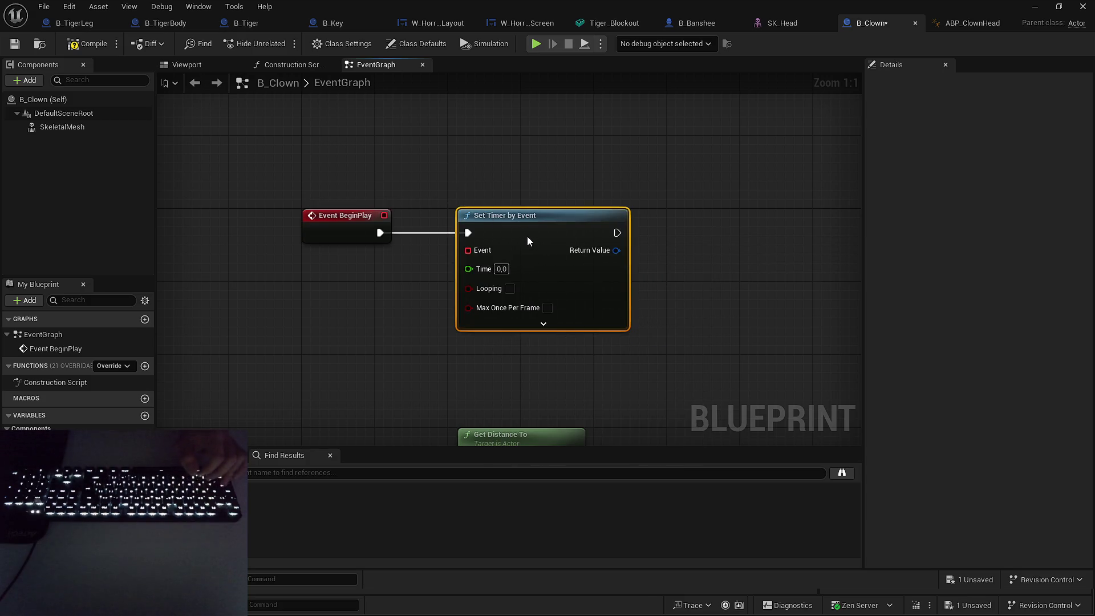
pyautogui.moveTo(422, 177); pyautogui.dragTo(460, 200)
pyautogui.moveTo(460, 250)
pyautogui.mouseDown()
pyautogui.moveTo(524, 205)
pyautogui.moveTo(563, 308)
pyautogui.mouseUp()
pyautogui.write('custom')
pyautogui.press('Return')
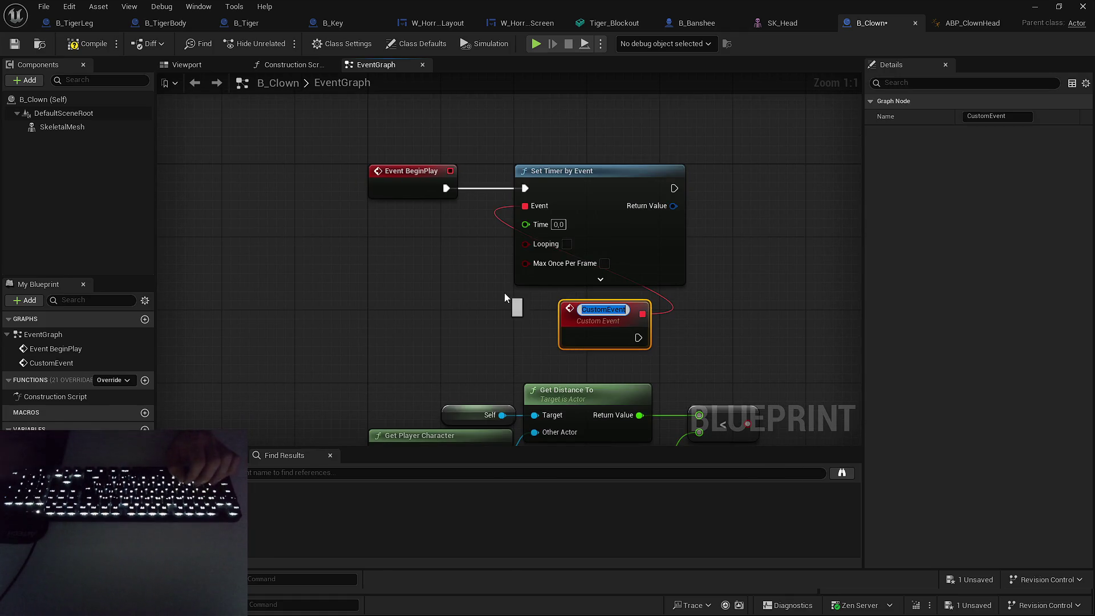
pyautogui.write('Check')
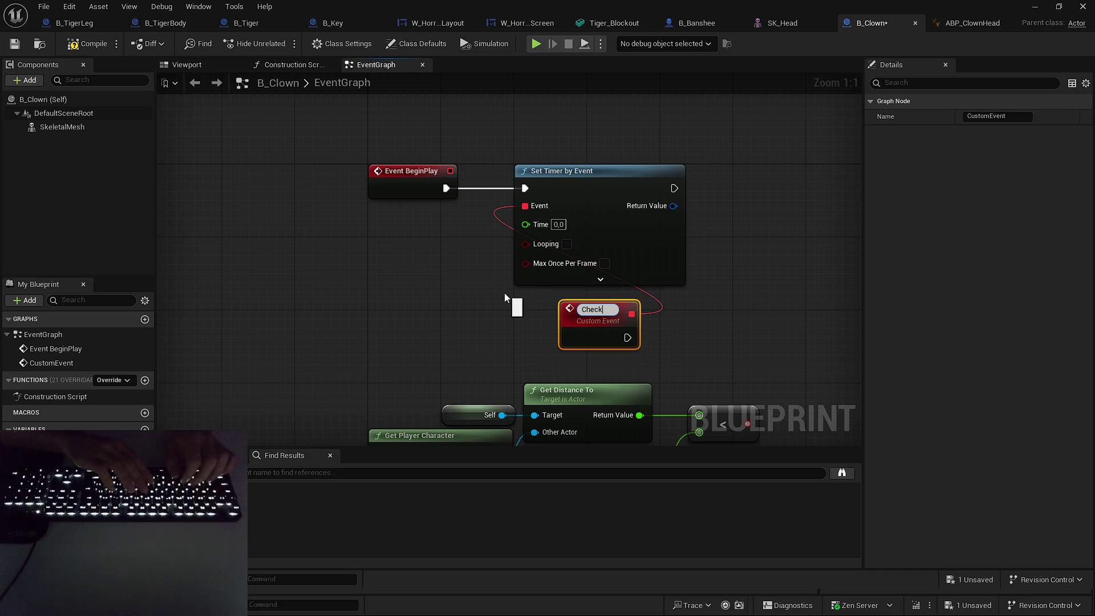
pyautogui.write('ForDistance')
pyautogui.press('Return')
pyautogui.moveTo(596, 331); pyautogui.dragTo(560, 322)
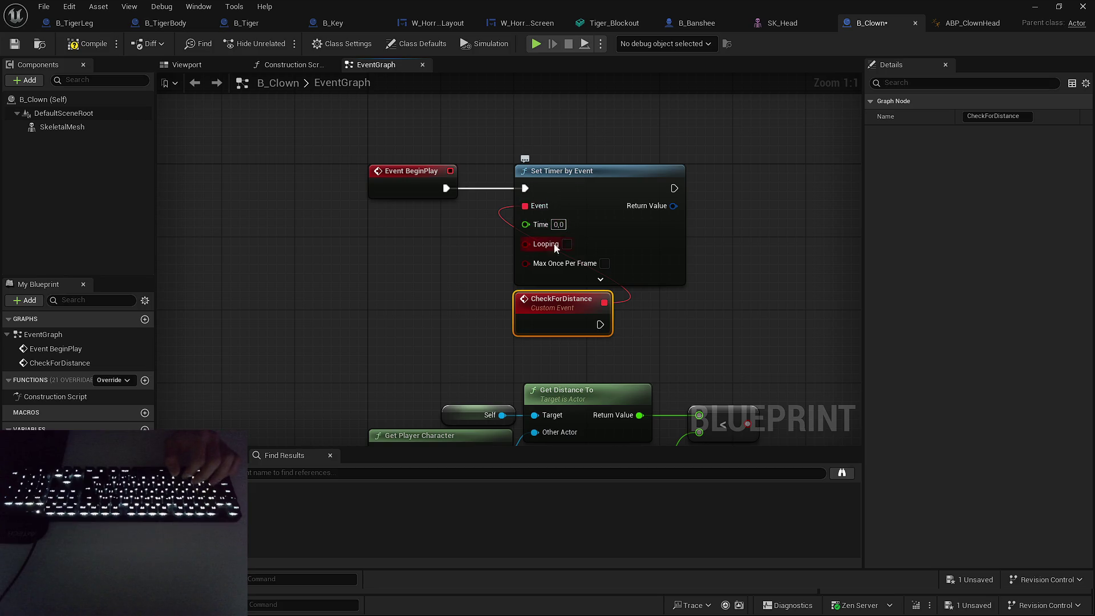
# Make the timer loop every 0.25 seconds and promote its return handle to a new variable.
pyautogui.click(559, 225)
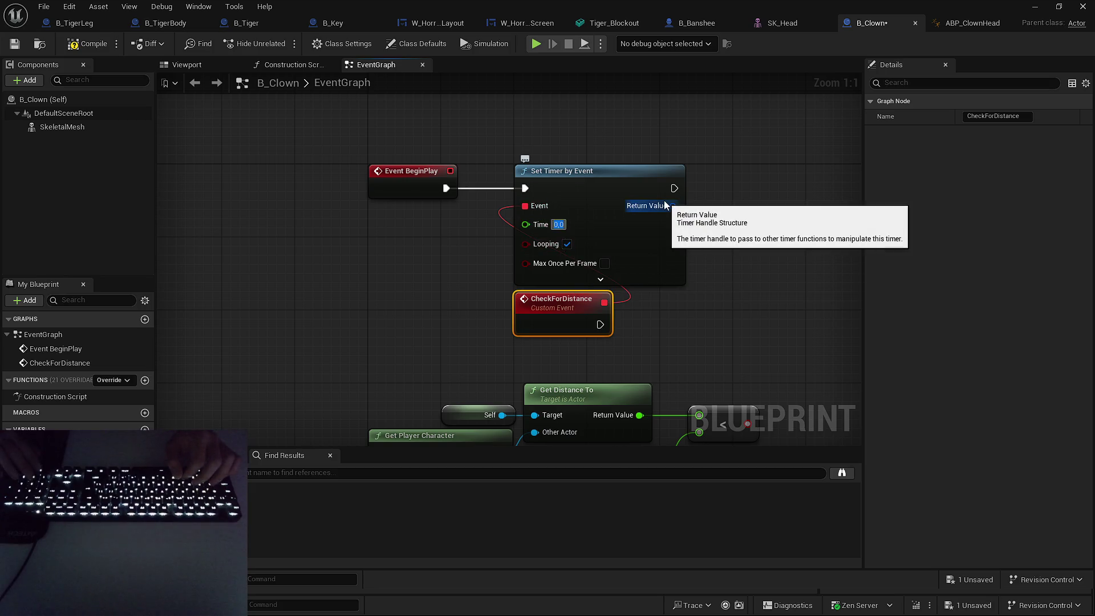
pyautogui.write('5')
pyautogui.moveTo(726, 261); pyautogui.dragTo(646, 254)
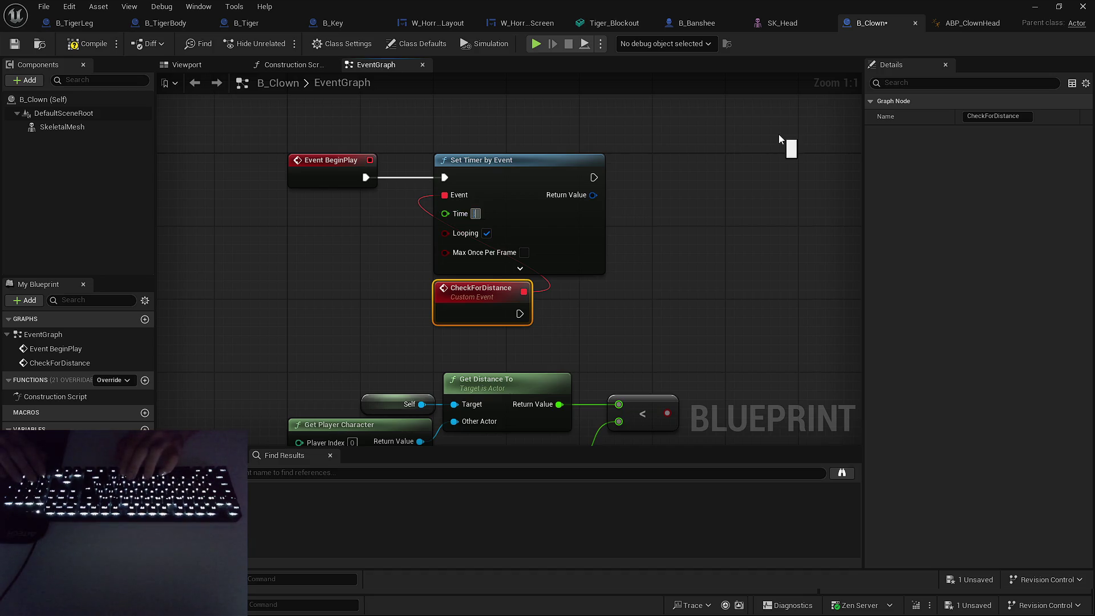
pyautogui.moveTo(675, 293); pyautogui.dragTo(615, 251)
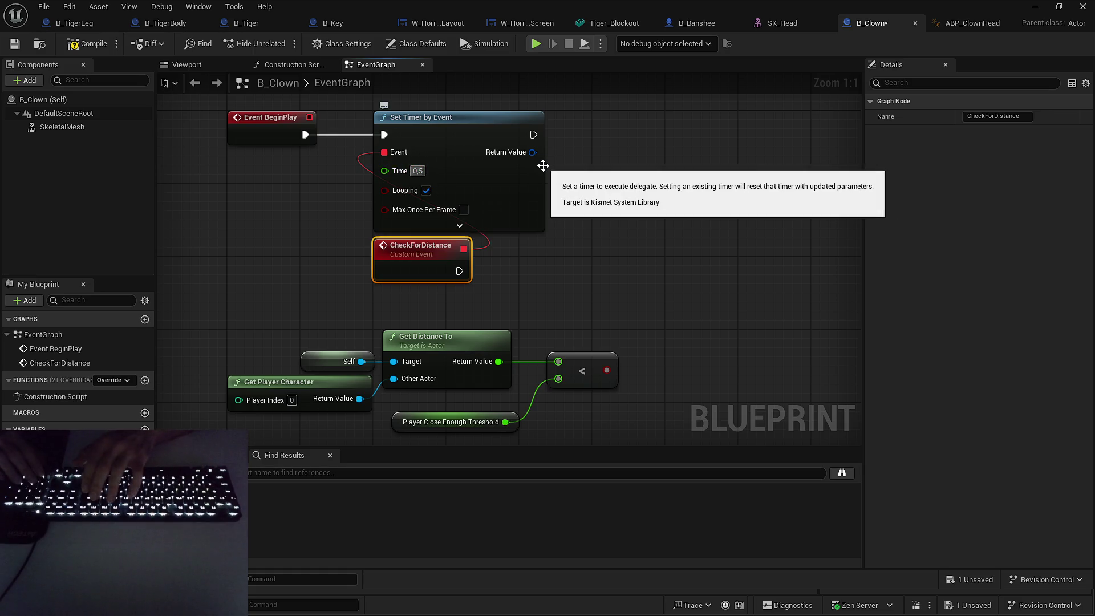
pyautogui.write('025')
pyautogui.moveTo(491, 185); pyautogui.dragTo(609, 177)
pyautogui.click(666, 248)
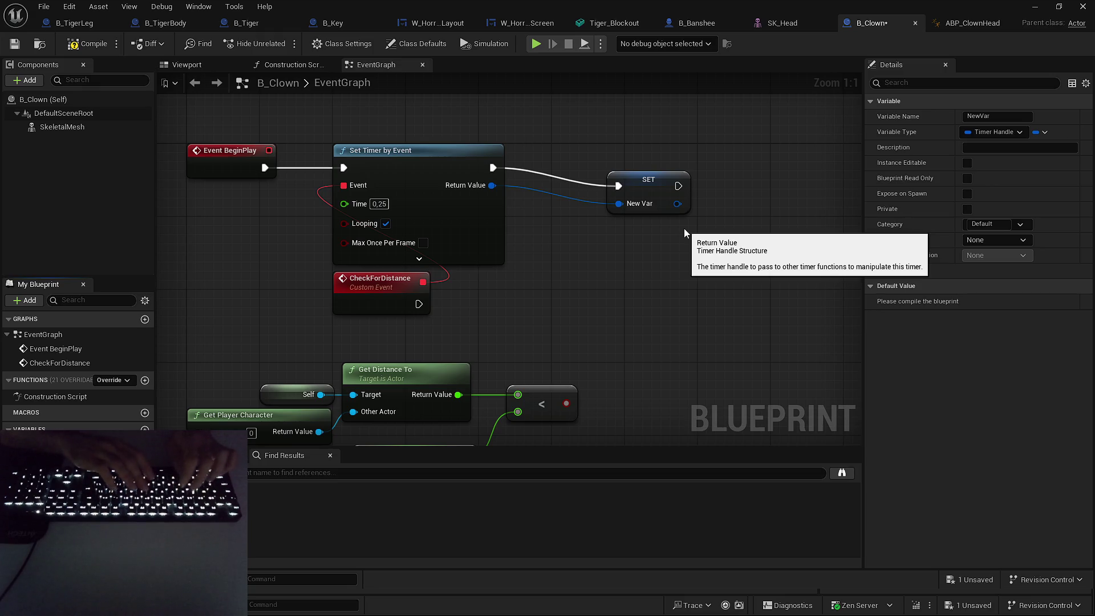
# Rename NewVar to DistanceCheck_Timer and line its SET node up beside the timer.
pyautogui.write('DistanceCheck_Timer')
pyautogui.press('Return')
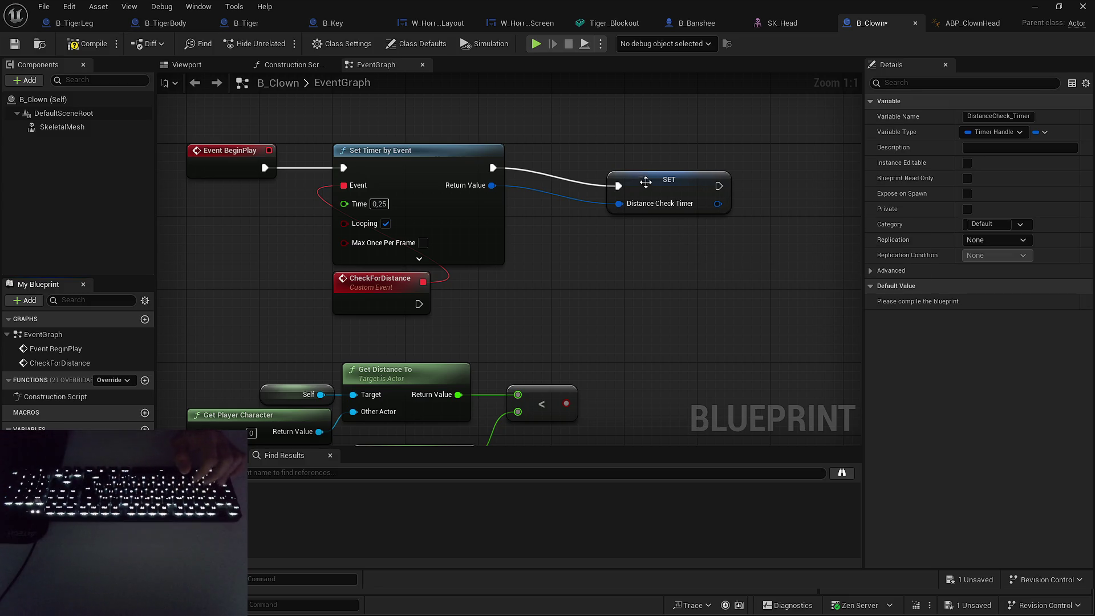
pyautogui.moveTo(632, 185); pyautogui.dragTo(607, 166)
pyautogui.click(638, 258)
pyautogui.moveTo(638, 258); pyautogui.dragTo(783, 174)
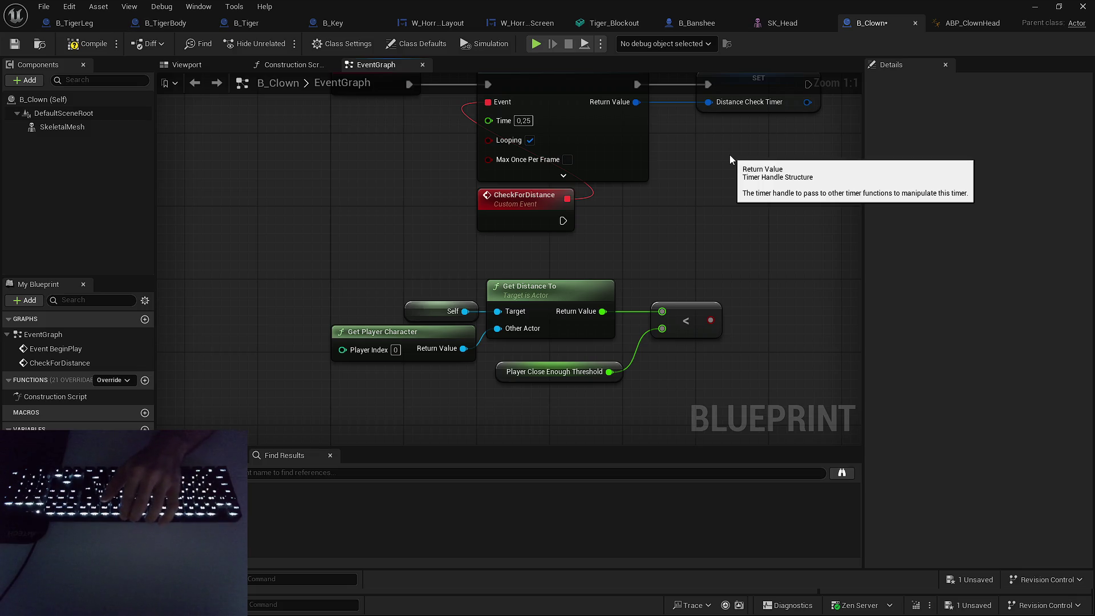
pyautogui.moveTo(729, 155)
pyautogui.mouseDown()
pyautogui.moveTo(694, 285)
pyautogui.moveTo(654, 308)
pyautogui.moveTo(683, 221)
pyautogui.moveTo(692, 280)
pyautogui.mouseUp()
# Save the B_Clown blueprint.
pyautogui.click(675, 138)
pyautogui.moveTo(580, 121); pyautogui.dragTo(625, 168)
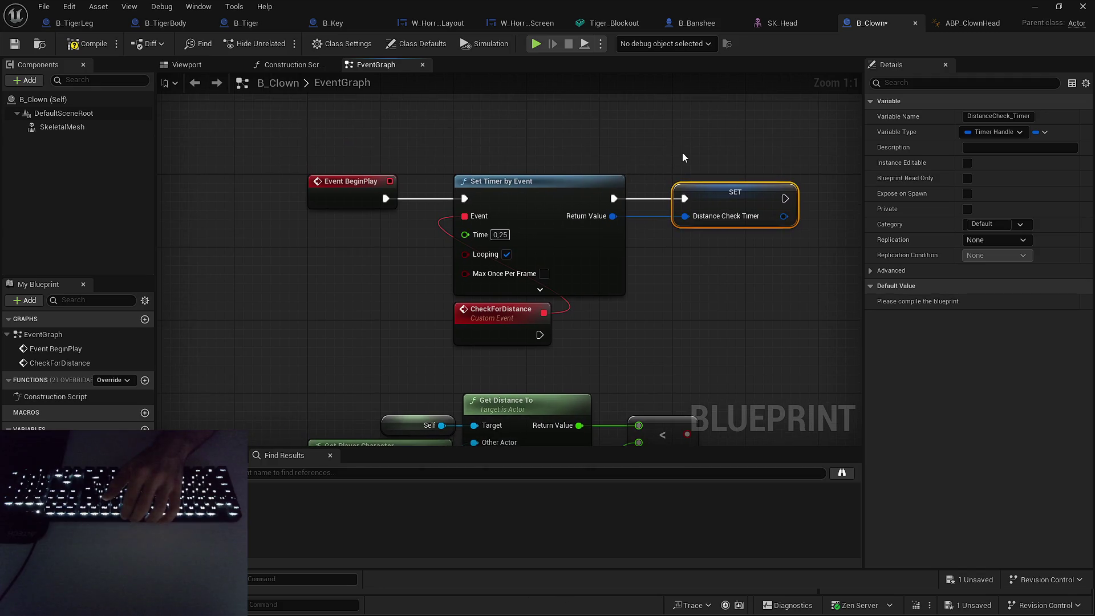
pyautogui.click(741, 268)
pyautogui.click(735, 197)
pyautogui.click(706, 129)
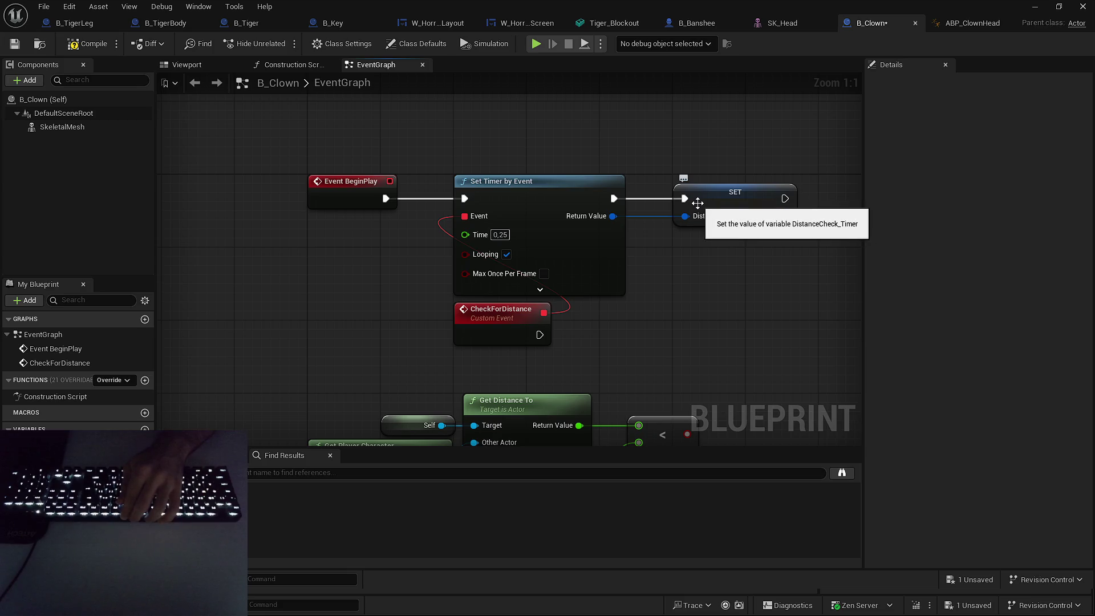
pyautogui.click(943, 581)
pyautogui.click(640, 428)
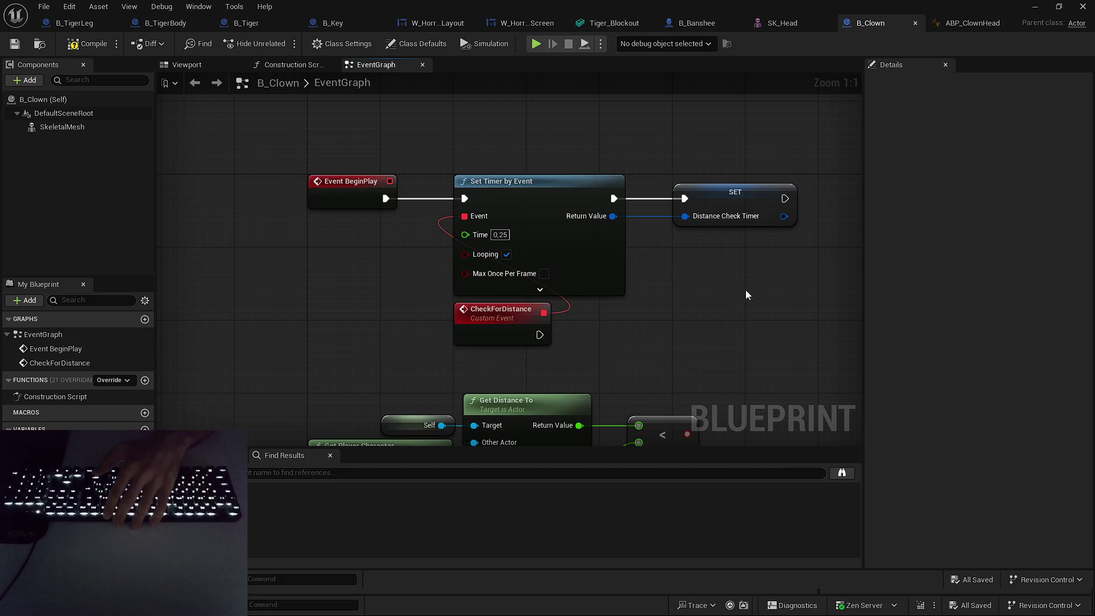
# Tidy the SET DistanceCheck_Timer node within the BeginPlay timer chain.
pyautogui.click(746, 201)
pyautogui.moveTo(734, 275); pyautogui.dragTo(686, 228)
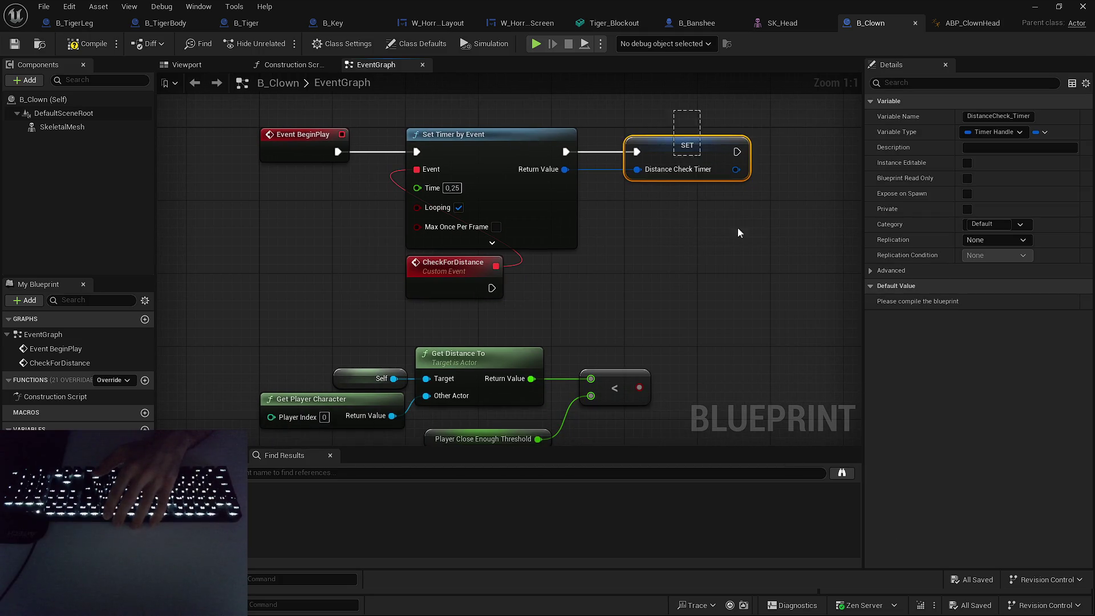
pyautogui.click(663, 130)
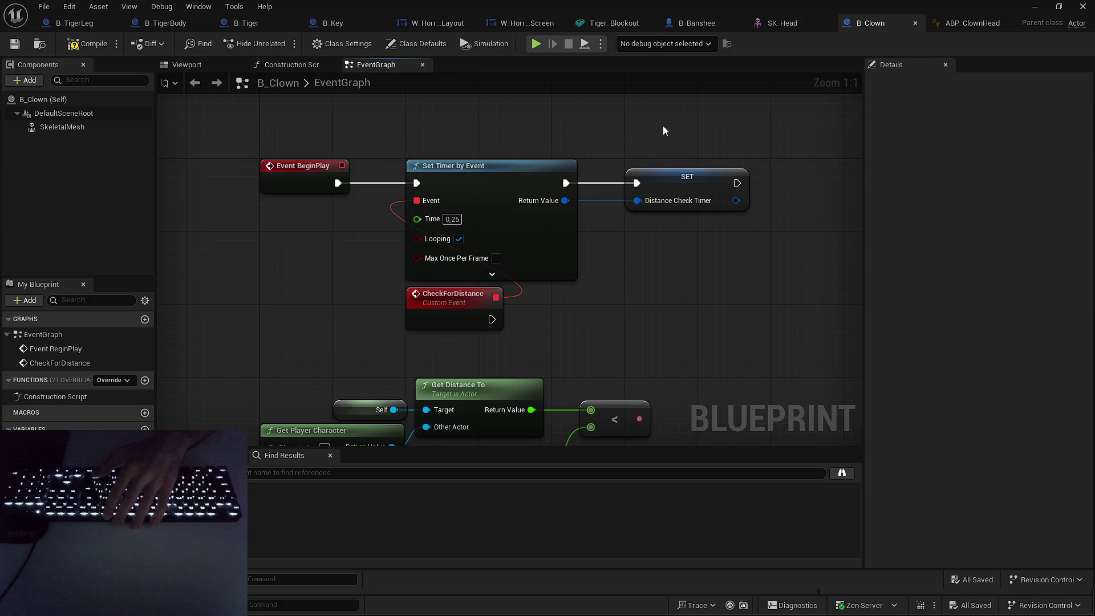
pyautogui.click(716, 203)
pyautogui.moveTo(718, 232)
pyautogui.mouseDown()
pyautogui.moveTo(702, 172)
pyautogui.moveTo(640, 99)
pyautogui.mouseUp()
pyautogui.moveTo(755, 272); pyautogui.dragTo(737, 279)
pyautogui.moveTo(633, 111); pyautogui.dragTo(657, 181)
pyautogui.moveTo(720, 254)
pyautogui.mouseDown()
pyautogui.moveTo(743, 265)
pyautogui.moveTo(711, 268)
pyautogui.mouseUp()
pyautogui.moveTo(657, 127); pyautogui.dragTo(711, 265)
pyautogui.click(502, 204)
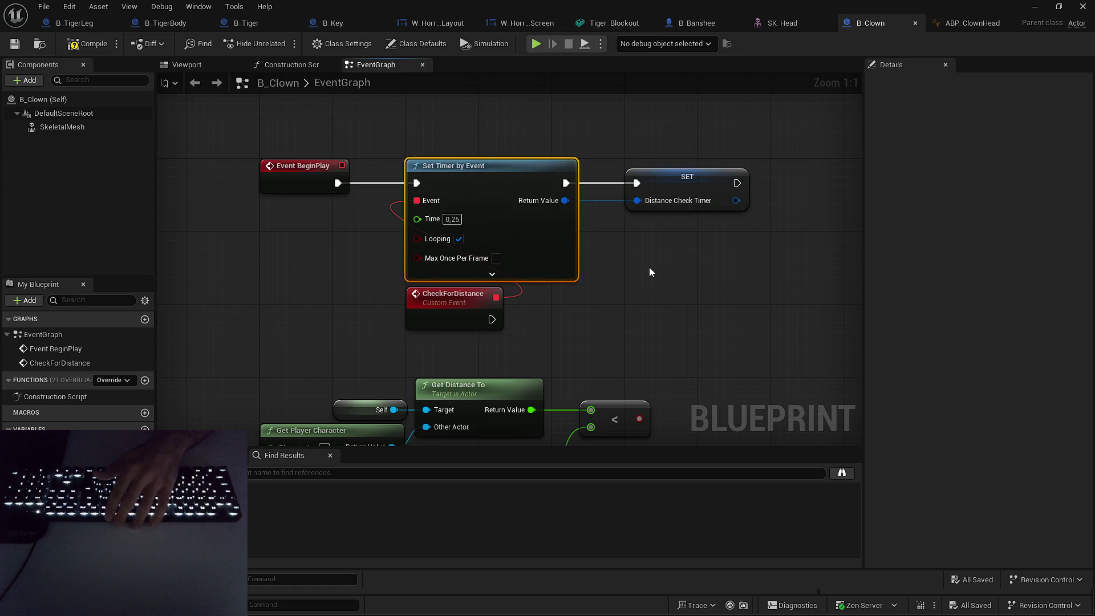
pyautogui.click(706, 268)
pyautogui.moveTo(706, 270)
pyautogui.mouseDown()
pyautogui.moveTo(694, 232)
pyautogui.moveTo(693, 114)
pyautogui.mouseUp()
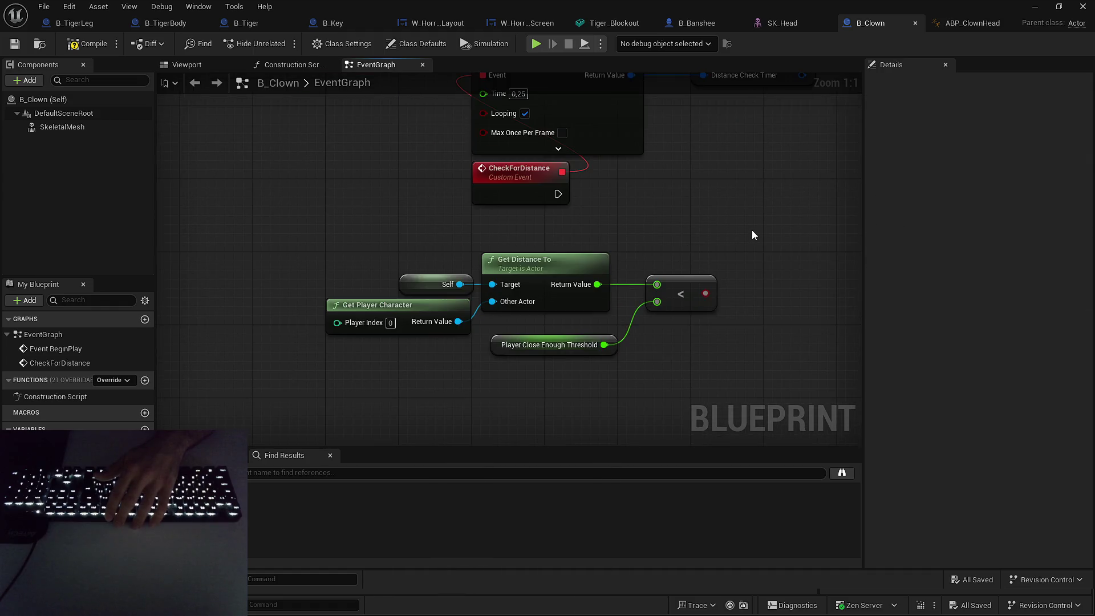
pyautogui.hotkey('ctrl', 'z')
pyautogui.hotkey('ctrl', 'y')
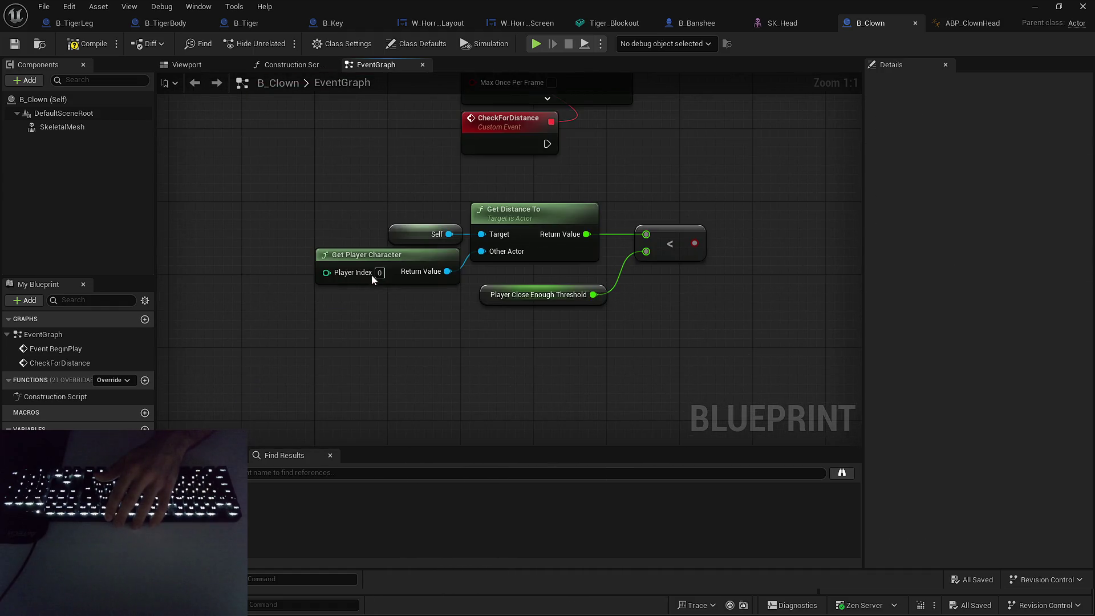
pyautogui.click(131, 382)
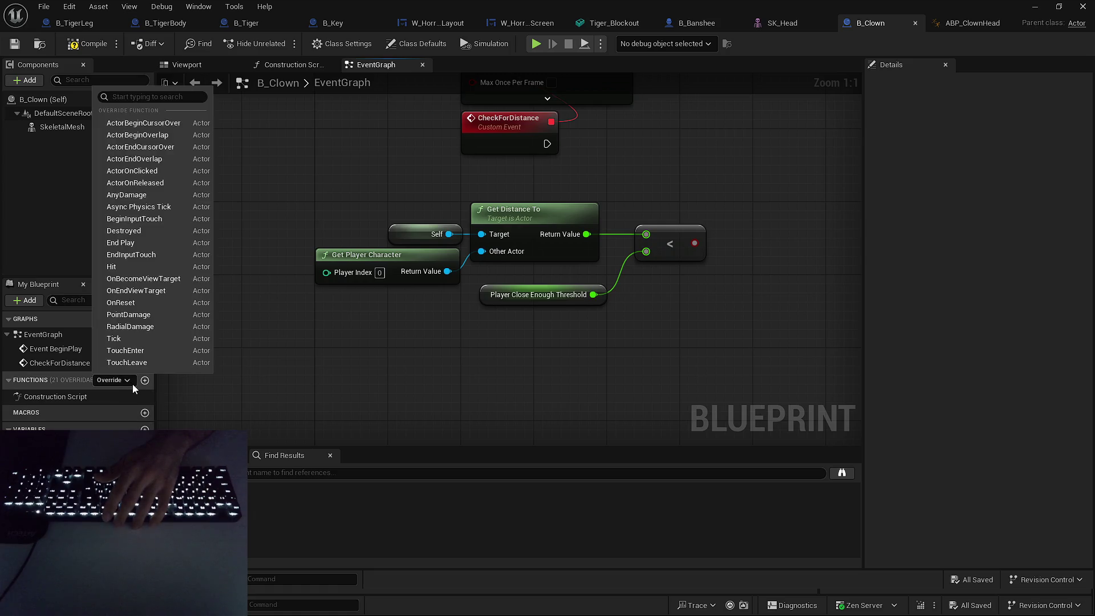
# Add an Event End Play node to the B_Clown graph.
pyautogui.click(144, 242)
pyautogui.moveTo(386, 305); pyautogui.dragTo(273, 338)
pyautogui.click(360, 235)
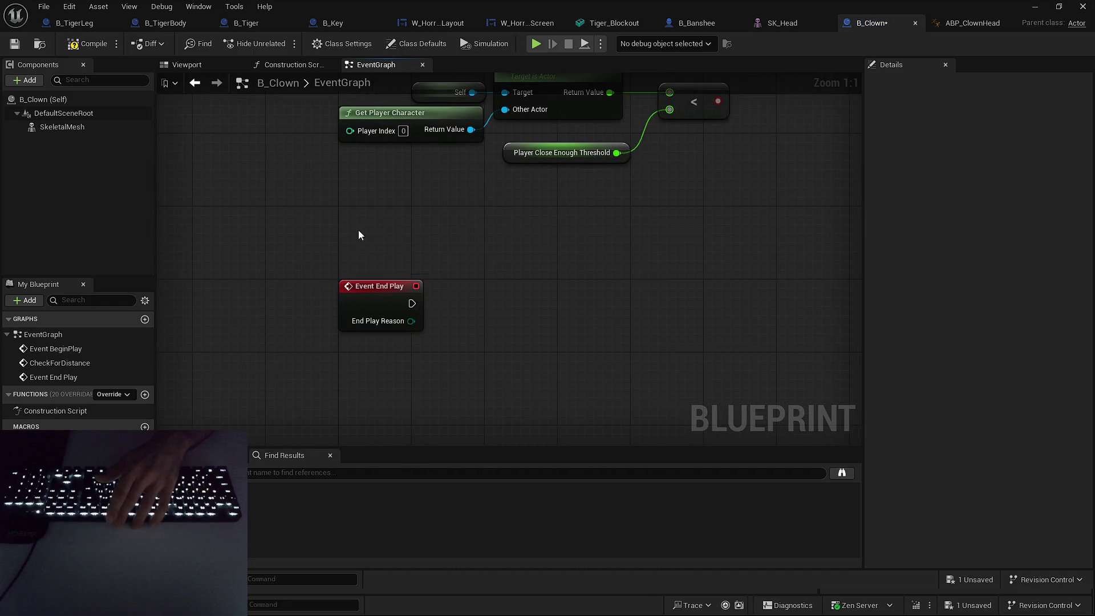
pyautogui.moveTo(359, 235); pyautogui.dragTo(262, 329)
pyautogui.moveTo(425, 263)
pyautogui.mouseDown()
pyautogui.moveTo(354, 405)
pyautogui.moveTo(452, 160)
pyautogui.mouseUp()
pyautogui.click(473, 147)
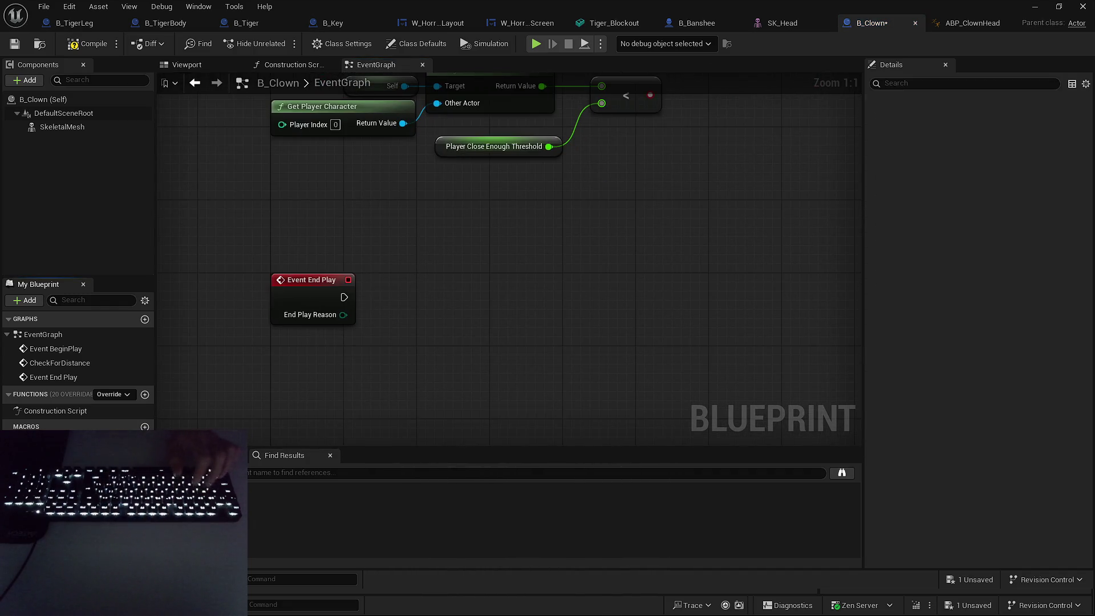
# From End Play, call Clear and Invalidate Timer by Handle on a Distance Check Timer getter.
pyautogui.moveTo(57, 456)
pyautogui.mouseDown()
pyautogui.moveTo(395, 304)
pyautogui.moveTo(365, 321)
pyautogui.mouseUp()
pyautogui.moveTo(446, 329); pyautogui.dragTo(461, 290)
pyautogui.write('clear')
pyautogui.press('Return')
pyautogui.moveTo(344, 297)
pyautogui.mouseDown()
pyautogui.moveTo(545, 308)
pyautogui.moveTo(511, 293)
pyautogui.mouseUp()
pyautogui.click(473, 409)
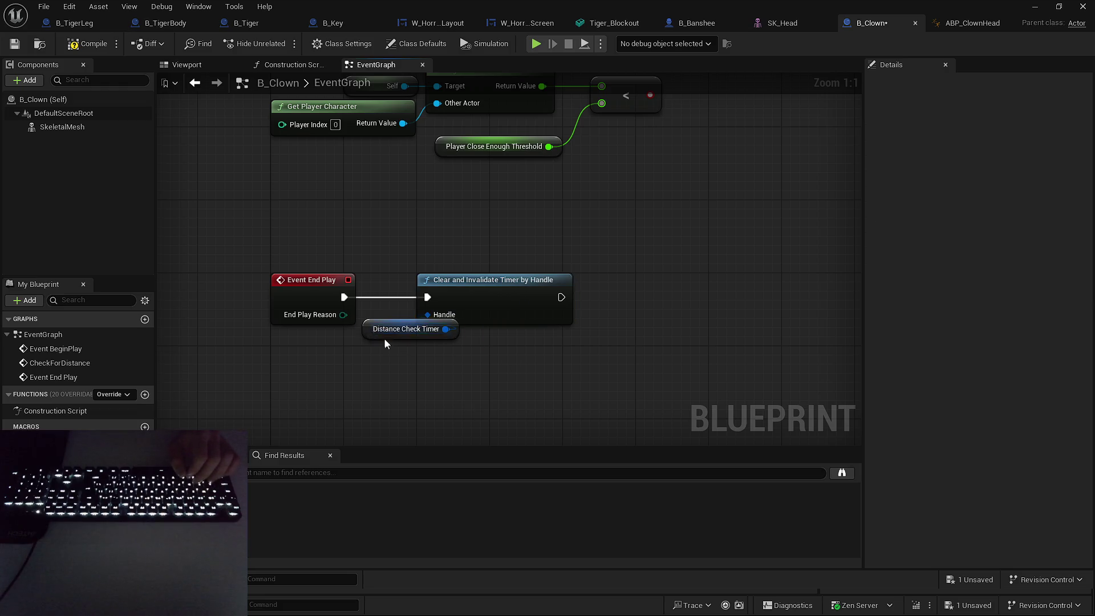
pyautogui.moveTo(377, 335); pyautogui.dragTo(432, 344)
pyautogui.click(404, 345)
# Arrange the End Play clean-up nodes and reselect the distance-check nodes.
pyautogui.moveTo(530, 172)
pyautogui.mouseDown()
pyautogui.moveTo(452, 374)
pyautogui.moveTo(601, 402)
pyautogui.mouseUp()
pyautogui.moveTo(723, 218)
pyautogui.mouseDown()
pyautogui.moveTo(629, 255)
pyautogui.moveTo(606, 230)
pyautogui.mouseUp()
pyautogui.click(587, 251)
pyautogui.moveTo(525, 216); pyautogui.dragTo(552, 367)
pyautogui.moveTo(519, 215); pyautogui.dragTo(542, 415)
pyautogui.moveTo(600, 209)
pyautogui.mouseDown()
pyautogui.moveTo(458, 371)
pyautogui.moveTo(576, 287)
pyautogui.moveTo(471, 283)
pyautogui.moveTo(710, 221)
pyautogui.mouseUp()
pyautogui.moveTo(440, 232)
pyautogui.mouseDown()
pyautogui.moveTo(618, 350)
pyautogui.moveTo(673, 357)
pyautogui.mouseUp()
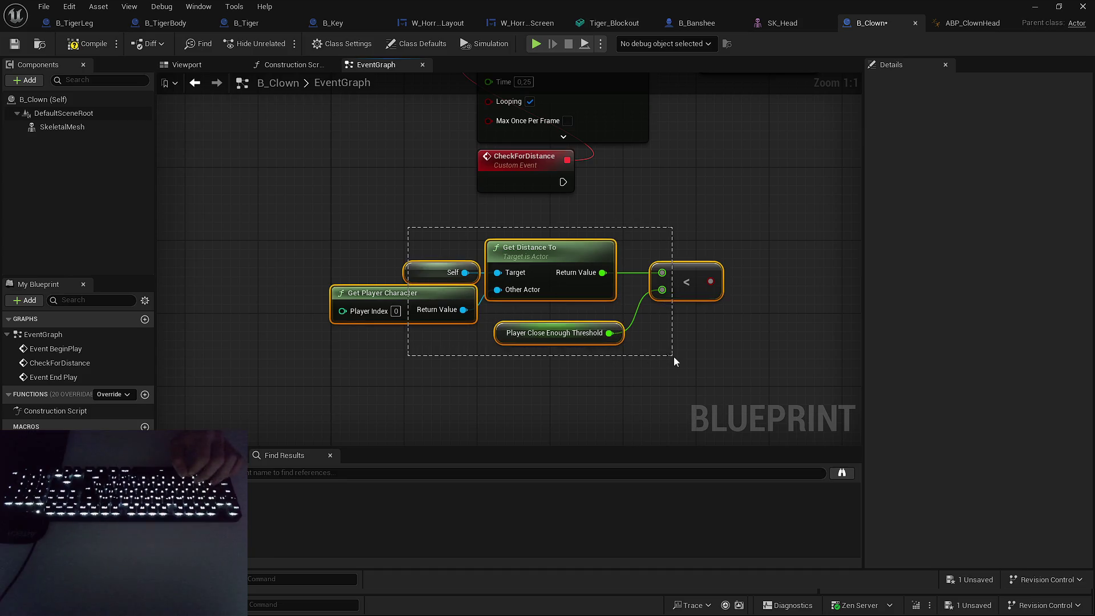
# Run a Branch from CheckForDistance, driven by the distance comparison.
pyautogui.moveTo(682, 283); pyautogui.dragTo(655, 258)
pyautogui.click(657, 329)
pyautogui.moveTo(656, 330); pyautogui.dragTo(555, 367)
pyautogui.moveTo(581, 297)
pyautogui.mouseDown()
pyautogui.moveTo(620, 223)
pyautogui.moveTo(461, 220)
pyautogui.mouseUp()
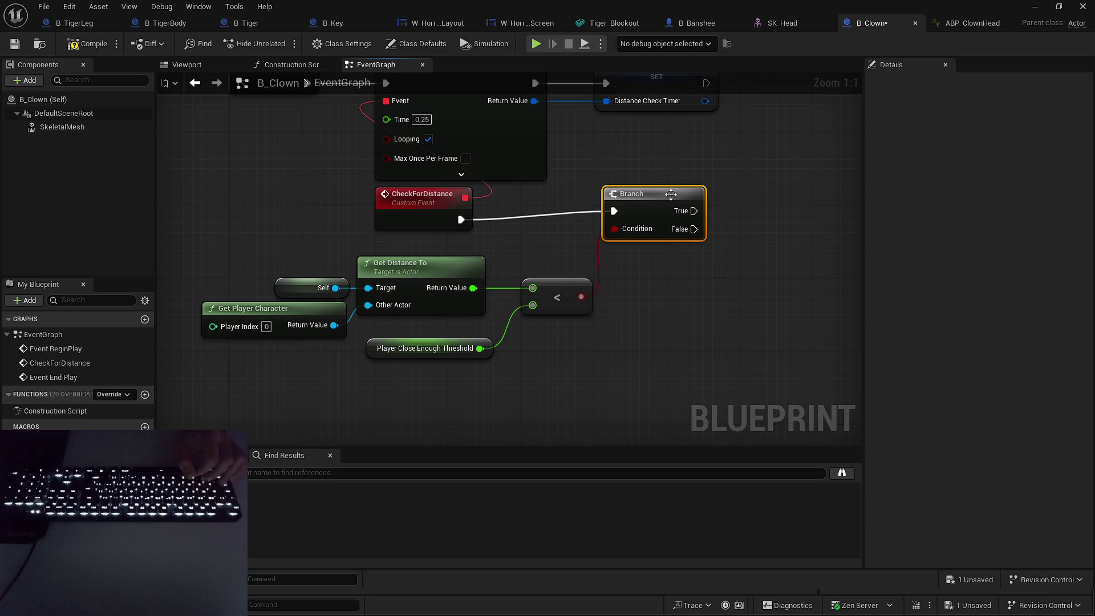
pyautogui.moveTo(632, 193); pyautogui.dragTo(623, 204)
pyautogui.click(620, 307)
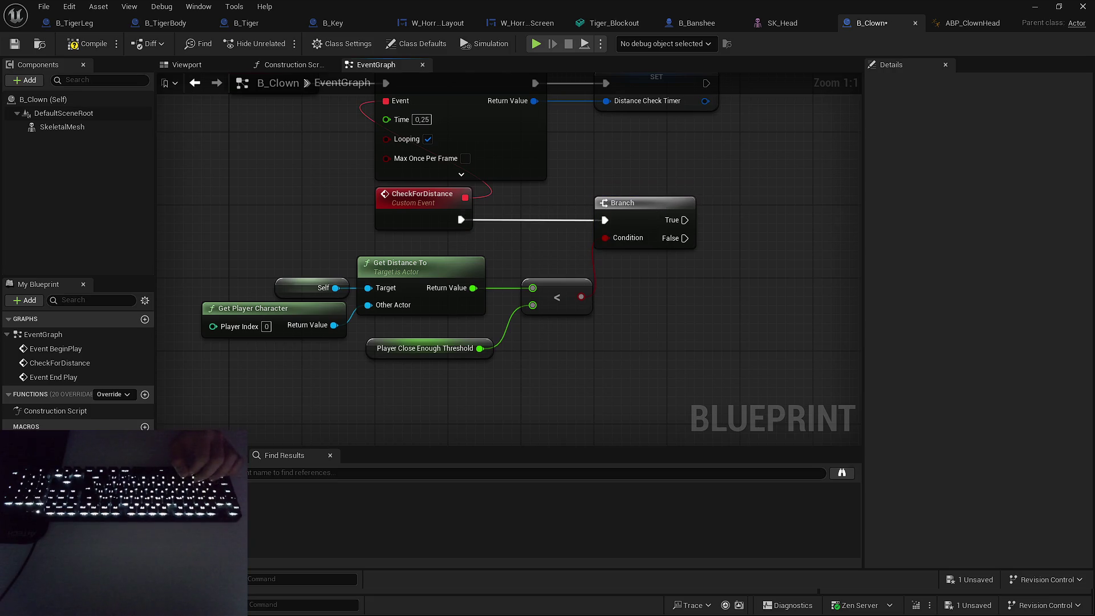
pyautogui.click(379, 222)
pyautogui.click(742, 218)
pyautogui.moveTo(738, 251); pyautogui.dragTo(697, 264)
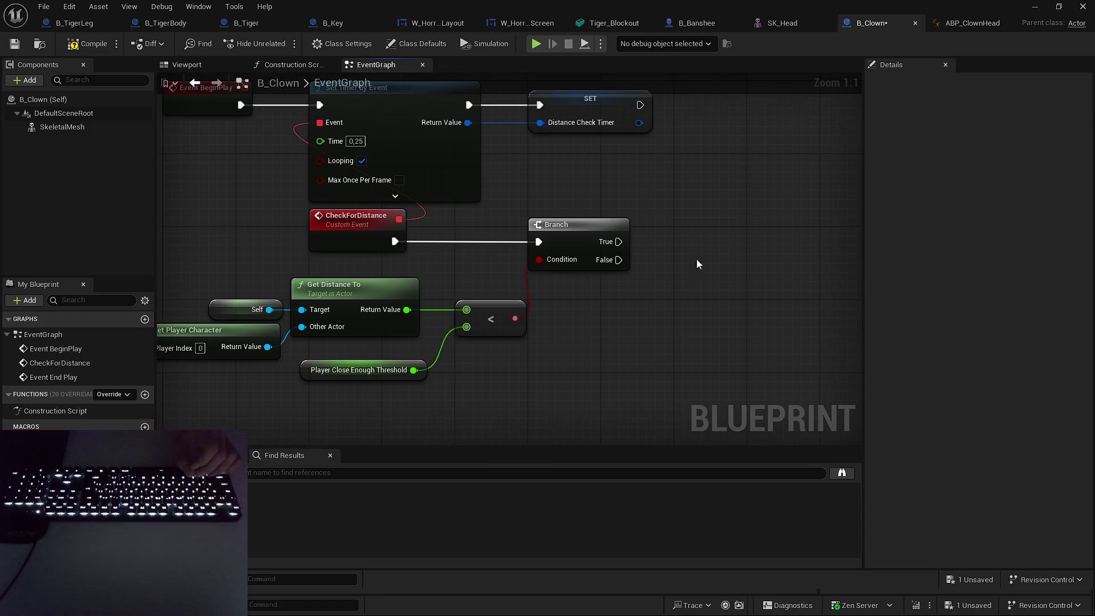
pyautogui.moveTo(577, 233); pyautogui.dragTo(720, 230)
pyautogui.click(598, 358)
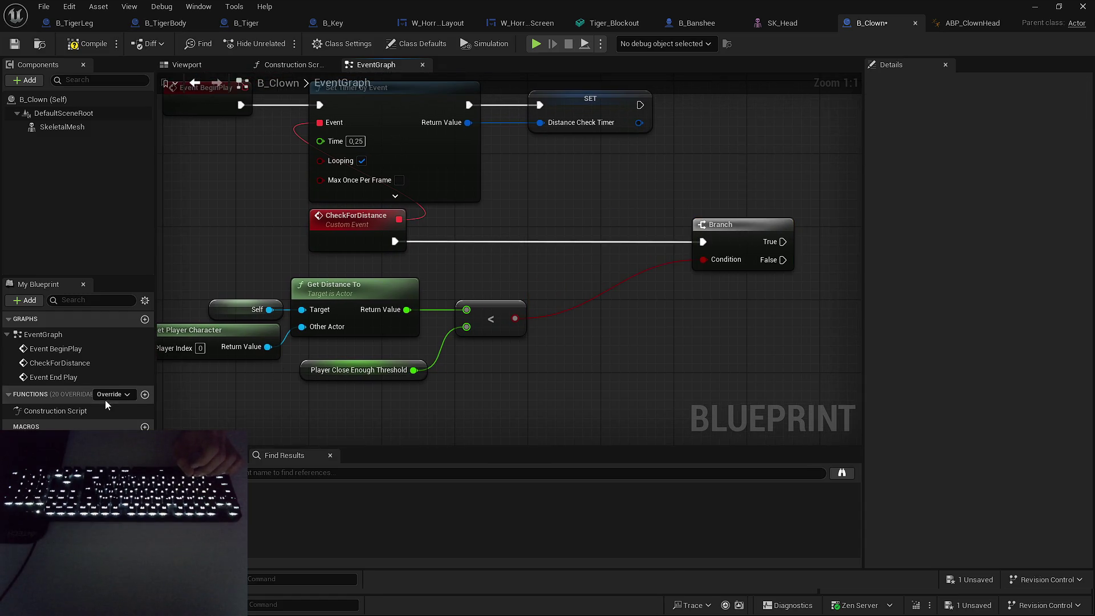
# Add a bIsPlayerCloseEnough boolean and compare it to the distance result with a != node.
pyautogui.click(144, 440)
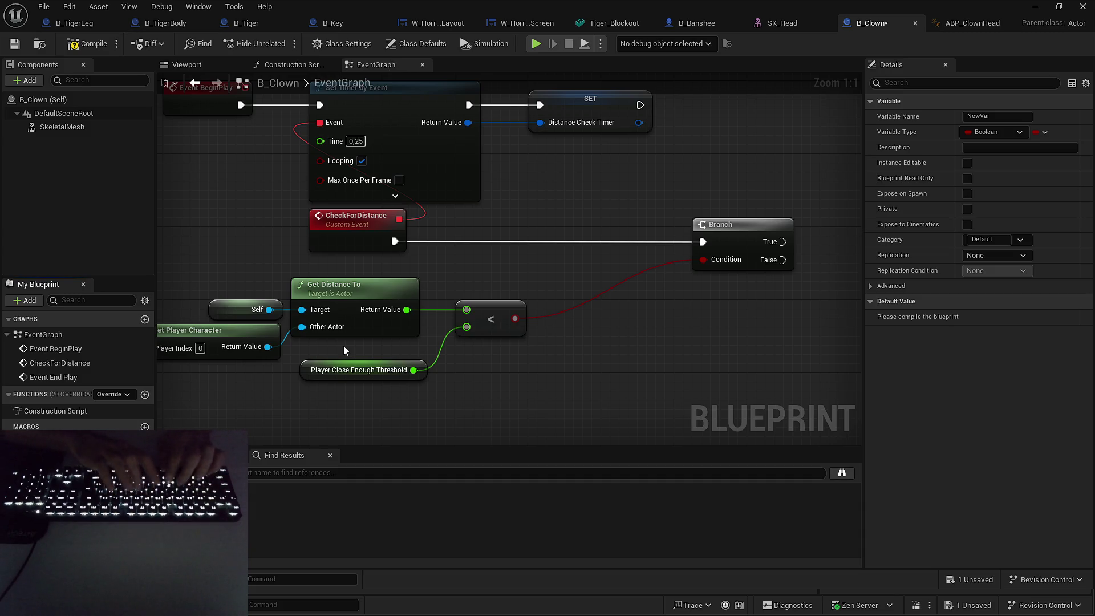
pyautogui.press('Return')
pyautogui.moveTo(51, 473)
pyautogui.mouseDown()
pyautogui.moveTo(555, 240)
pyautogui.moveTo(533, 274)
pyautogui.moveTo(621, 275)
pyautogui.mouseUp()
pyautogui.write('!=')
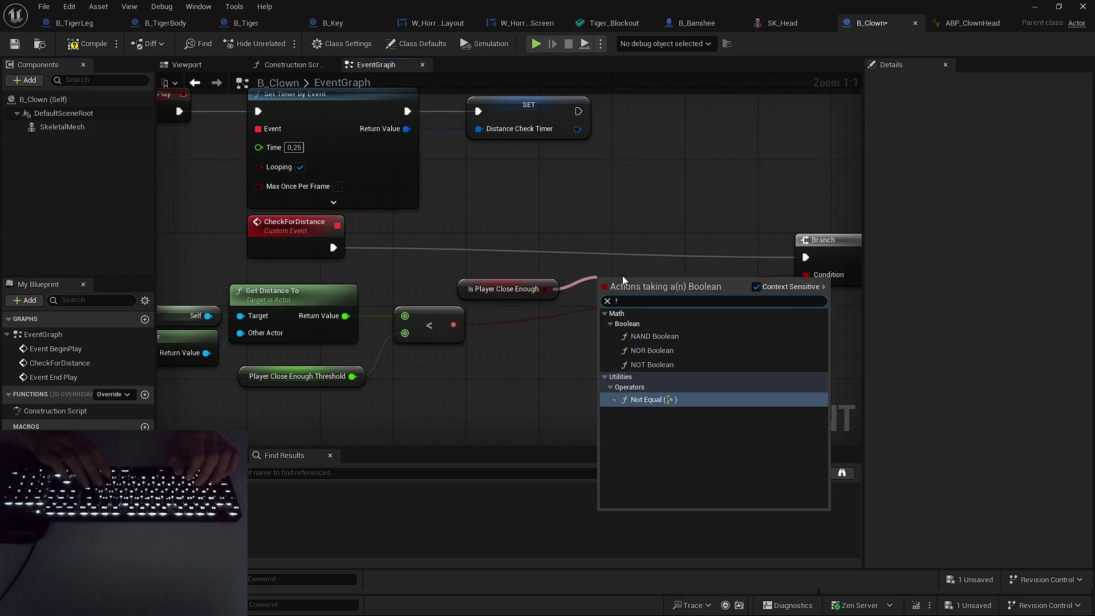
pyautogui.press('Return')
pyautogui.moveTo(454, 325)
pyautogui.mouseDown()
pyautogui.moveTo(616, 292)
pyautogui.moveTo(570, 292)
pyautogui.mouseUp()
pyautogui.click(520, 291)
pyautogui.keyDown('ctrl'); pyautogui.click(606, 292); pyautogui.keyUp('ctrl')
pyautogui.click(485, 289)
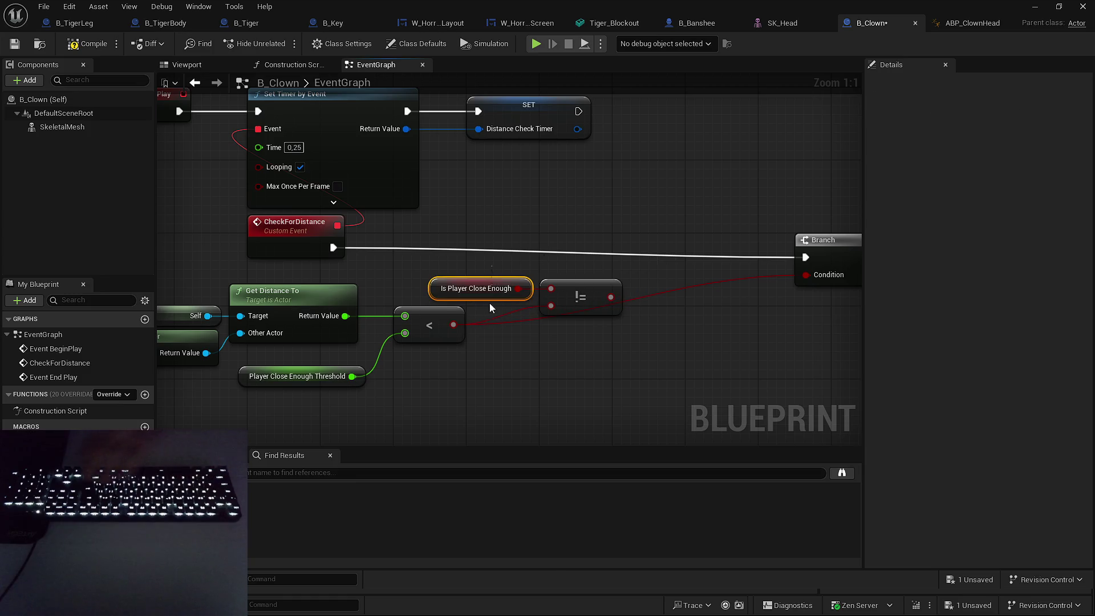
# Delete the duplicate Branch node, keeping the original Branch.
pyautogui.moveTo(588, 361)
pyautogui.mouseDown()
pyautogui.moveTo(467, 333)
pyautogui.moveTo(525, 285)
pyautogui.moveTo(193, 276)
pyautogui.moveTo(208, 277)
pyautogui.mouseUp()
pyautogui.moveTo(552, 276); pyautogui.dragTo(602, 282)
pyautogui.click(707, 285)
pyautogui.moveTo(591, 379); pyautogui.dragTo(457, 387)
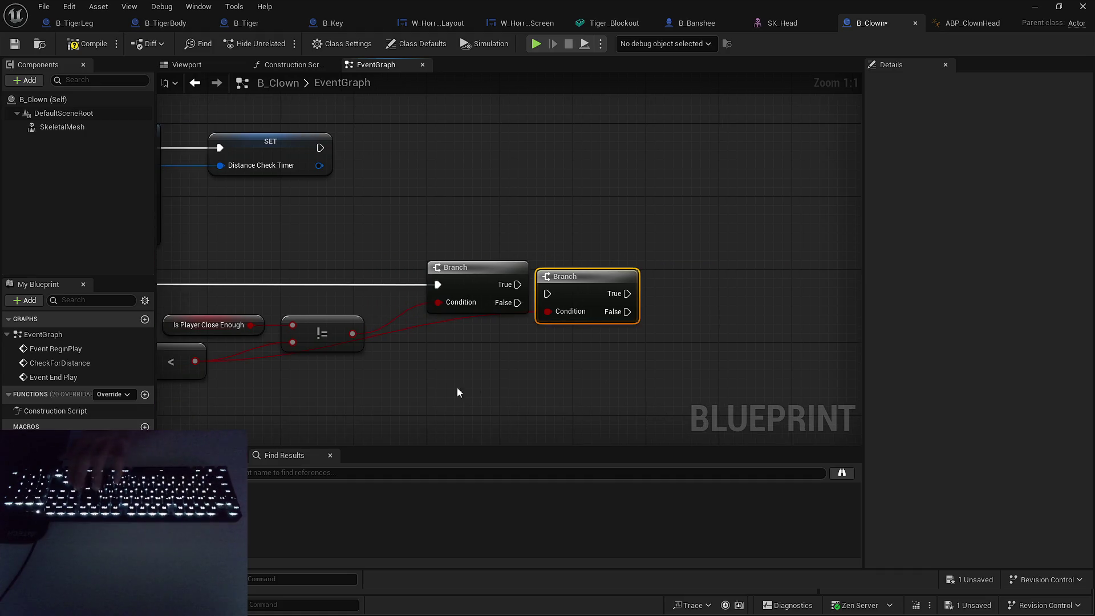
pyautogui.moveTo(586, 290); pyautogui.dragTo(721, 353)
pyautogui.moveTo(366, 340); pyautogui.dragTo(512, 319)
pyautogui.press('Delete')
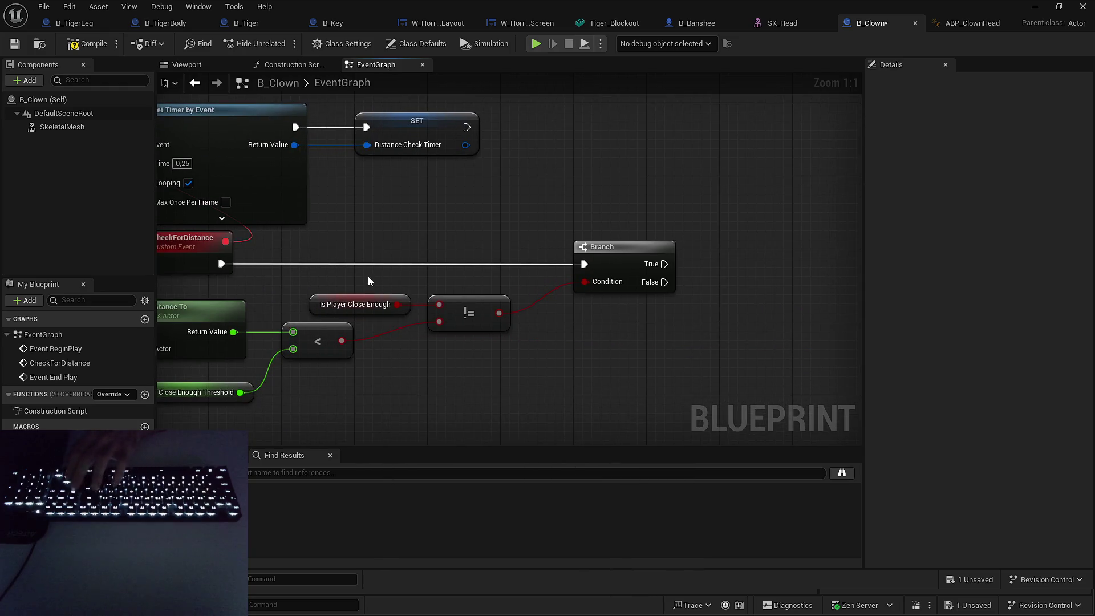
# On Branch True, set Is Player Close Enough from the comparison result, routed through a reroute node.
pyautogui.click(359, 304)
pyautogui.moveTo(590, 354); pyautogui.dragTo(502, 369)
pyautogui.moveTo(57, 456)
pyautogui.mouseDown()
pyautogui.moveTo(634, 266)
pyautogui.moveTo(576, 279)
pyautogui.mouseUp()
pyautogui.moveTo(698, 264); pyautogui.dragTo(689, 282)
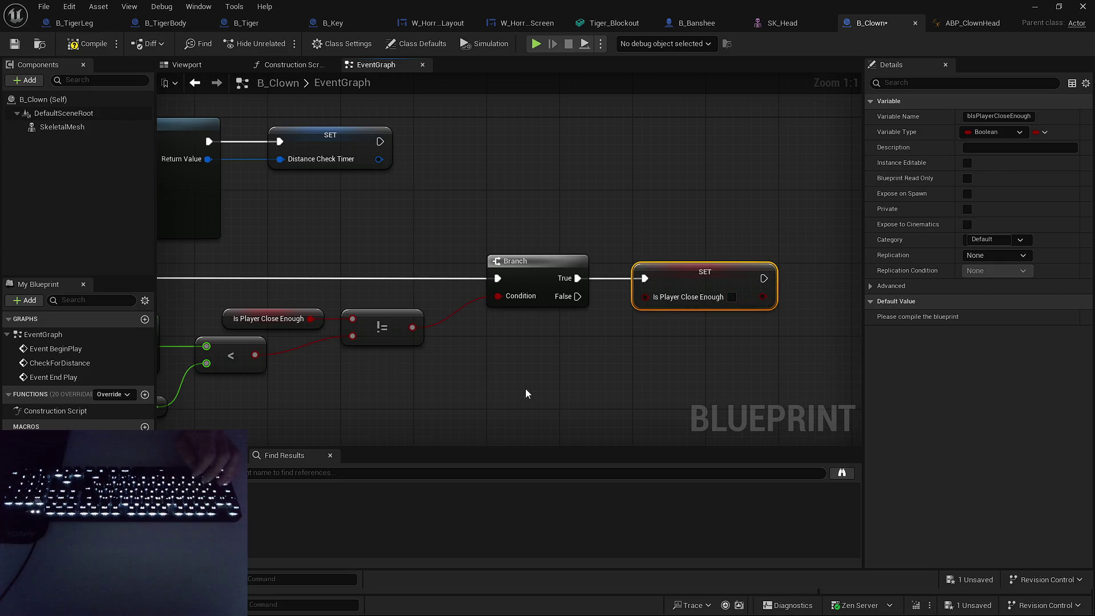
pyautogui.moveTo(525, 393); pyautogui.dragTo(605, 340)
pyautogui.moveTo(335, 302)
pyautogui.mouseDown()
pyautogui.moveTo(705, 299)
pyautogui.moveTo(725, 243)
pyautogui.mouseUp()
pyautogui.click(355, 324)
pyautogui.moveTo(350, 245)
pyautogui.mouseDown()
pyautogui.moveTo(698, 282)
pyautogui.moveTo(544, 263)
pyautogui.mouseUp()
pyautogui.click(532, 320)
pyautogui.moveTo(783, 316)
pyautogui.mouseDown()
pyautogui.moveTo(694, 317)
pyautogui.moveTo(623, 354)
pyautogui.moveTo(635, 295)
pyautogui.moveTo(557, 350)
pyautogui.moveTo(476, 334)
pyautogui.moveTo(501, 323)
pyautogui.mouseUp()
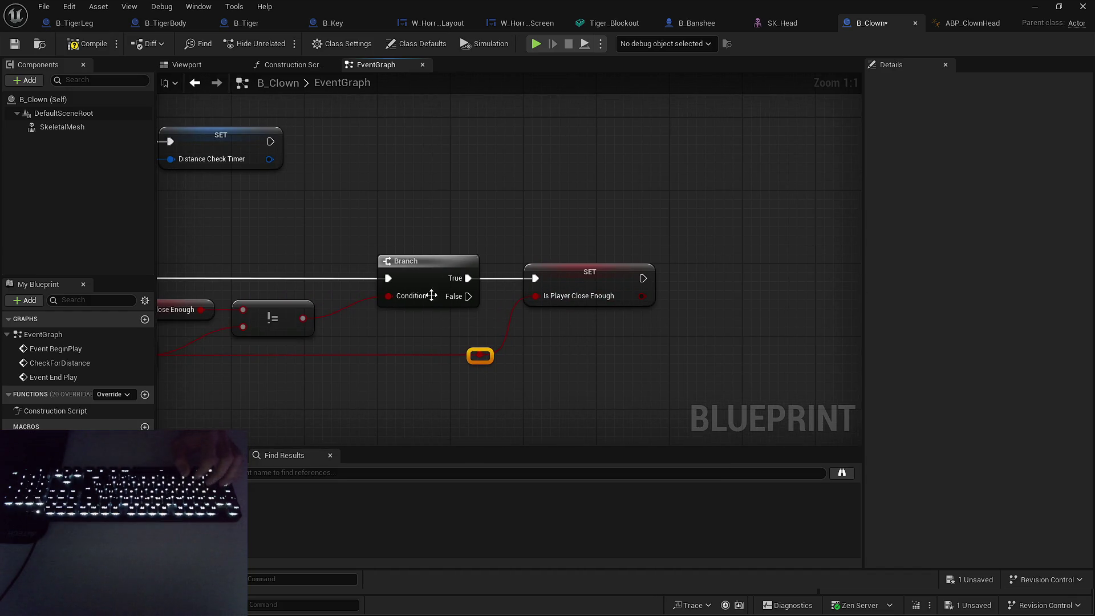
pyautogui.click(627, 288)
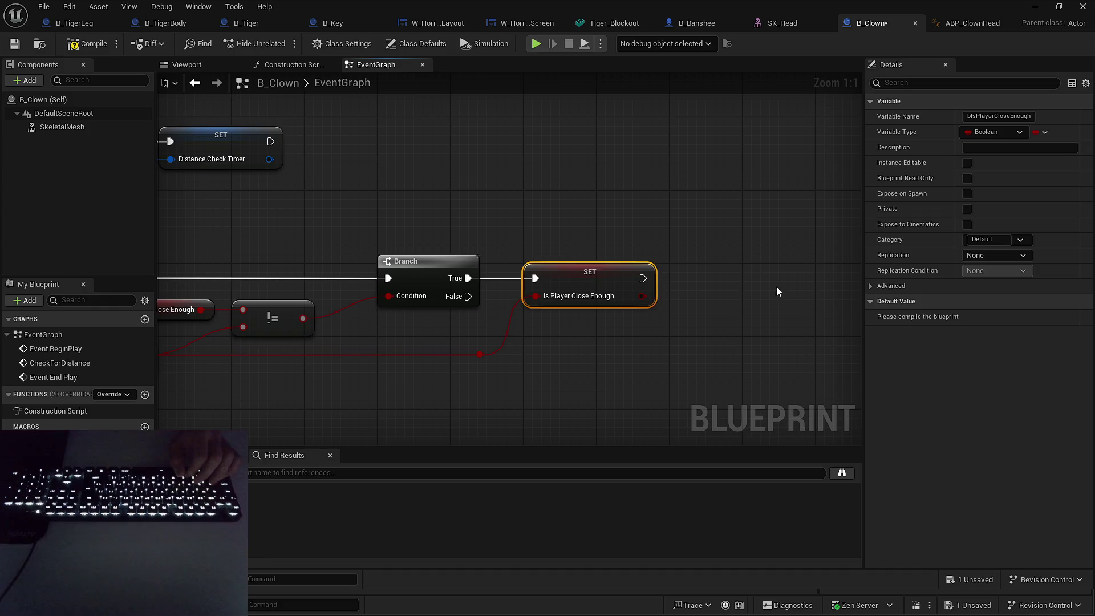
pyautogui.moveTo(775, 286); pyautogui.dragTo(672, 341)
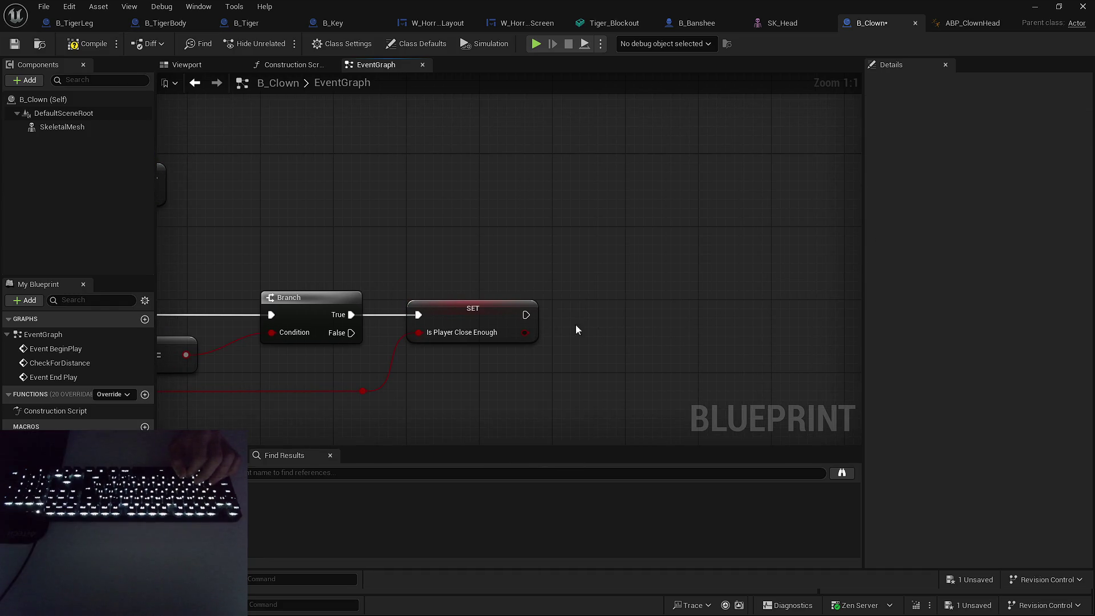
# Feed the stored Is Player Close Enough value into a second Branch node.
pyautogui.moveTo(525, 333)
pyautogui.mouseDown()
pyautogui.moveTo(674, 344)
pyautogui.moveTo(424, 226)
pyautogui.mouseUp()
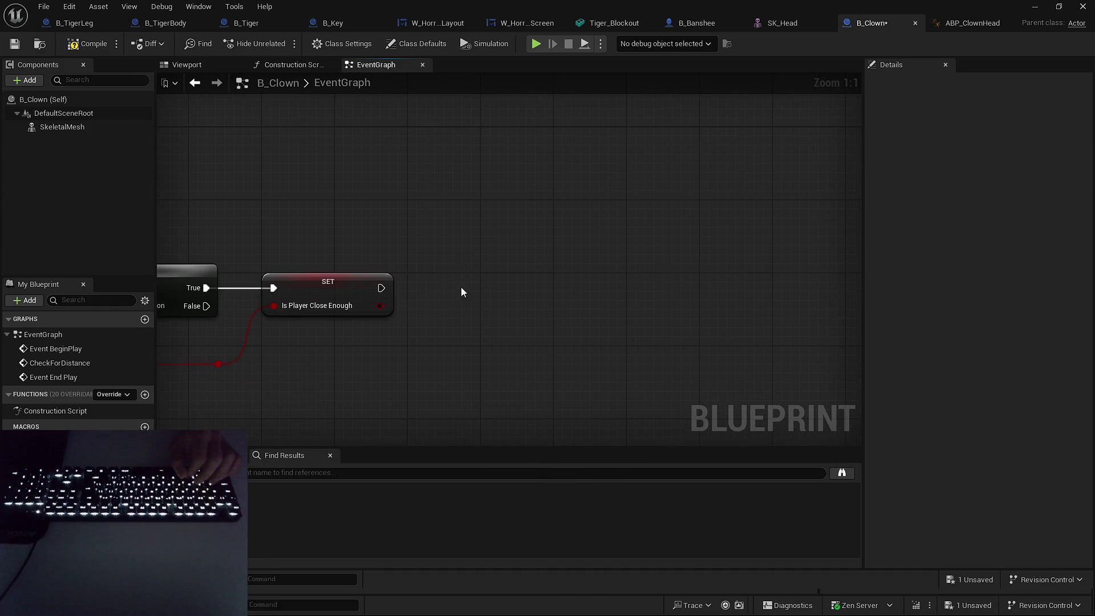
pyautogui.moveTo(380, 305)
pyautogui.mouseDown()
pyautogui.moveTo(660, 330)
pyautogui.moveTo(473, 268)
pyautogui.moveTo(454, 284)
pyautogui.mouseUp()
pyautogui.write('branch')
pyautogui.press('Return')
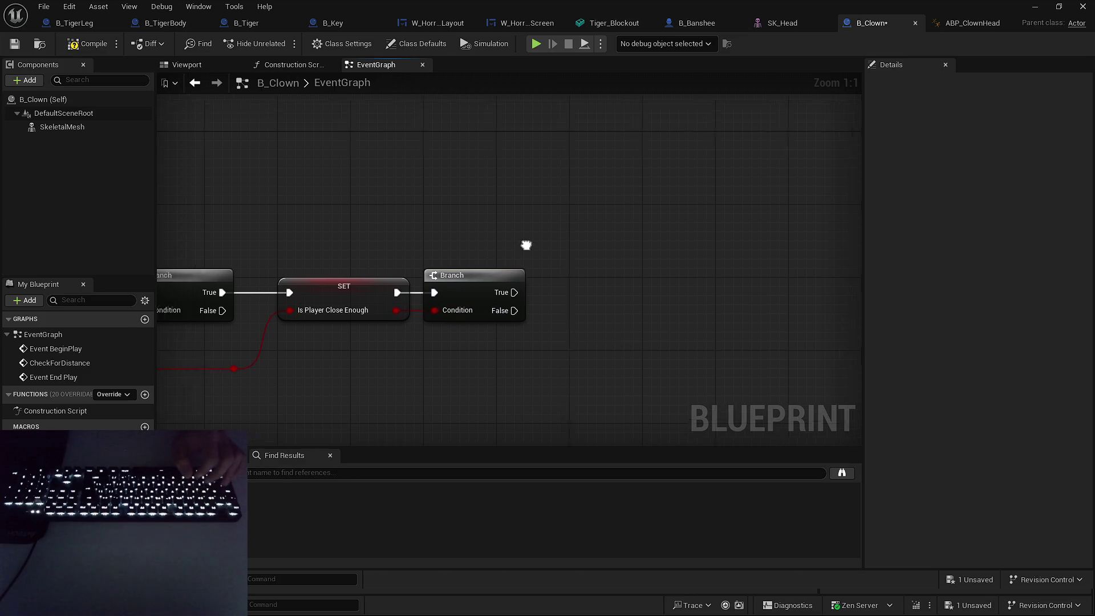
pyautogui.moveTo(327, 261); pyautogui.dragTo(508, 263)
pyautogui.moveTo(640, 286)
pyautogui.mouseDown()
pyautogui.moveTo(717, 299)
pyautogui.moveTo(695, 302)
pyautogui.mouseUp()
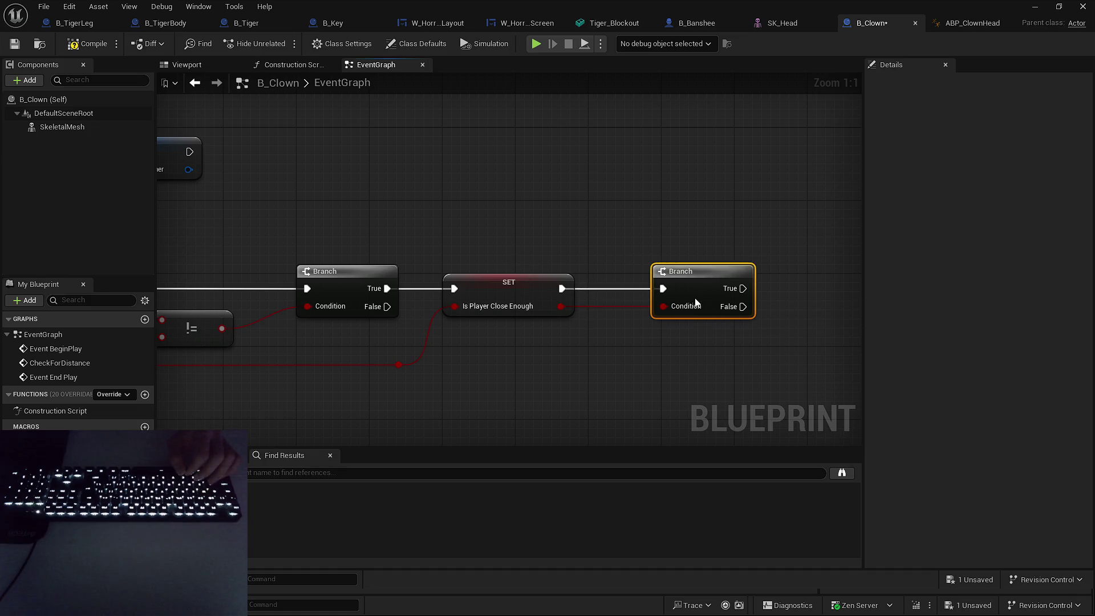
pyautogui.click(692, 245)
pyautogui.moveTo(704, 226); pyautogui.dragTo(668, 225)
pyautogui.moveTo(665, 269)
pyautogui.mouseDown()
pyautogui.moveTo(684, 268)
pyautogui.moveTo(675, 268)
pyautogui.mouseUp()
pyautogui.click(644, 230)
pyautogui.moveTo(644, 229); pyautogui.dragTo(460, 260)
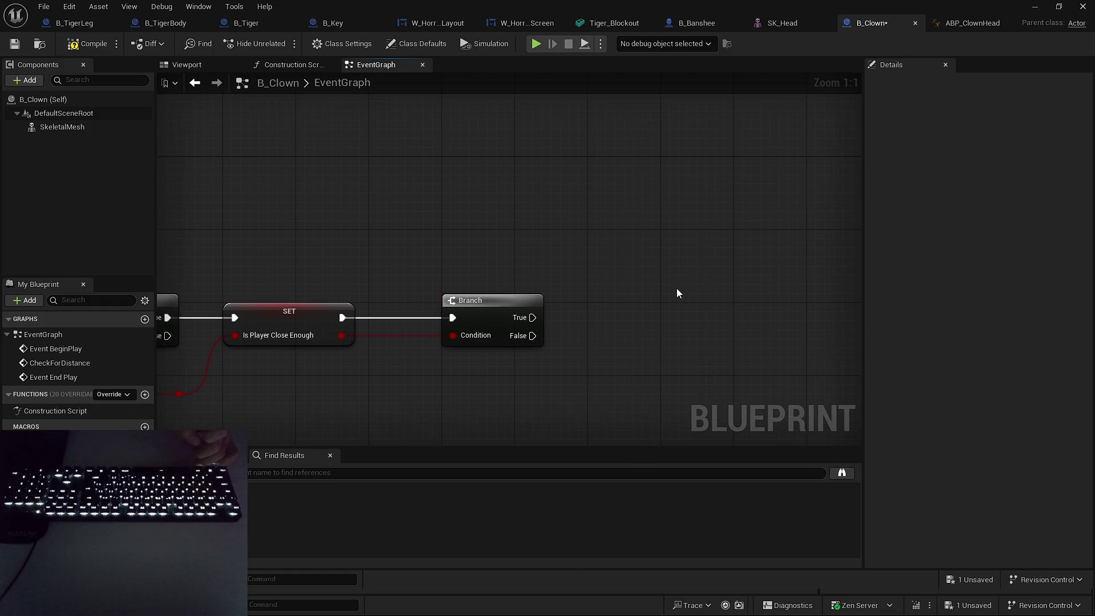
pyautogui.moveTo(635, 302); pyautogui.dragTo(546, 314)
pyautogui.click(86, 126)
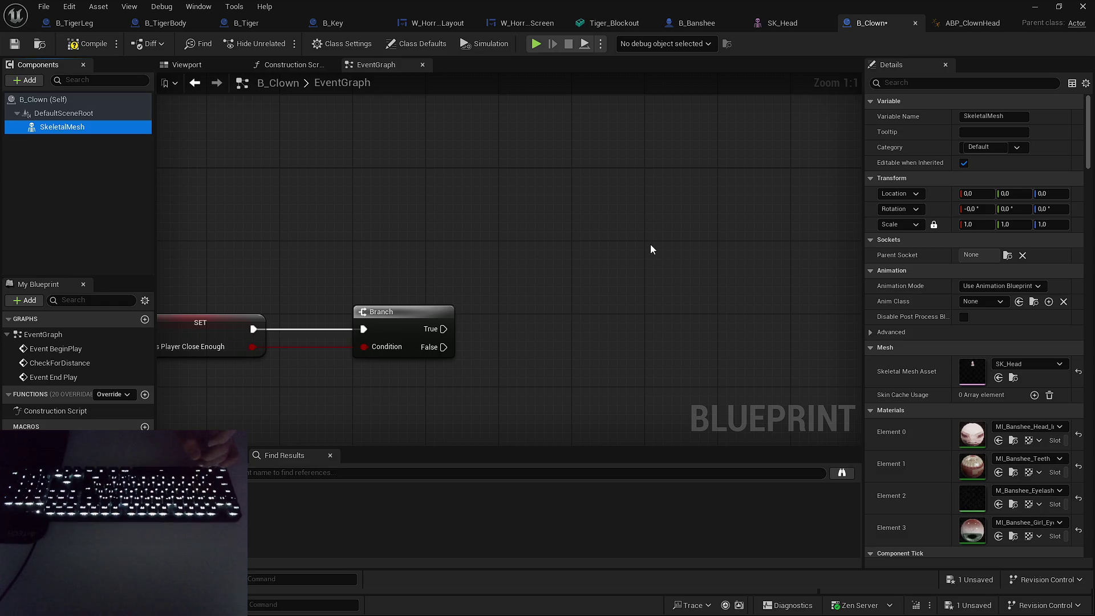
# Make room beside the second Branch and add a Skeletal Mesh getter.
pyautogui.moveTo(651, 249); pyautogui.dragTo(554, 201)
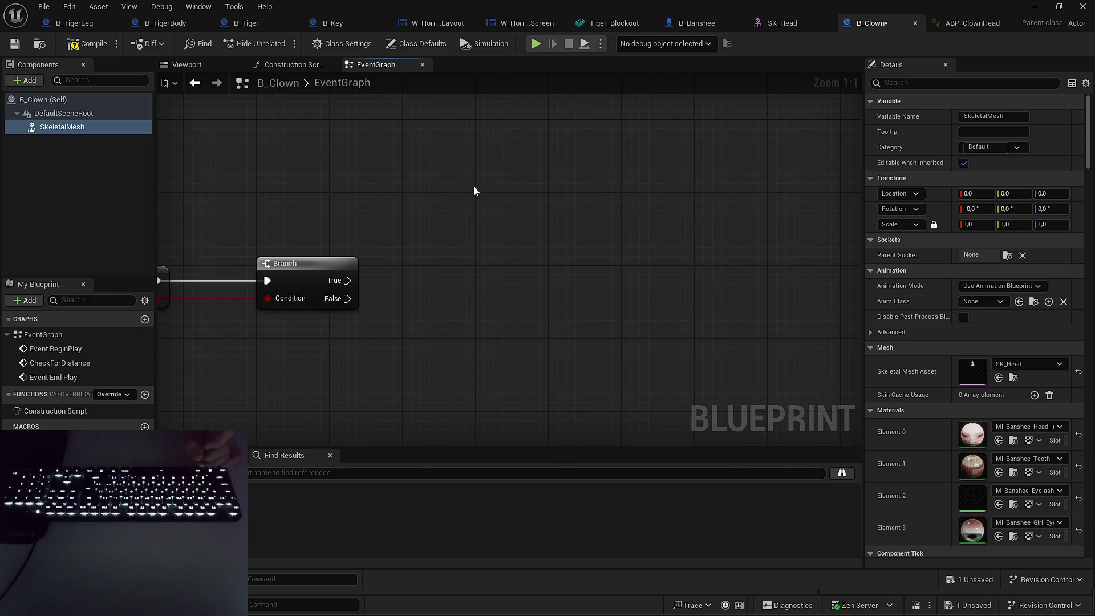
pyautogui.moveTo(403, 240); pyautogui.dragTo(510, 229)
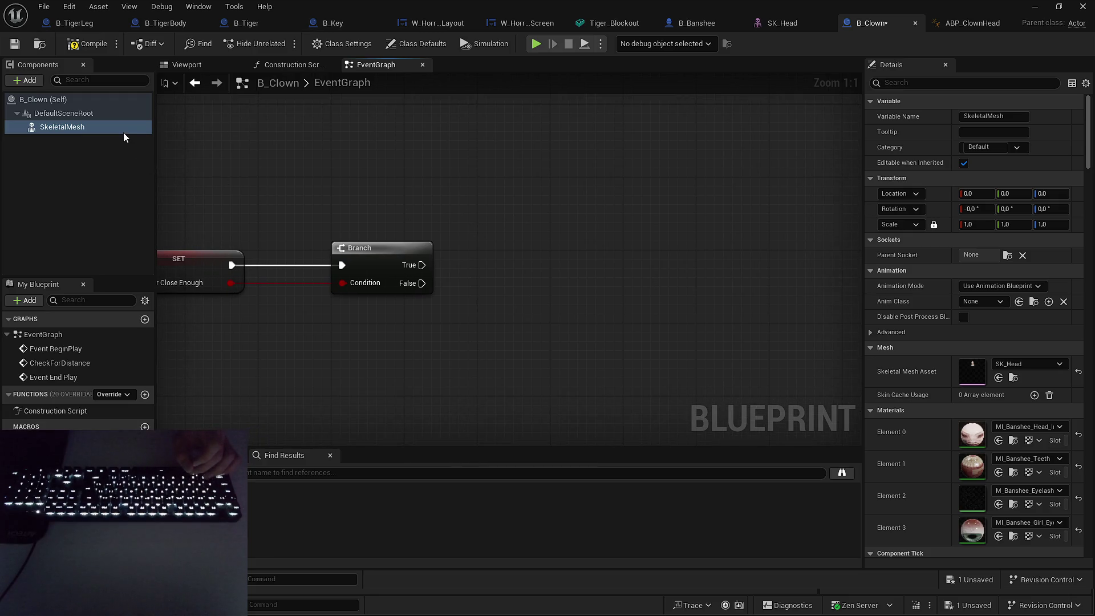
pyautogui.moveTo(123, 131)
pyautogui.mouseDown()
pyautogui.moveTo(476, 297)
pyautogui.moveTo(513, 302)
pyautogui.mouseUp()
pyautogui.rightClick(538, 254)
pyautogui.moveTo(508, 227); pyautogui.dragTo(373, 197)
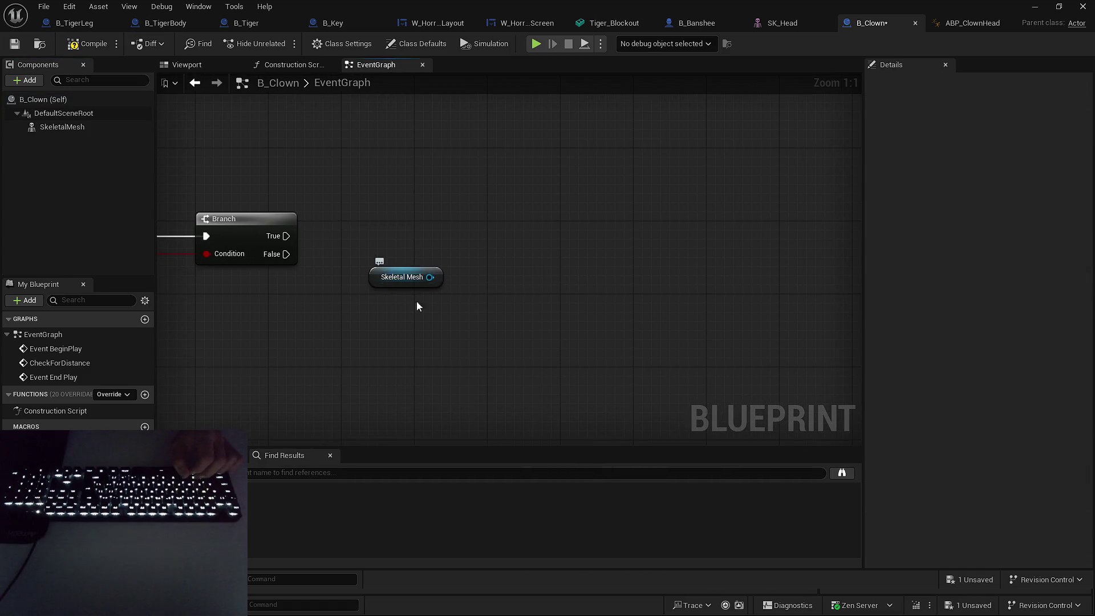
# Add a MorphTargetControl component, drag its getter in, and add Set Morph Target with Lerp.
pyautogui.click(29, 80)
pyautogui.write('morph')
pyautogui.click(54, 114)
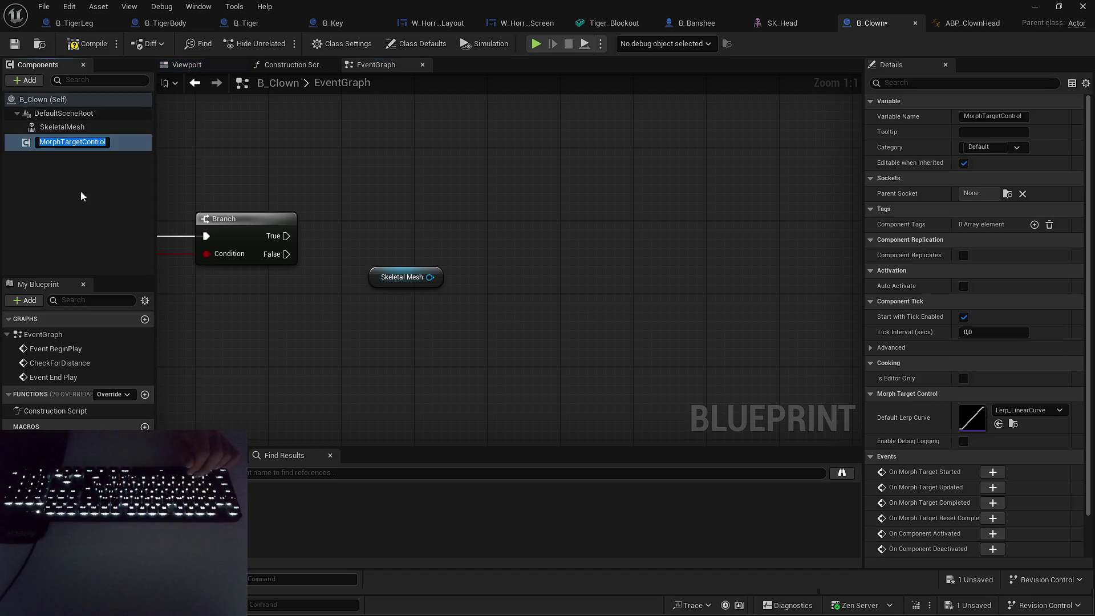
pyautogui.moveTo(91, 143)
pyautogui.mouseDown()
pyautogui.moveTo(433, 341)
pyautogui.moveTo(512, 292)
pyautogui.mouseUp()
pyautogui.write('set morph')
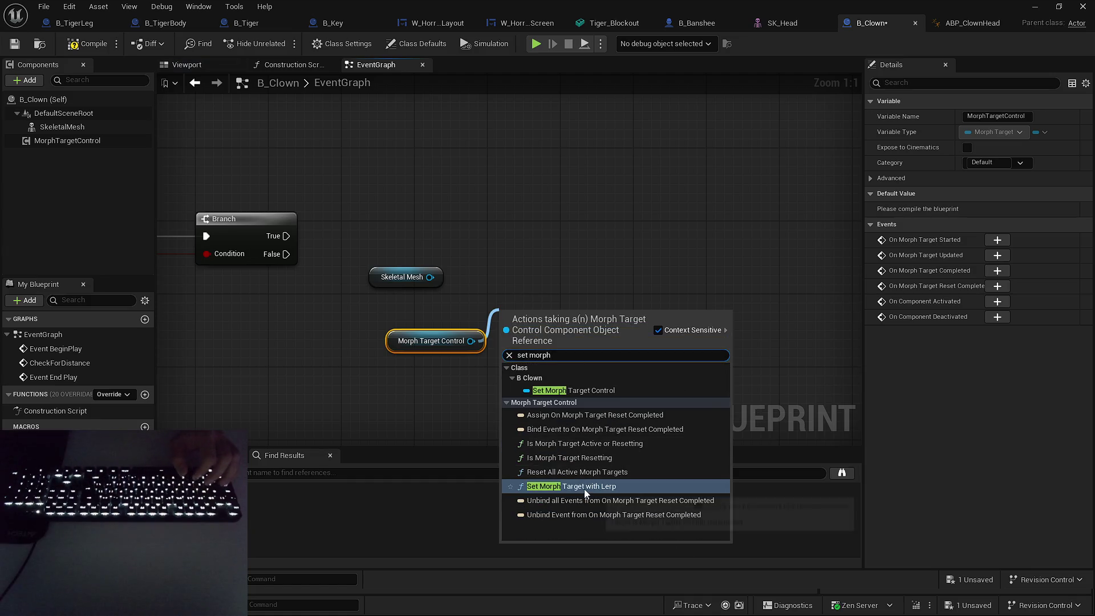
pyautogui.click(584, 486)
# Wire the second Branch's True into Set Morph Target with Lerp and arrange the morph nodes.
pyautogui.moveTo(558, 335); pyautogui.dragTo(557, 240)
pyautogui.moveTo(287, 236); pyautogui.dragTo(505, 242)
pyautogui.moveTo(594, 232); pyautogui.dragTo(658, 224)
pyautogui.moveTo(423, 348); pyautogui.dragTo(494, 285)
pyautogui.keyDown('ctrl'); pyautogui.click(585, 233); pyautogui.keyUp('ctrl')
pyautogui.moveTo(585, 233)
pyautogui.mouseDown()
pyautogui.moveTo(665, 282)
pyautogui.moveTo(672, 275)
pyautogui.mouseUp()
pyautogui.click(595, 280)
pyautogui.moveTo(595, 280); pyautogui.dragTo(554, 224)
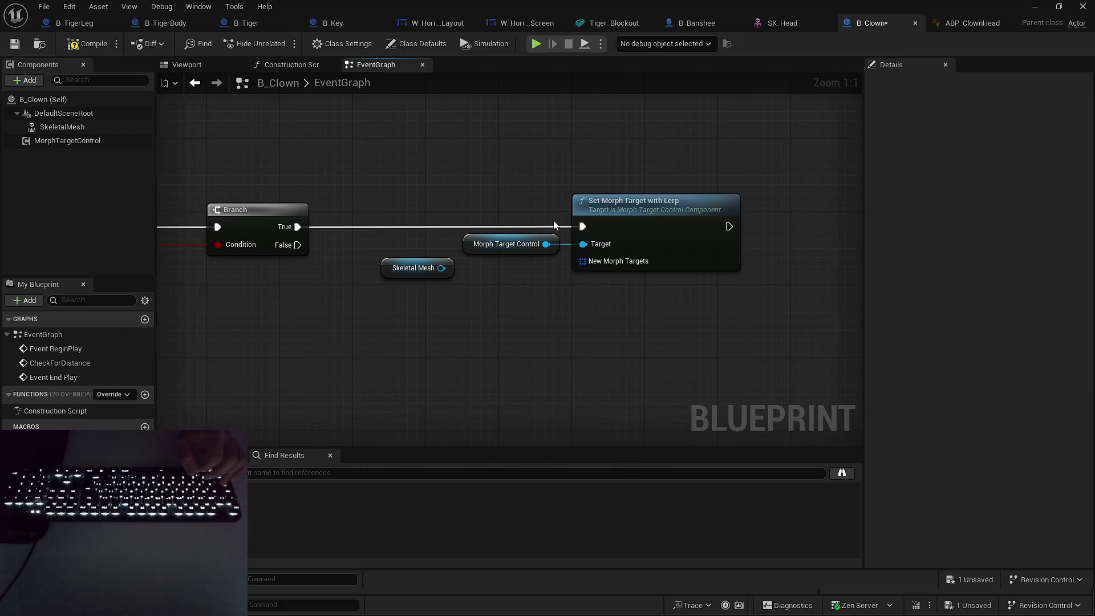
# Promote New Morph Targets to an OpenedEyes array variable and line the nodes up.
pyautogui.moveTo(601, 264); pyautogui.dragTo(606, 274)
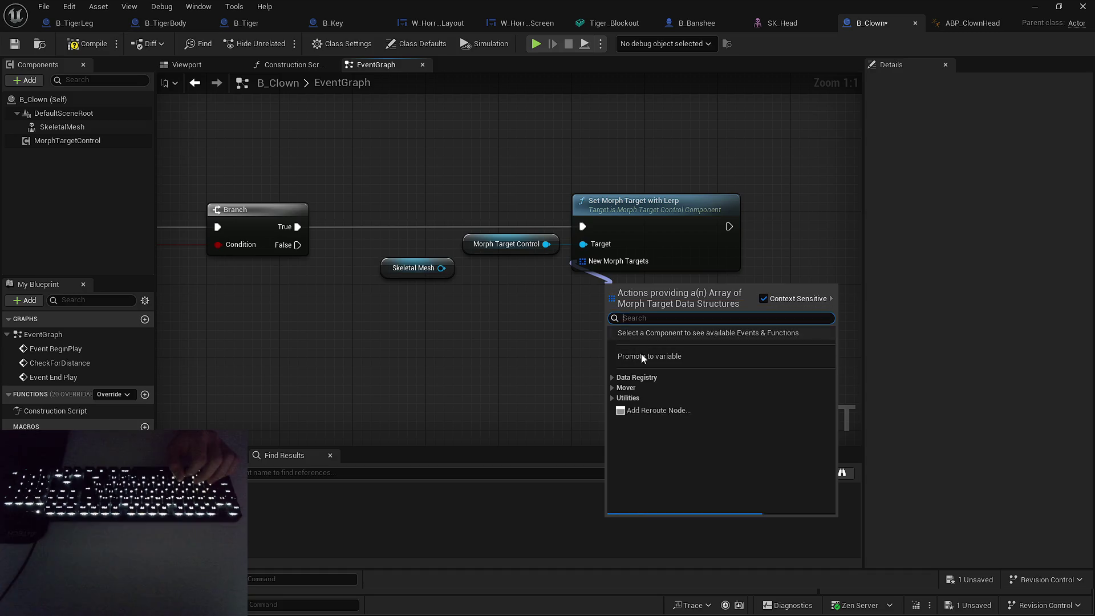
pyautogui.click(662, 357)
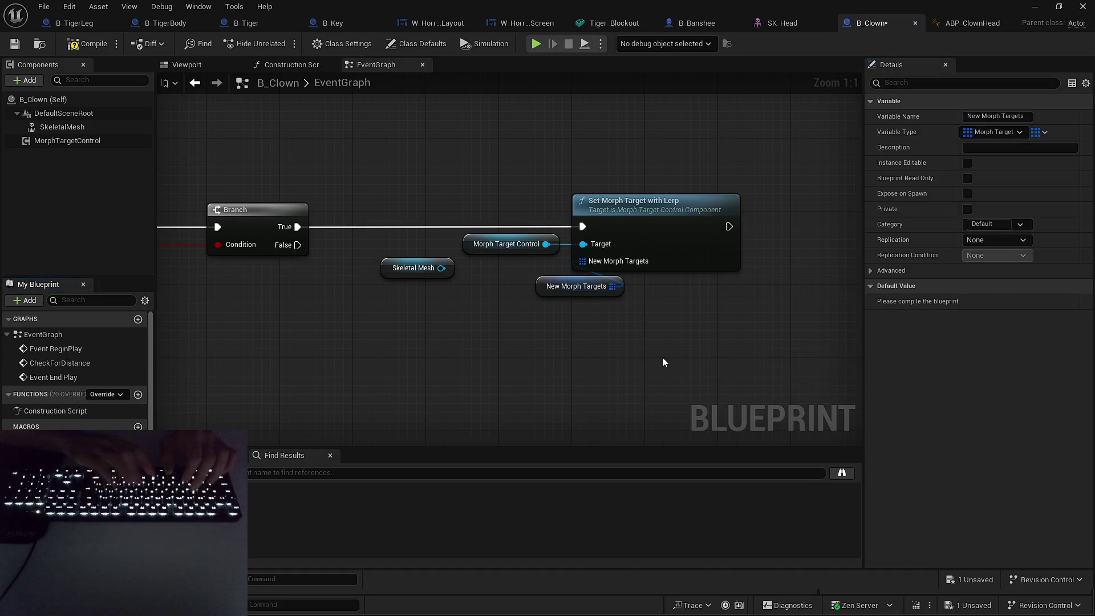
pyautogui.write('OpenEyes')
pyautogui.press('Return')
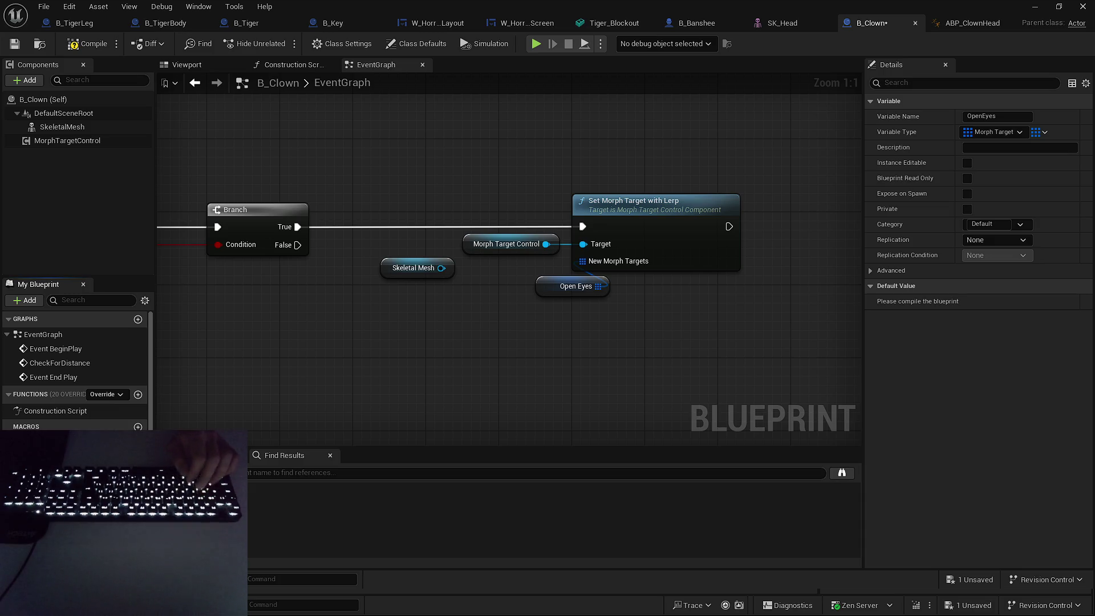
pyautogui.write('_0')
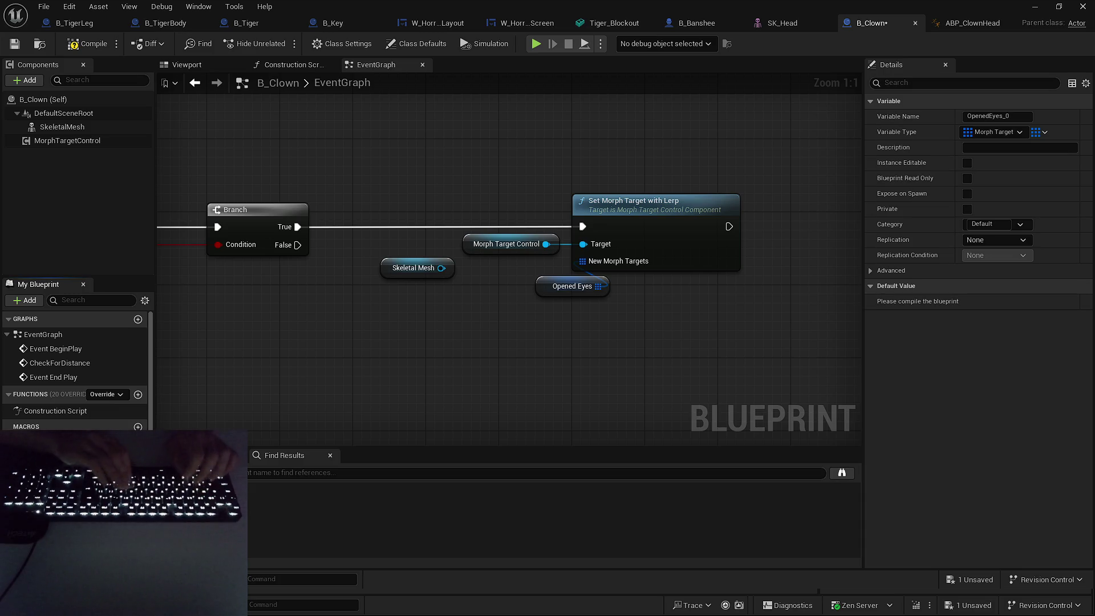
pyautogui.write('ClosedEyes')
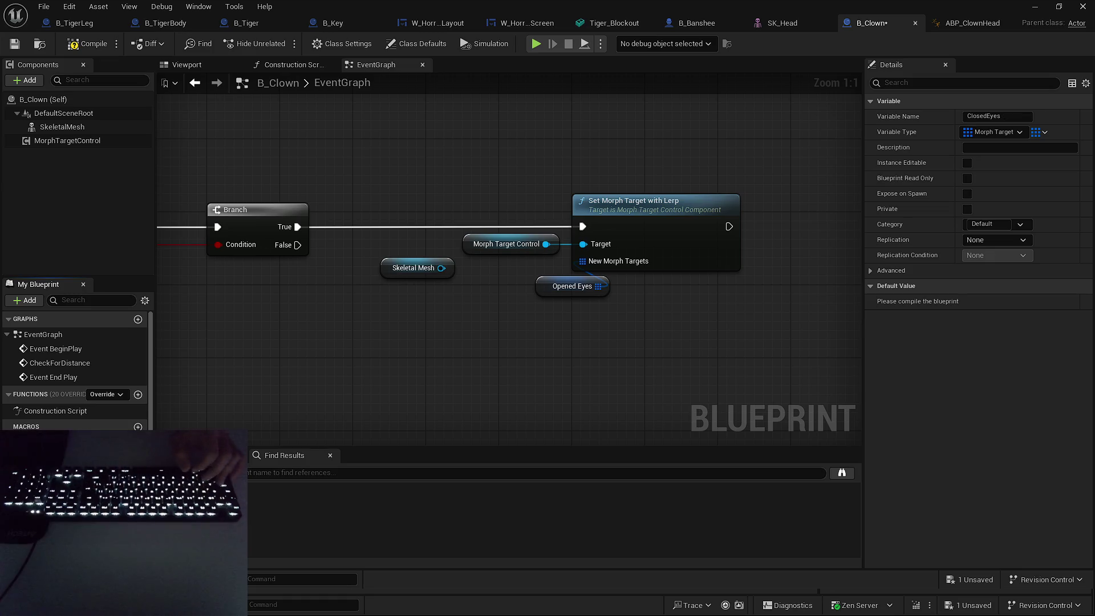
pyautogui.moveTo(504, 286)
pyautogui.mouseDown()
pyautogui.moveTo(541, 286)
pyautogui.moveTo(677, 330)
pyautogui.mouseUp()
pyautogui.click(501, 318)
pyautogui.moveTo(627, 283)
pyautogui.mouseDown()
pyautogui.moveTo(662, 281)
pyautogui.moveTo(630, 289)
pyautogui.mouseUp()
pyautogui.click(466, 220)
pyautogui.moveTo(384, 278); pyautogui.dragTo(563, 257)
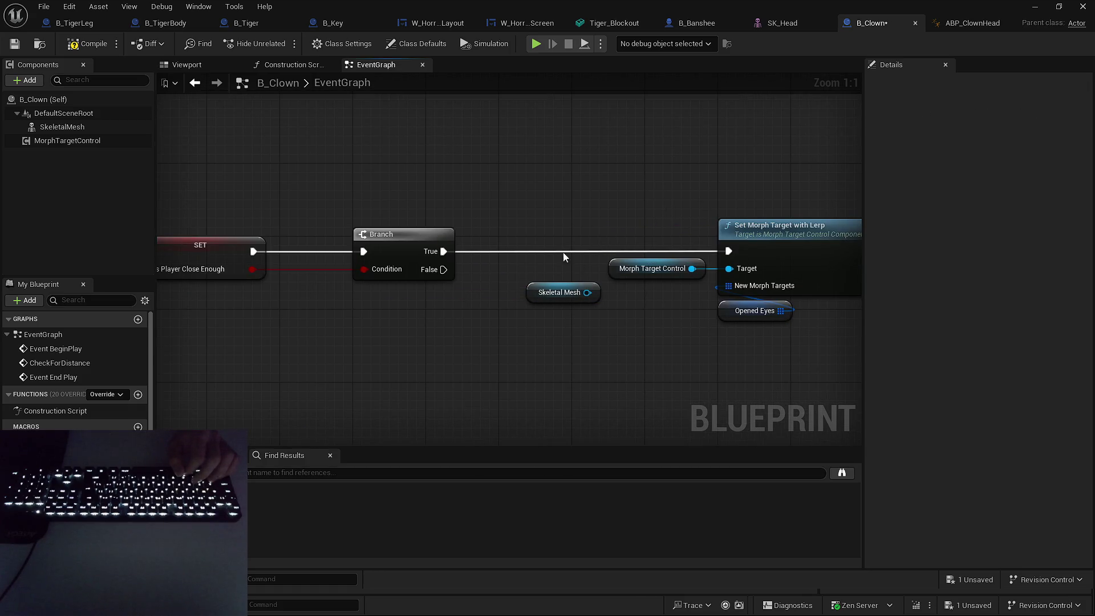
# Paste copies of the Skeletal Mesh and Morph Target Control getters near BeginPlay.
pyautogui.moveTo(533, 206); pyautogui.dragTo(621, 354)
pyautogui.moveTo(621, 354); pyautogui.dragTo(713, 361)
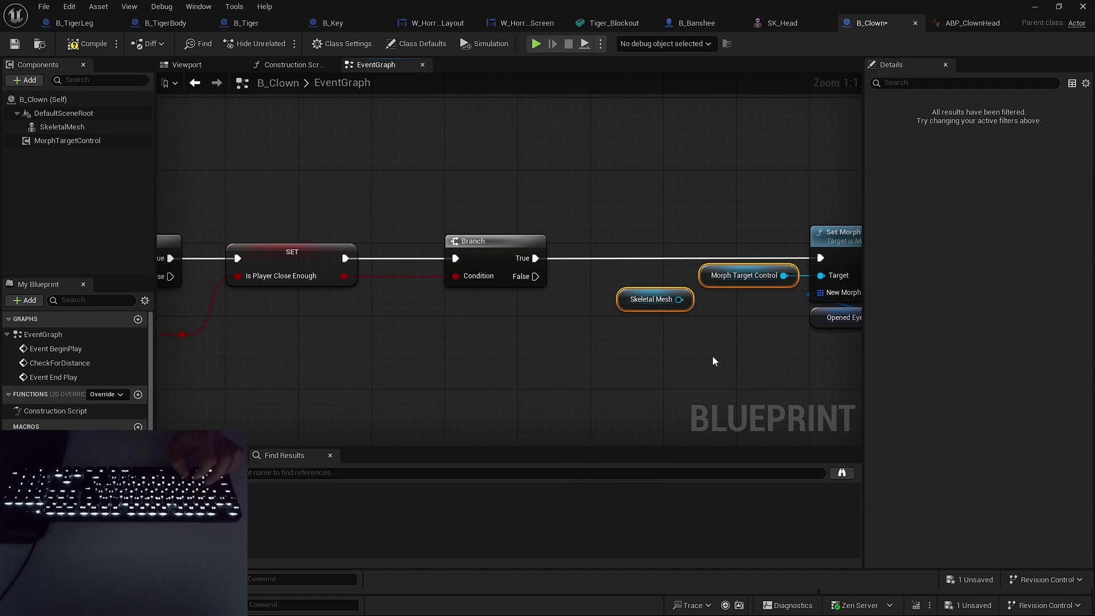
pyautogui.click(637, 290)
pyautogui.click(647, 361)
pyautogui.scroll(-2, 387, 350)
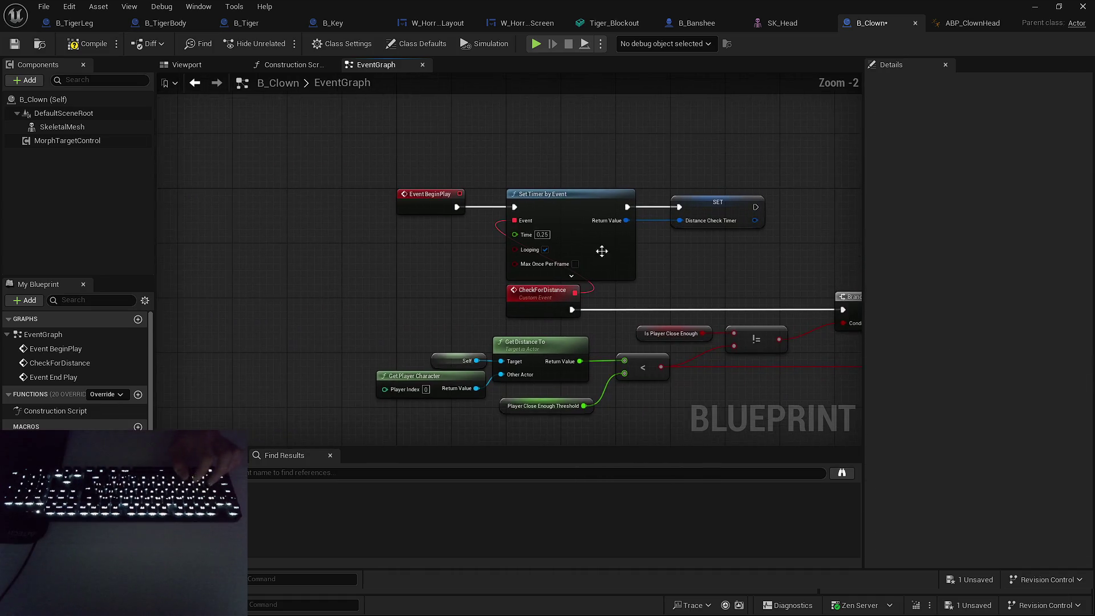
pyautogui.scroll(-2, 441, 238)
pyautogui.moveTo(378, 173)
pyautogui.mouseDown()
pyautogui.moveTo(623, 386)
pyautogui.moveTo(809, 371)
pyautogui.mouseUp()
pyautogui.scroll(3, 570, 190)
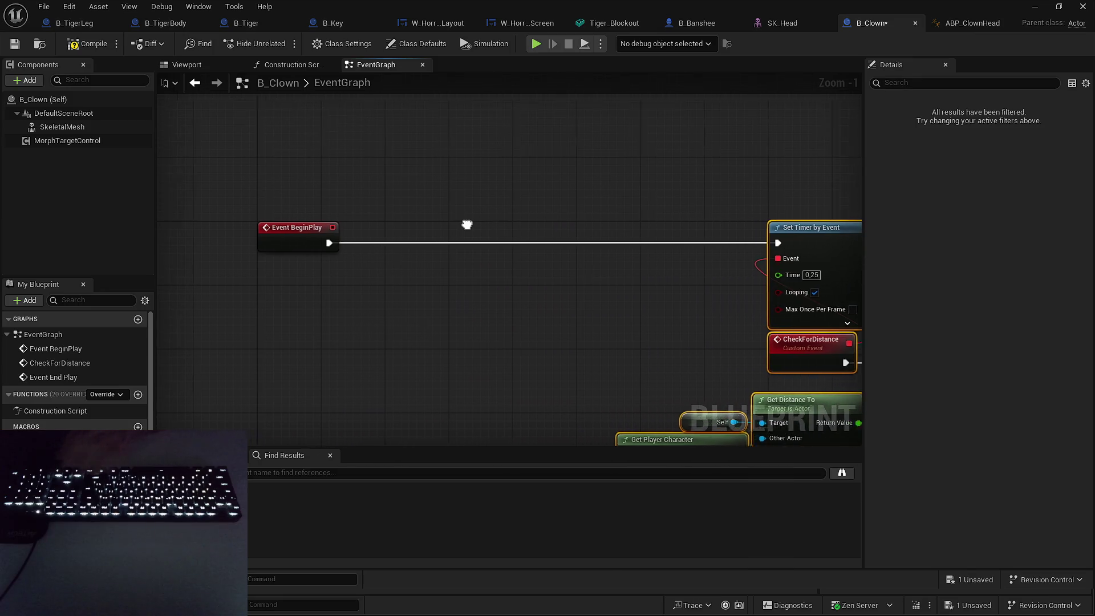
pyautogui.hotkey('ctrl', 'v')
# Add Initialize Skeletal Mesh Component after BeginPlay, fed by Morph Target Control and Skeletal Mesh.
pyautogui.click(380, 318)
pyautogui.moveTo(409, 326)
pyautogui.mouseDown()
pyautogui.moveTo(359, 301)
pyautogui.moveTo(481, 261)
pyautogui.mouseUp()
pyautogui.write('initi')
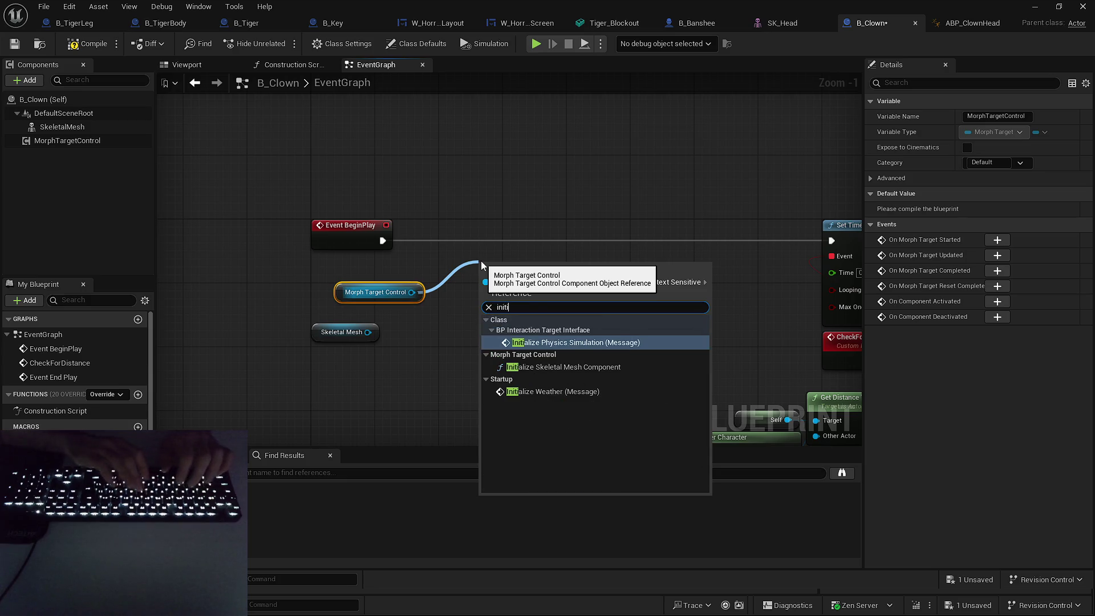
pyautogui.press('Return')
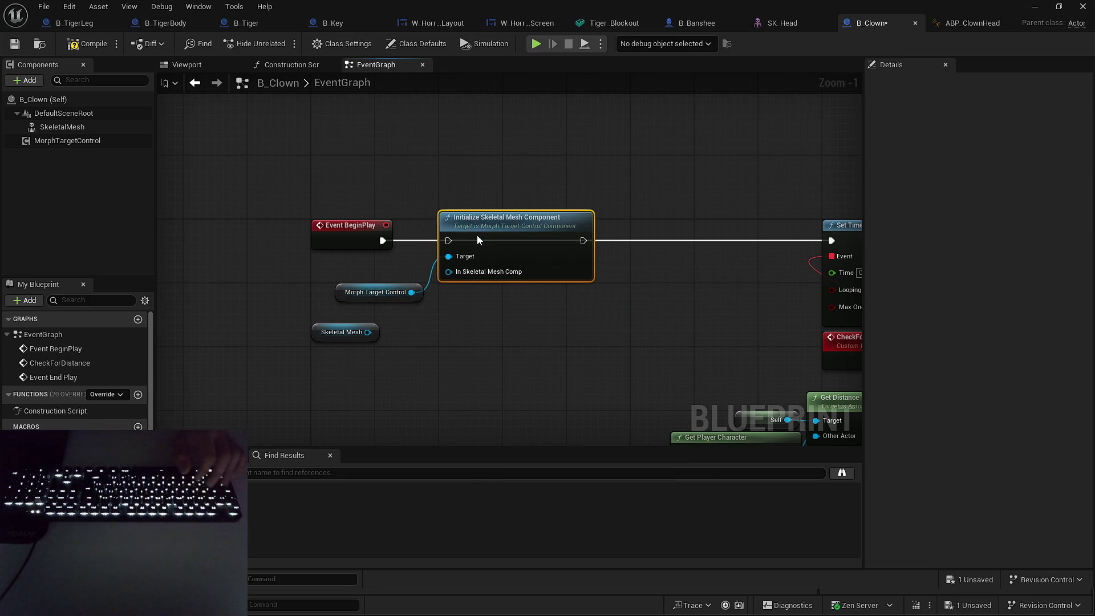
pyautogui.moveTo(448, 241); pyautogui.dragTo(383, 240)
pyautogui.moveTo(368, 332)
pyautogui.mouseDown()
pyautogui.moveTo(489, 270)
pyautogui.moveTo(448, 271)
pyautogui.mouseUp()
pyautogui.click(452, 322)
pyautogui.moveTo(489, 225); pyautogui.dragTo(553, 231)
pyautogui.moveTo(354, 296); pyautogui.dragTo(423, 263)
pyautogui.click(460, 183)
pyautogui.moveTo(325, 337)
pyautogui.mouseDown()
pyautogui.moveTo(439, 284)
pyautogui.moveTo(433, 291)
pyautogui.mouseUp()
pyautogui.click(465, 285)
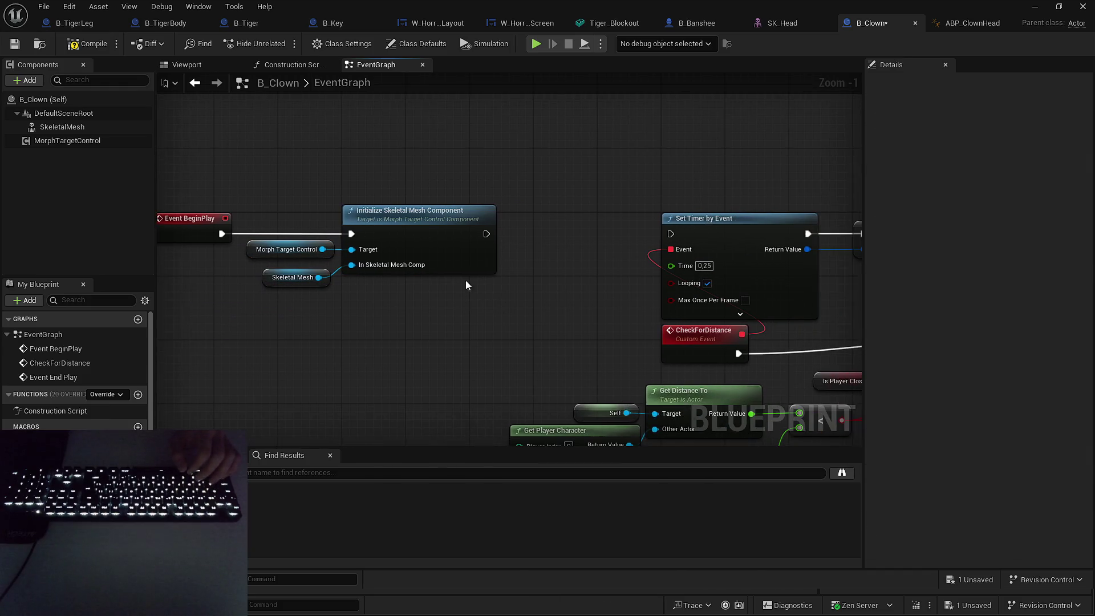
# Chain the initialize node into Set Timer by Event and save B_Clown.
pyautogui.moveTo(486, 233)
pyautogui.mouseDown()
pyautogui.moveTo(686, 231)
pyautogui.moveTo(672, 234)
pyautogui.mouseUp()
pyautogui.scroll(-3, 627, 257)
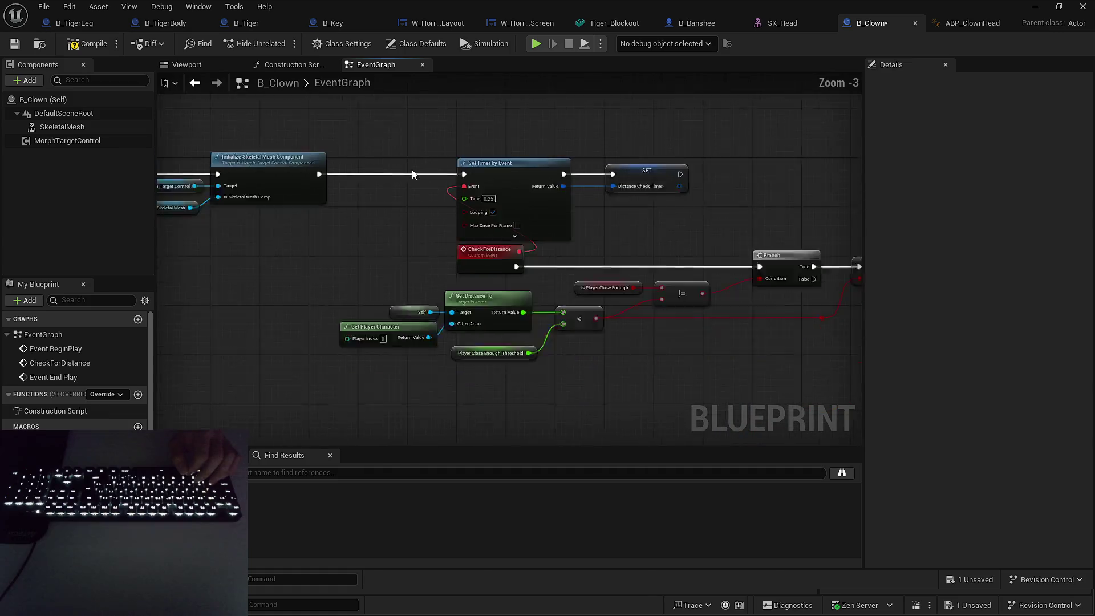
pyautogui.moveTo(576, 288)
pyautogui.mouseDown()
pyautogui.moveTo(808, 336)
pyautogui.moveTo(850, 313)
pyautogui.mouseUp()
pyautogui.scroll(2, 427, 165)
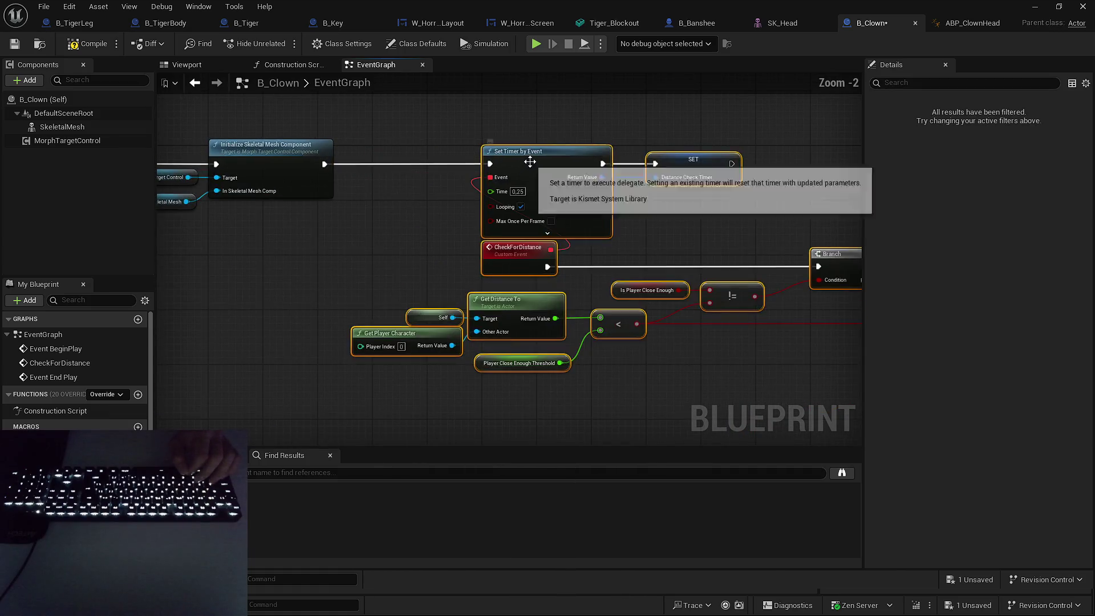
pyautogui.click(662, 241)
pyautogui.moveTo(663, 241); pyautogui.dragTo(357, 237)
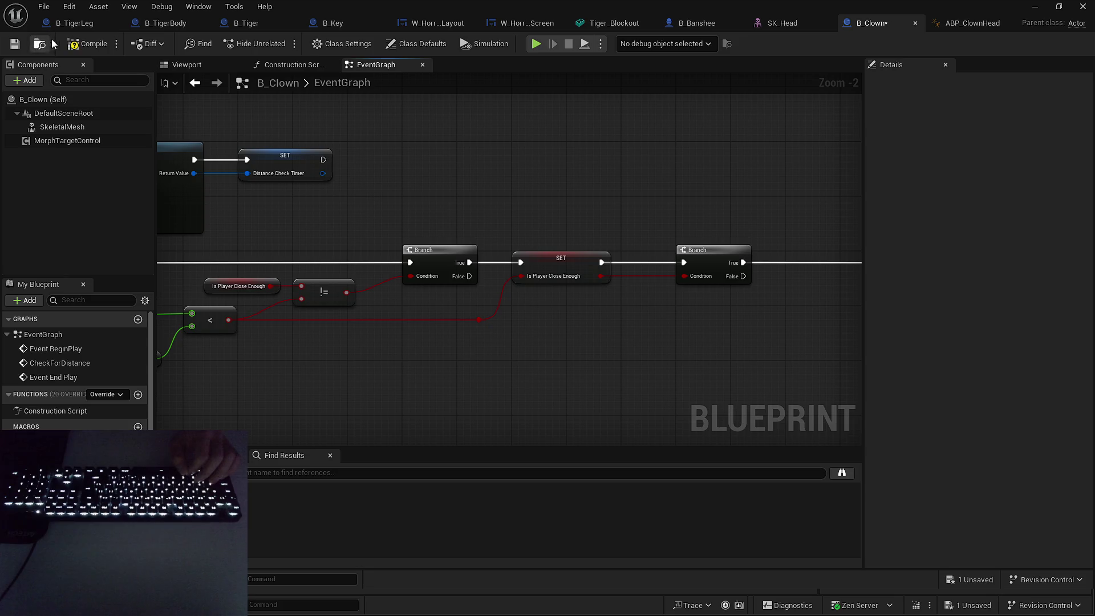
pyautogui.click(15, 44)
pyautogui.moveTo(310, 139); pyautogui.dragTo(320, 135)
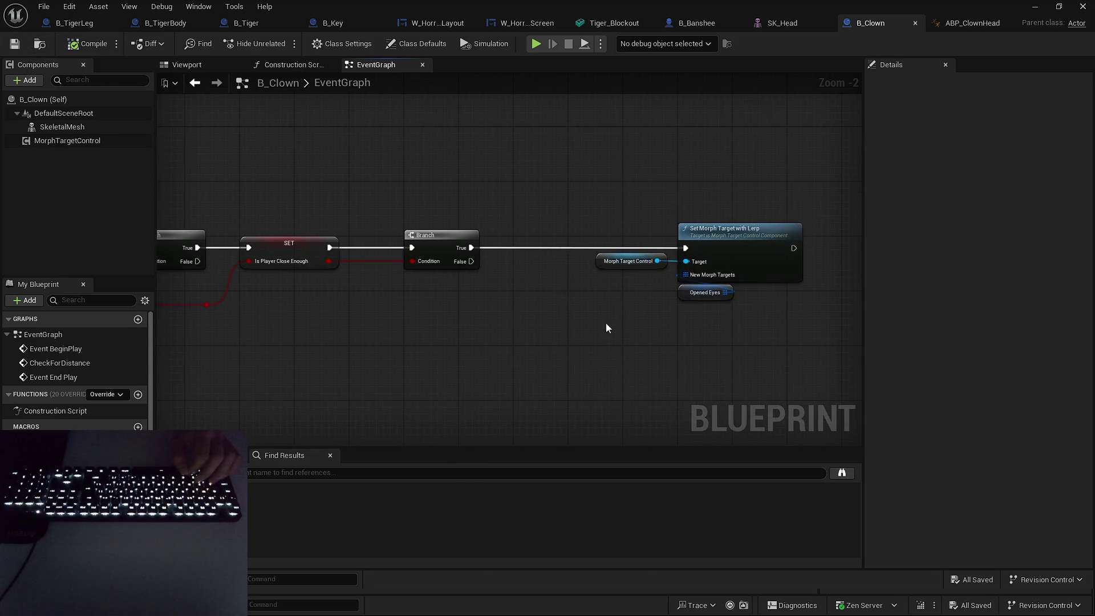
# Add two elements to the Opened Eyes array's default value.
pyautogui.scroll(2, 607, 328)
pyautogui.click(516, 271)
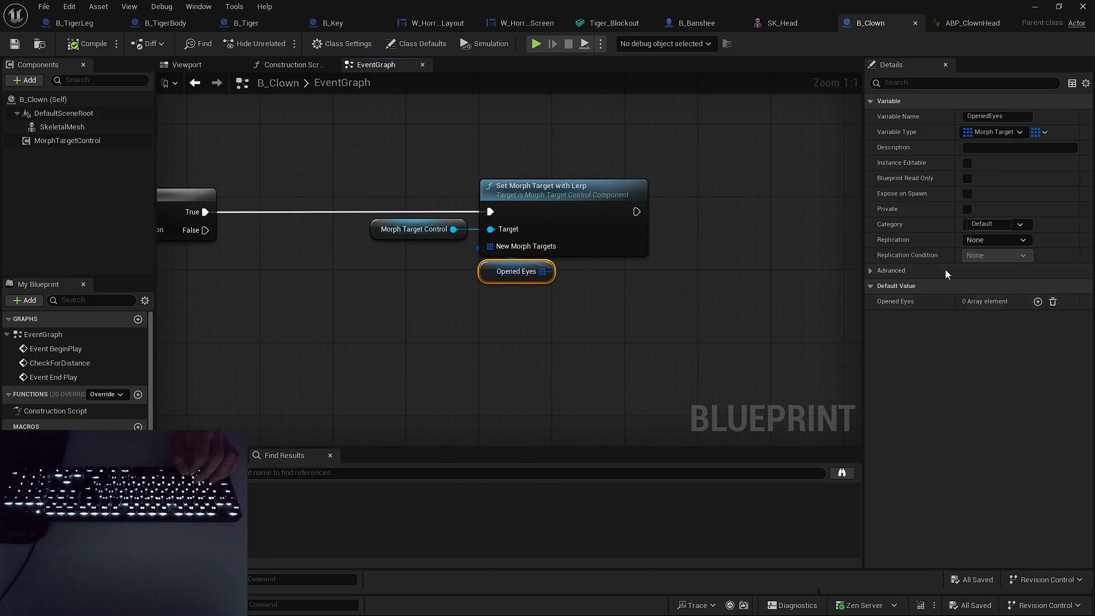
pyautogui.click(1037, 301)
pyautogui.click(1037, 301)
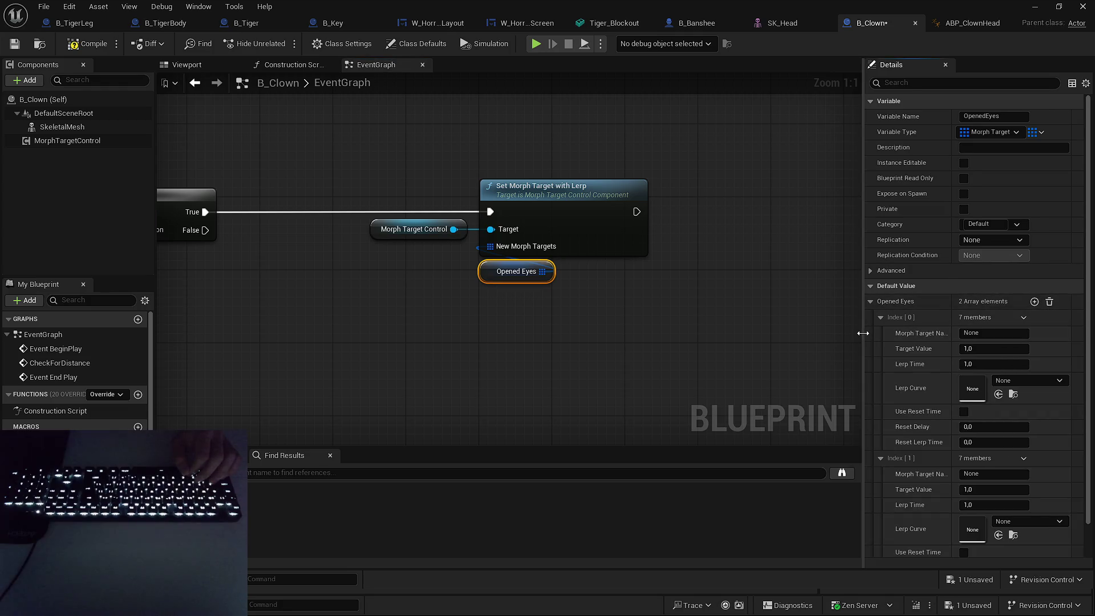
pyautogui.moveTo(864, 336); pyautogui.dragTo(769, 321)
# Name the entries eyeBlinkLeft and eyeBlinkRight, copying the morph target name from SK_Head.
pyautogui.click(792, 23)
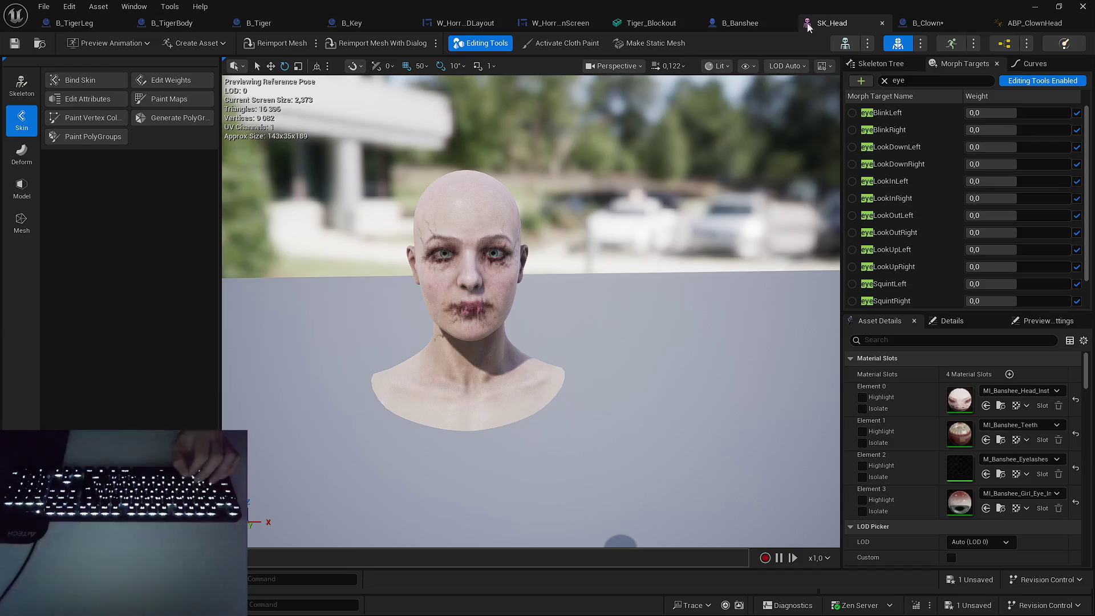
pyautogui.rightClick(888, 114)
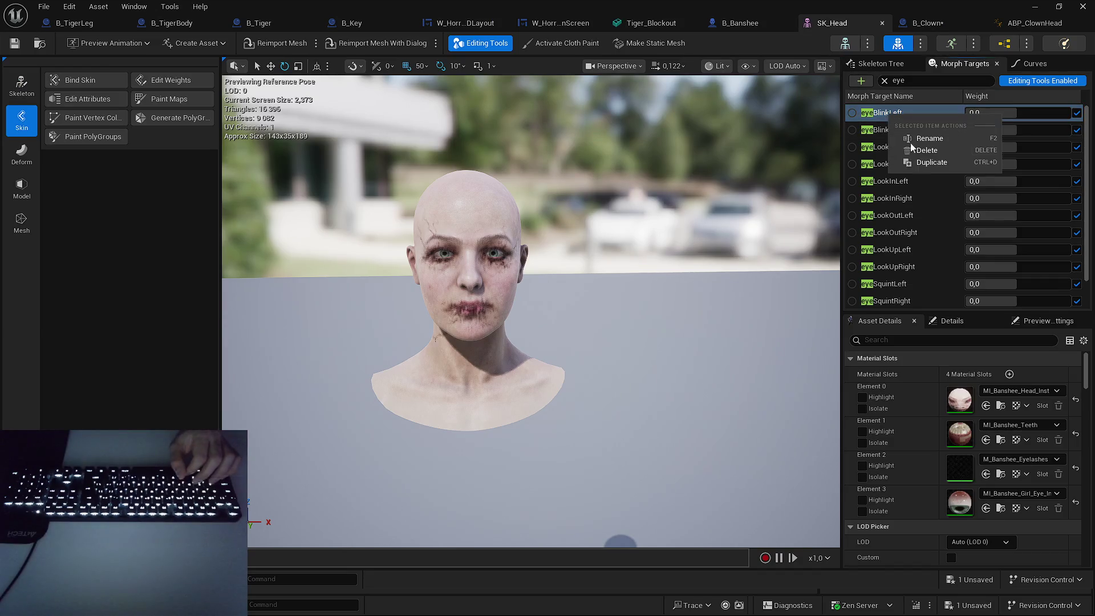
pyautogui.click(882, 113)
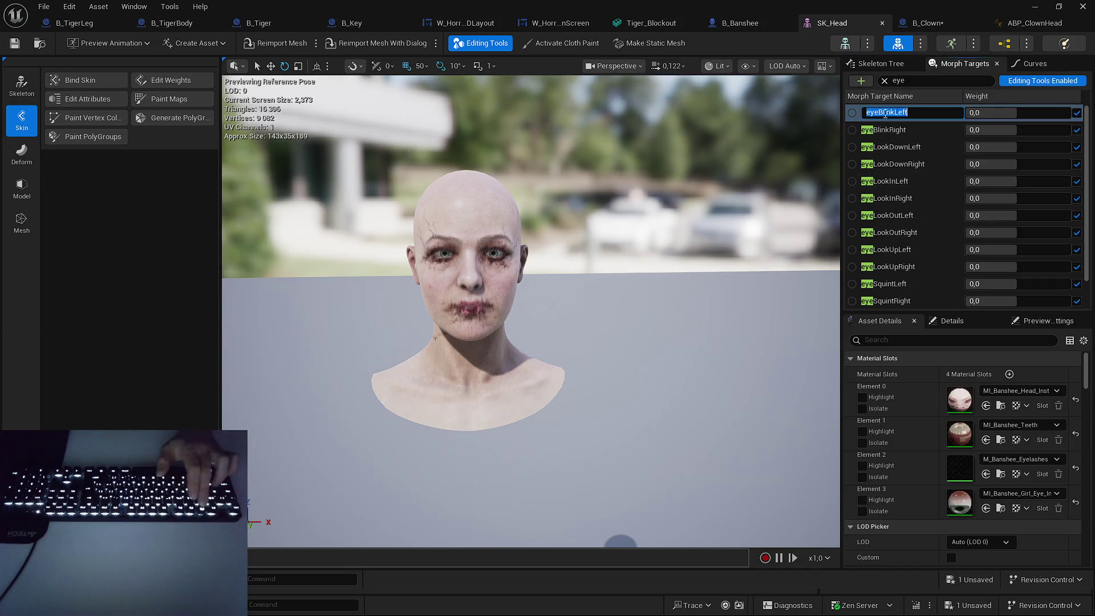
pyautogui.click(923, 22)
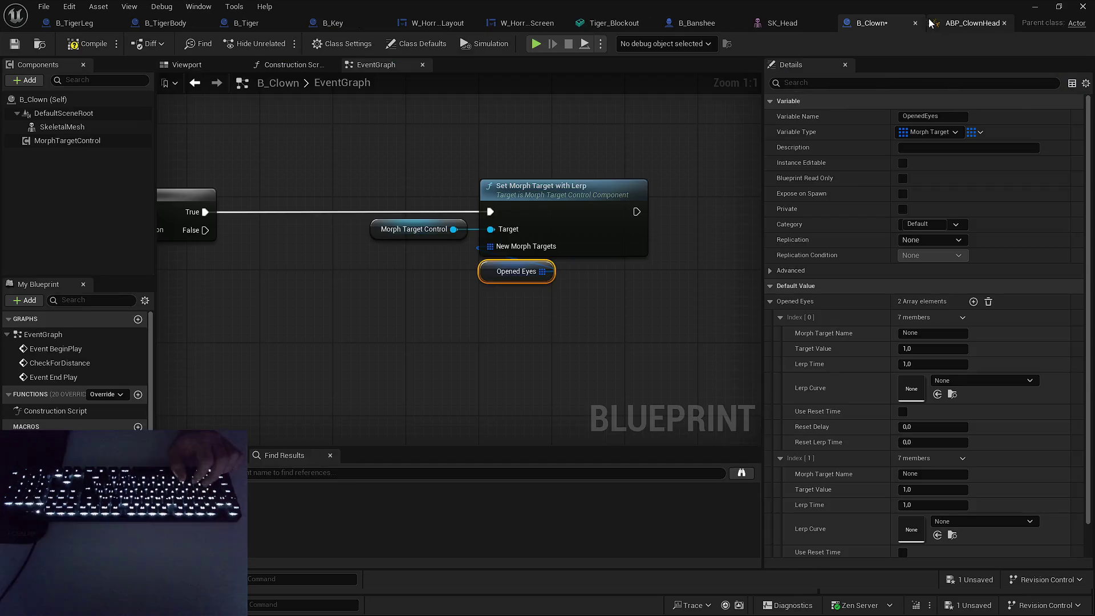
pyautogui.click(933, 474)
pyautogui.press('BackSpace')
pyautogui.press('BackSpace')
pyautogui.press('BackSpace')
pyautogui.write('Right')
pyautogui.press('Return')
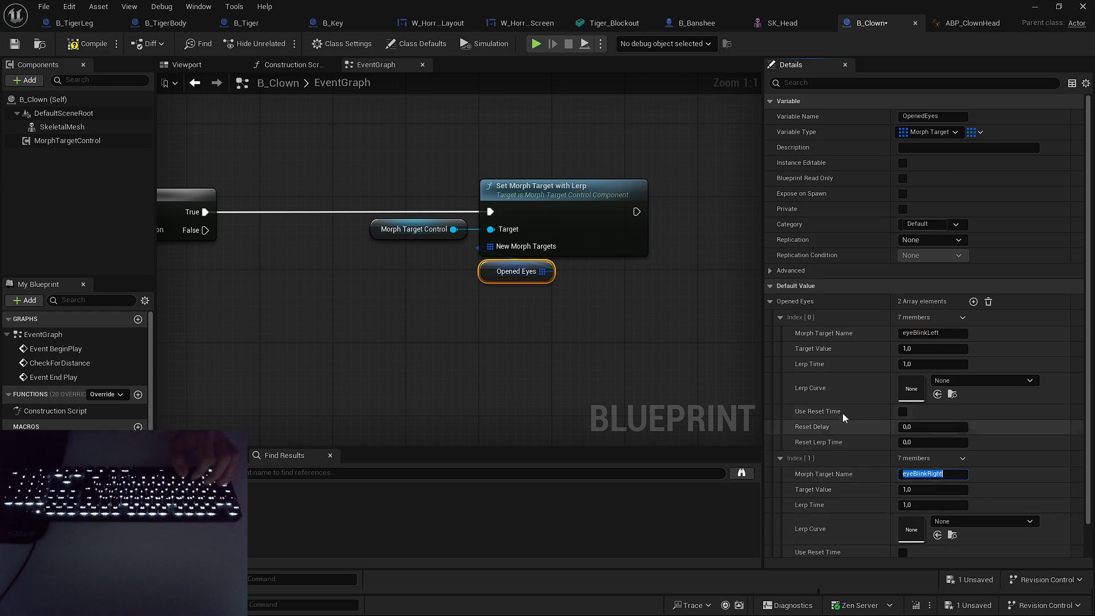
# Set both entries' target value to 0,0, leaving lerp time at 1,0.
pyautogui.scroll(-1, 844, 405)
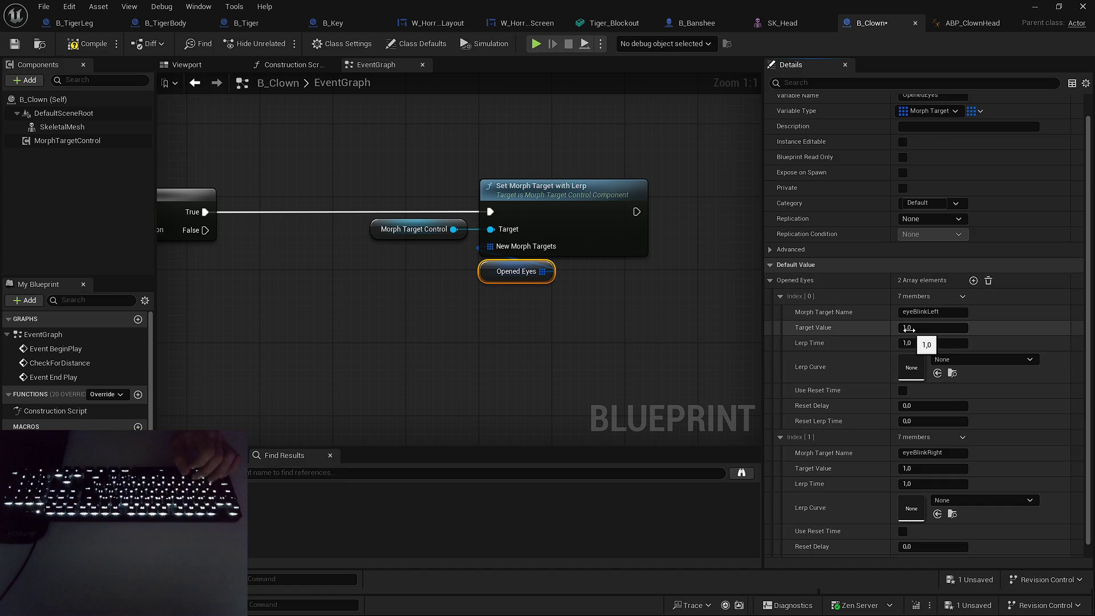
pyautogui.click(801, 23)
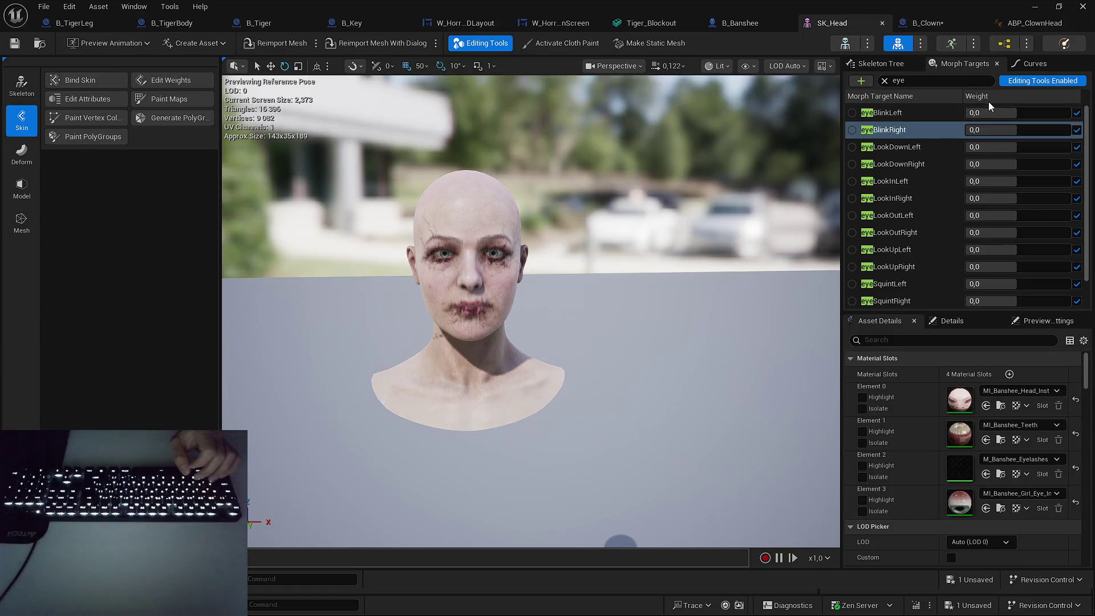
pyautogui.click(927, 23)
pyautogui.click(934, 327)
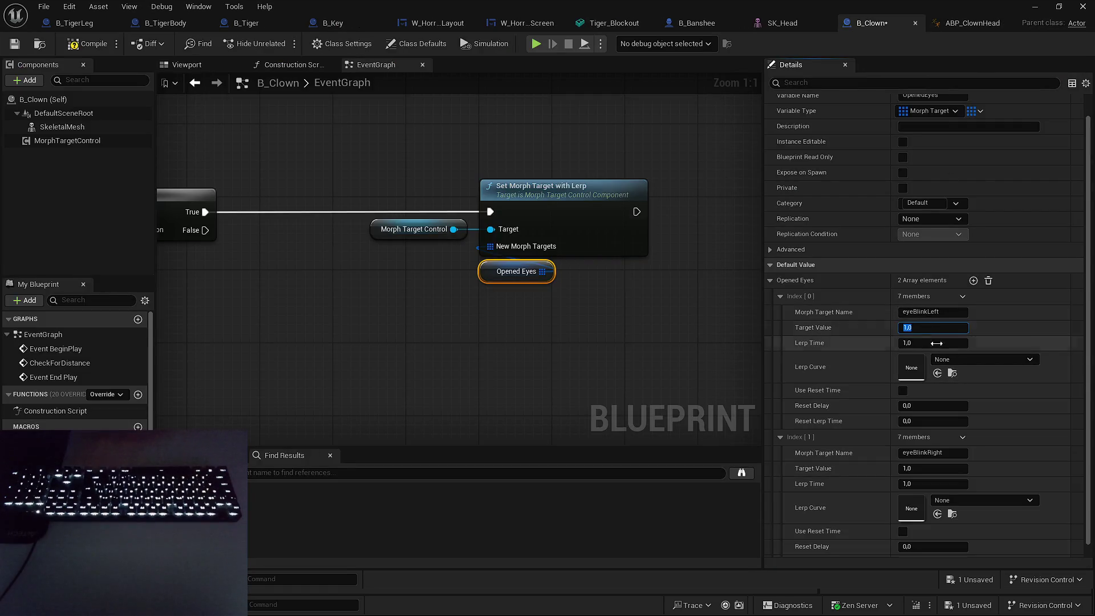
pyautogui.write('0')
pyautogui.moveTo(934, 468); pyautogui.dragTo(912, 468)
pyautogui.click(935, 344)
pyautogui.write('.5')
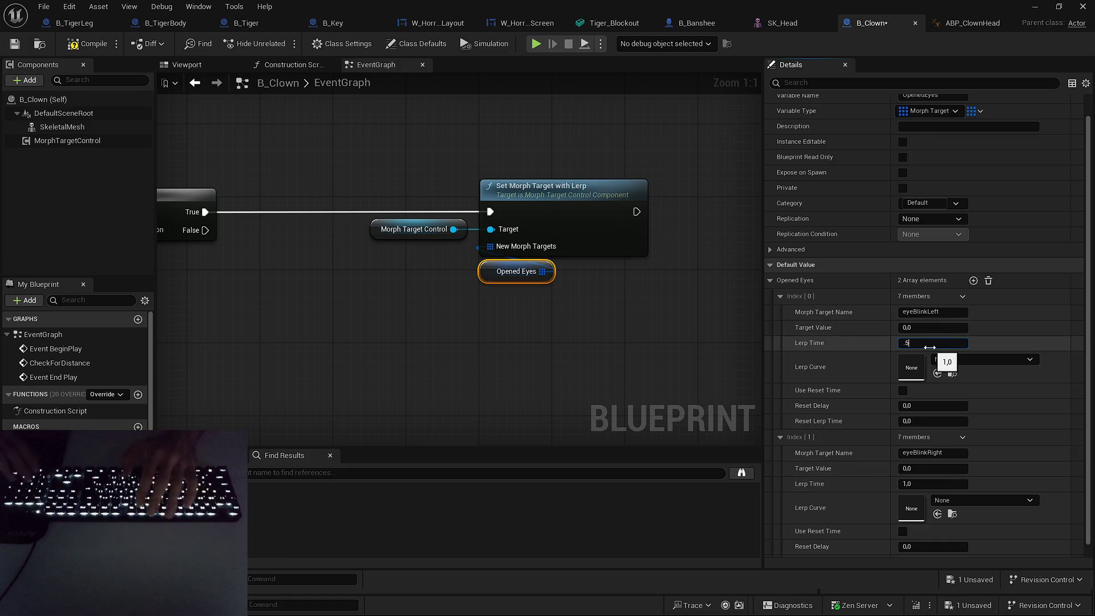
pyautogui.press('BackSpace')
pyautogui.write('75')
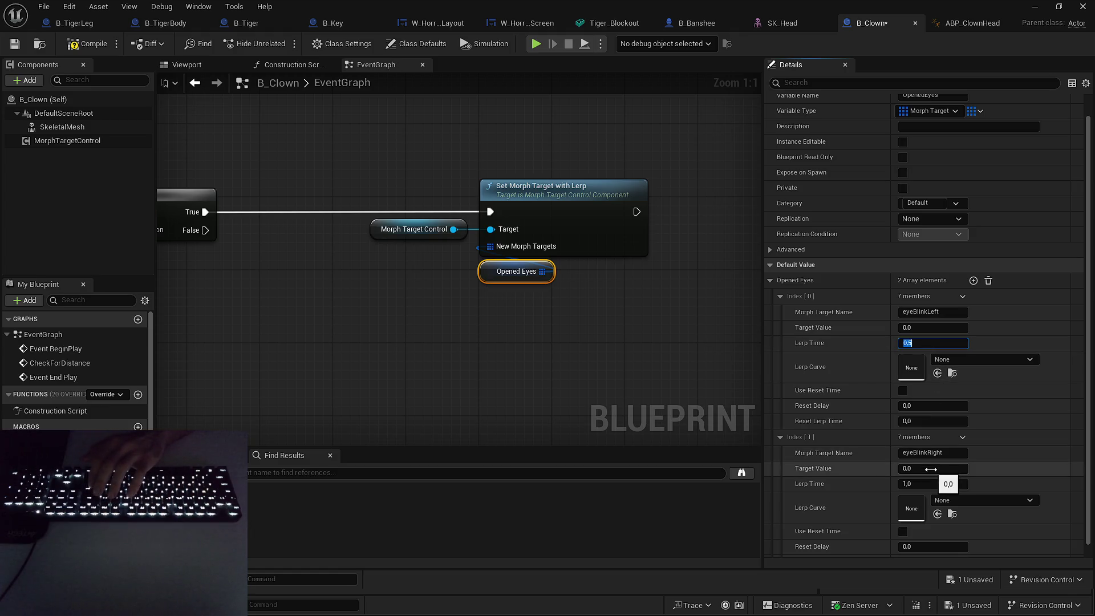
pyautogui.write('1')
pyautogui.press('Return')
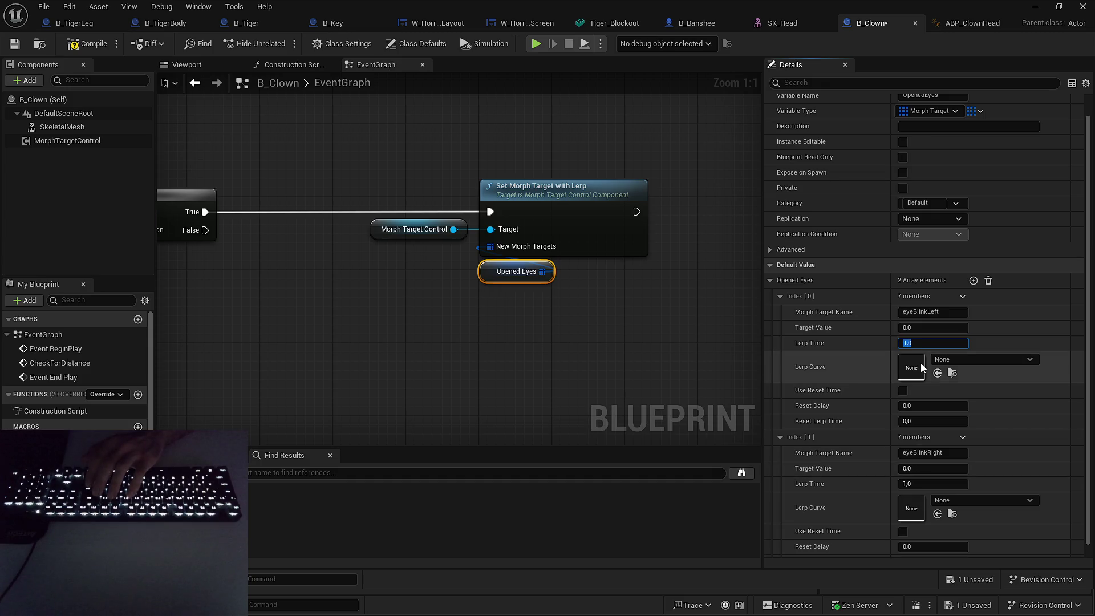
pyautogui.scroll(-1, 921, 363)
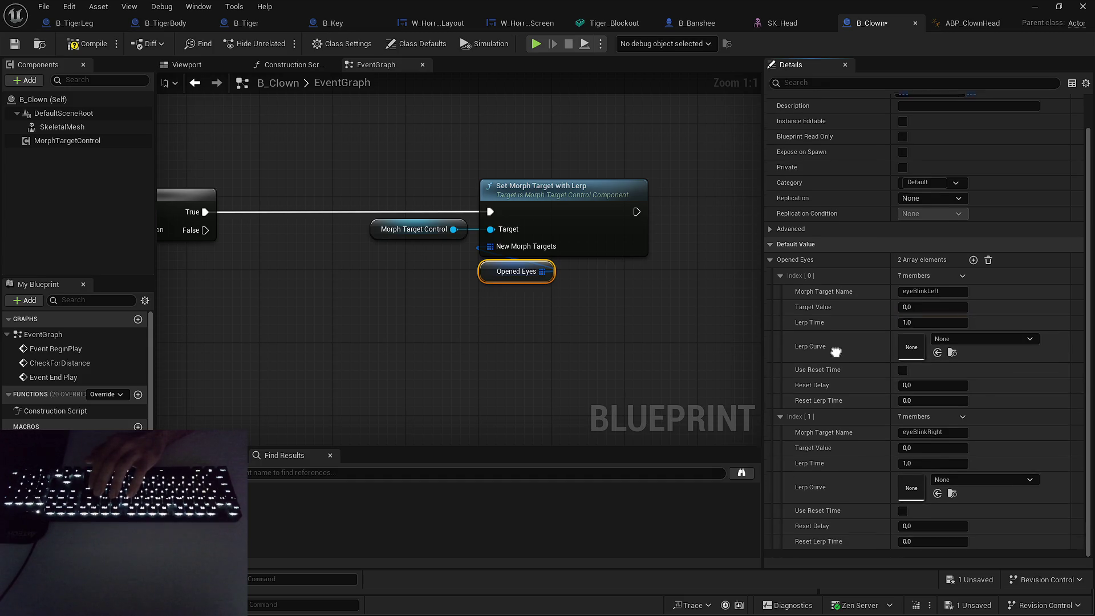
pyautogui.moveTo(408, 290)
pyautogui.mouseDown()
pyautogui.moveTo(561, 272)
pyautogui.moveTo(528, 282)
pyautogui.mouseUp()
# Replace the Opened Eyes getter on the True Set Morph Target node with Closed Eyes.
pyautogui.moveTo(610, 255); pyautogui.dragTo(598, 276)
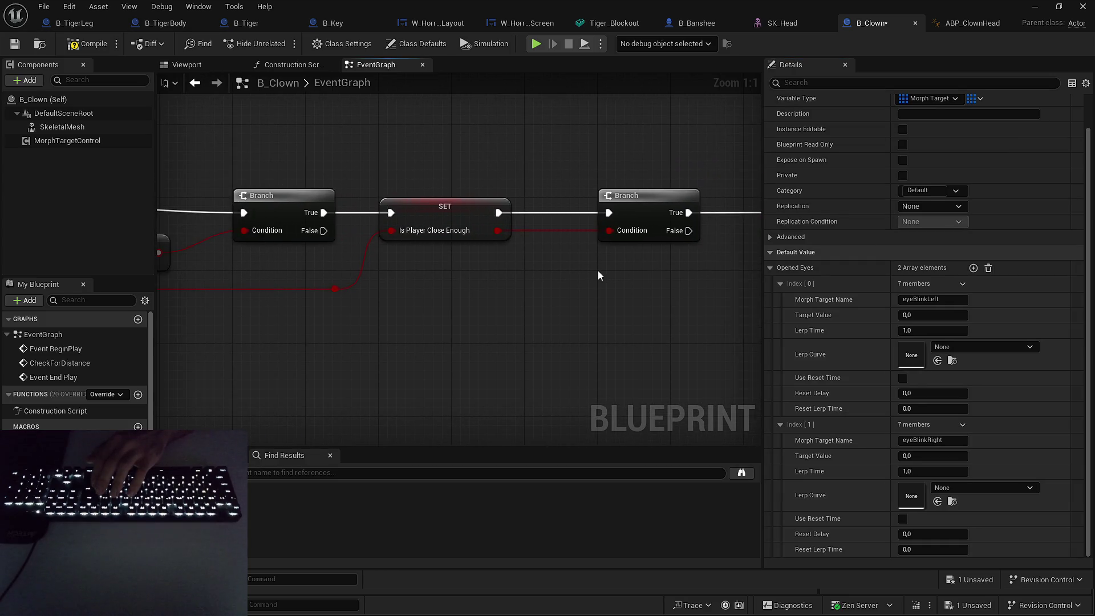
pyautogui.moveTo(676, 221); pyautogui.dragTo(390, 227)
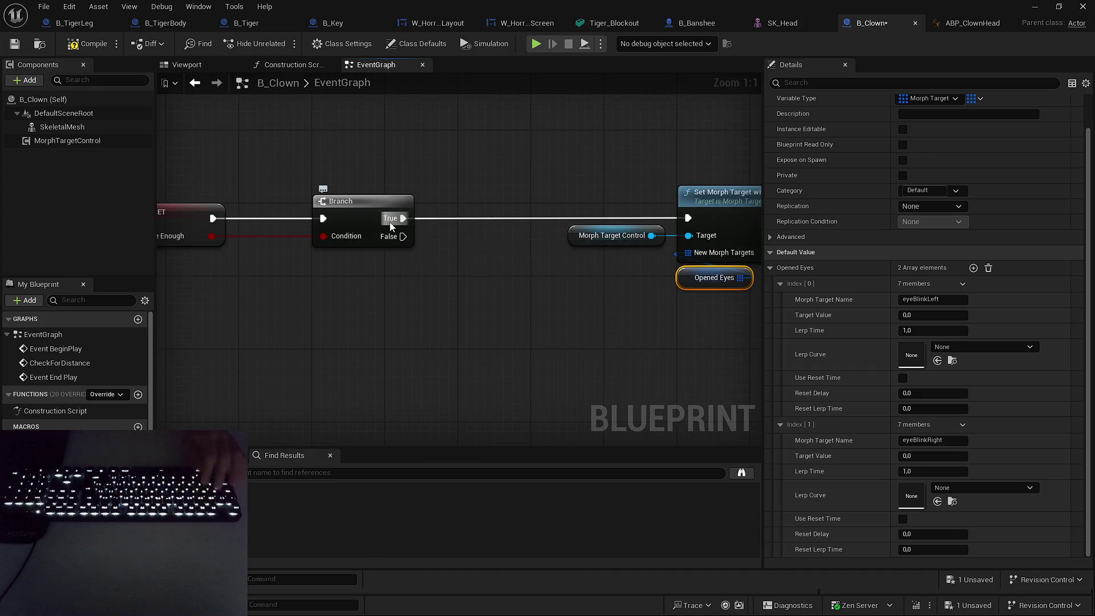
pyautogui.moveTo(600, 275)
pyautogui.mouseDown()
pyautogui.moveTo(509, 270)
pyautogui.moveTo(516, 302)
pyautogui.moveTo(504, 302)
pyautogui.mouseUp()
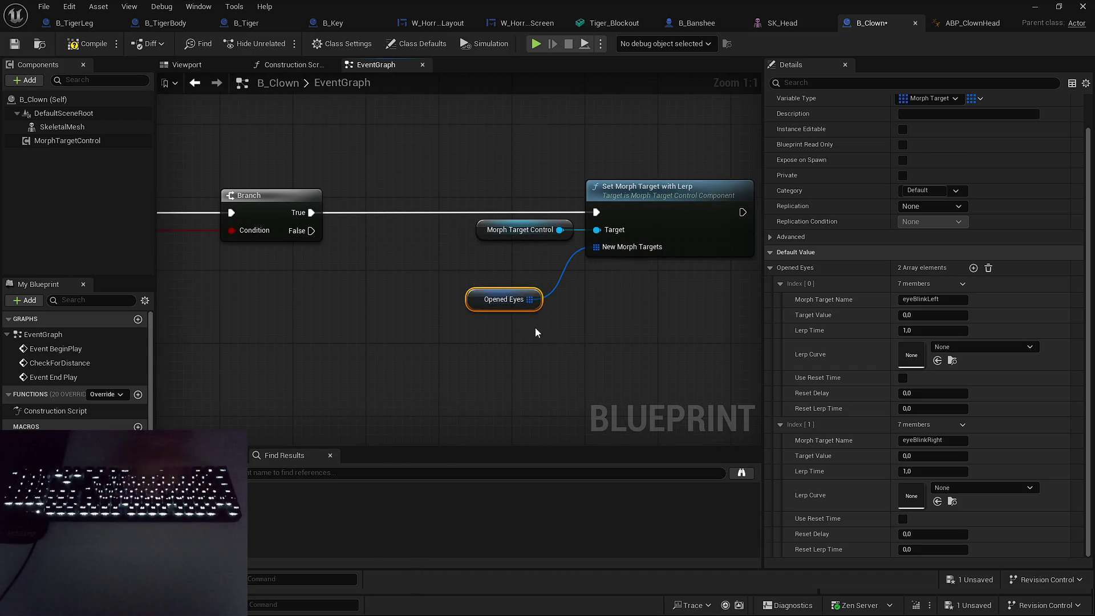
pyautogui.press('Delete')
pyautogui.moveTo(57, 451)
pyautogui.mouseDown()
pyautogui.moveTo(451, 405)
pyautogui.moveTo(596, 246)
pyautogui.moveTo(516, 236)
pyautogui.moveTo(540, 315)
pyautogui.moveTo(518, 272)
pyautogui.mouseUp()
# Duplicate the Set Morph Target group onto the Branch's False output, fed by Opened Eyes.
pyautogui.moveTo(530, 188); pyautogui.dragTo(532, 271)
pyautogui.hotkey('ctrl', 'c')
pyautogui.hotkey('ctrl', 'v')
pyautogui.moveTo(373, 173); pyautogui.dragTo(566, 248)
pyautogui.moveTo(593, 246)
pyautogui.mouseDown()
pyautogui.moveTo(487, 319)
pyautogui.moveTo(574, 292)
pyautogui.moveTo(552, 313)
pyautogui.mouseUp()
pyautogui.click(517, 404)
pyautogui.moveTo(277, 463); pyautogui.dragTo(444, 319)
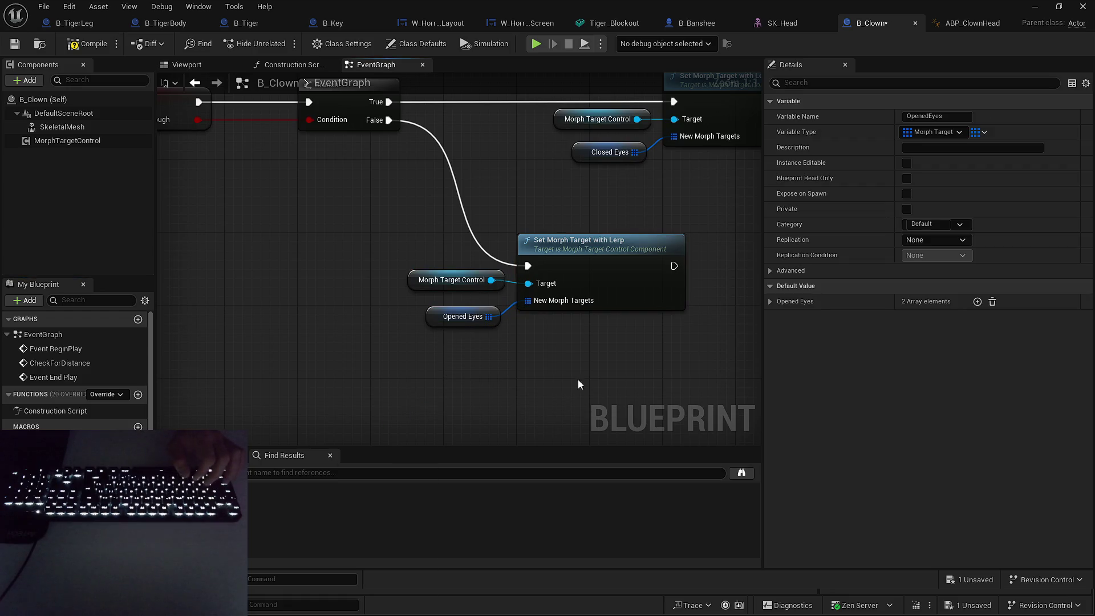
# Compare the Opened Eyes and Closed Eyes entries, expanding Closed Eyes Index 0 and 1.
pyautogui.click(458, 317)
pyautogui.click(57, 456)
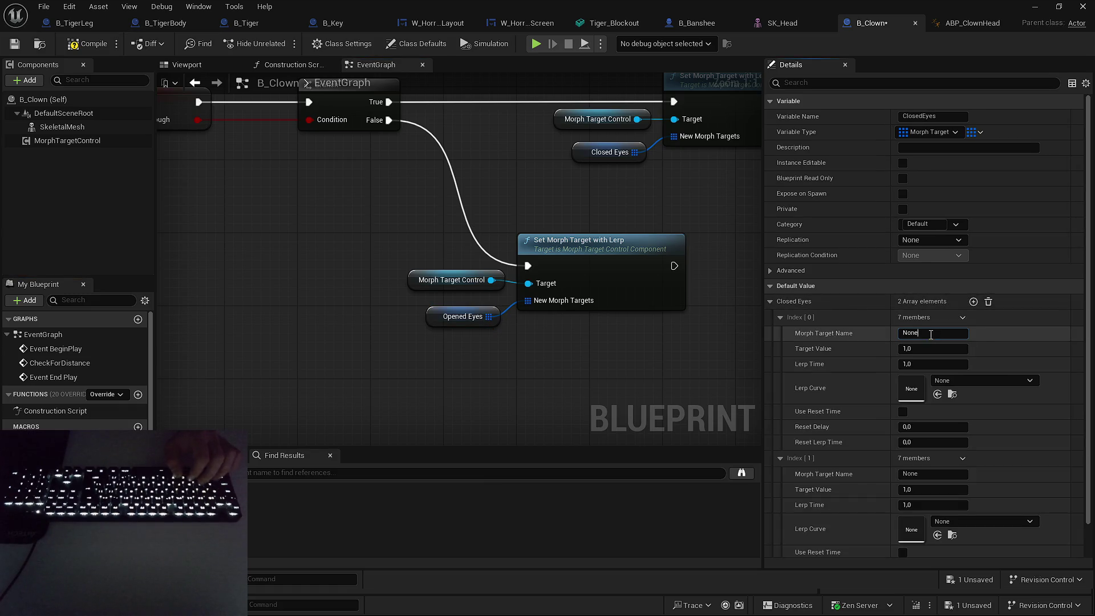
pyautogui.press('BackSpace')
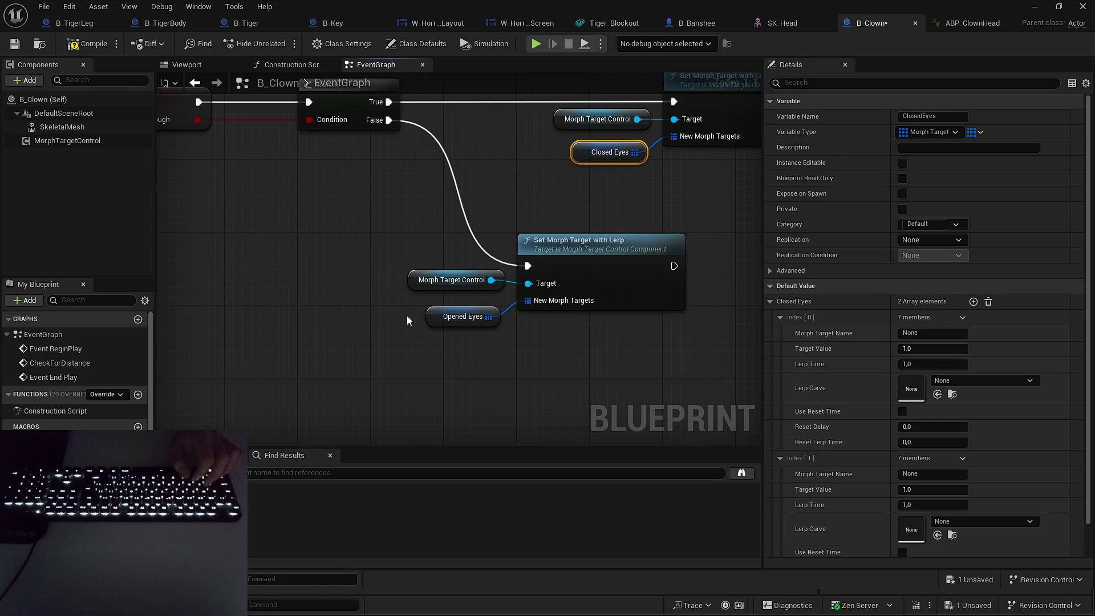
pyautogui.click(456, 316)
pyautogui.click(779, 317)
pyautogui.click(926, 332)
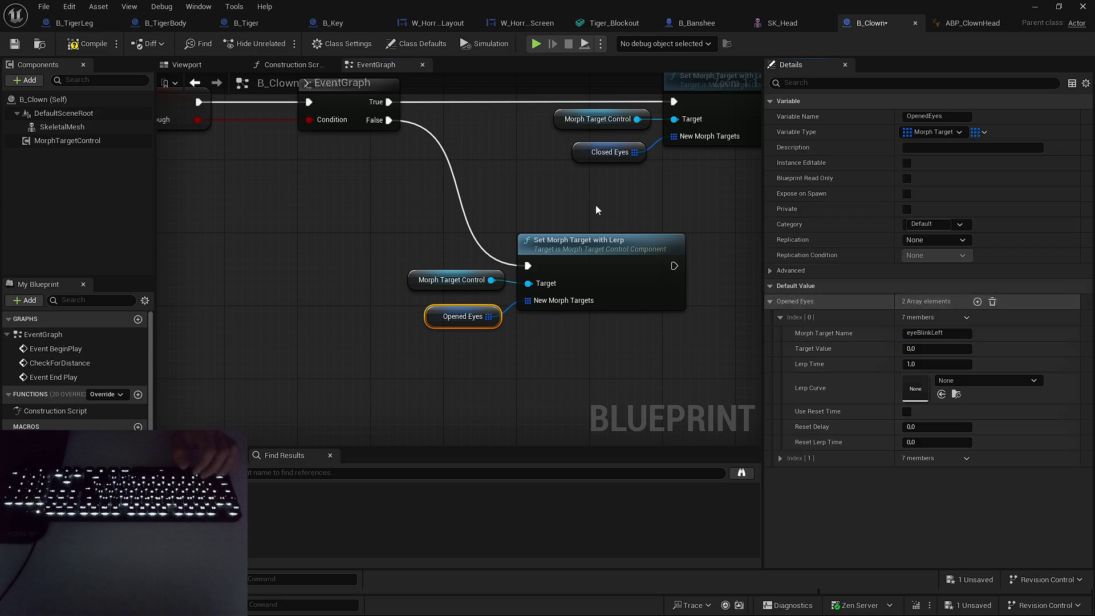
pyautogui.click(594, 155)
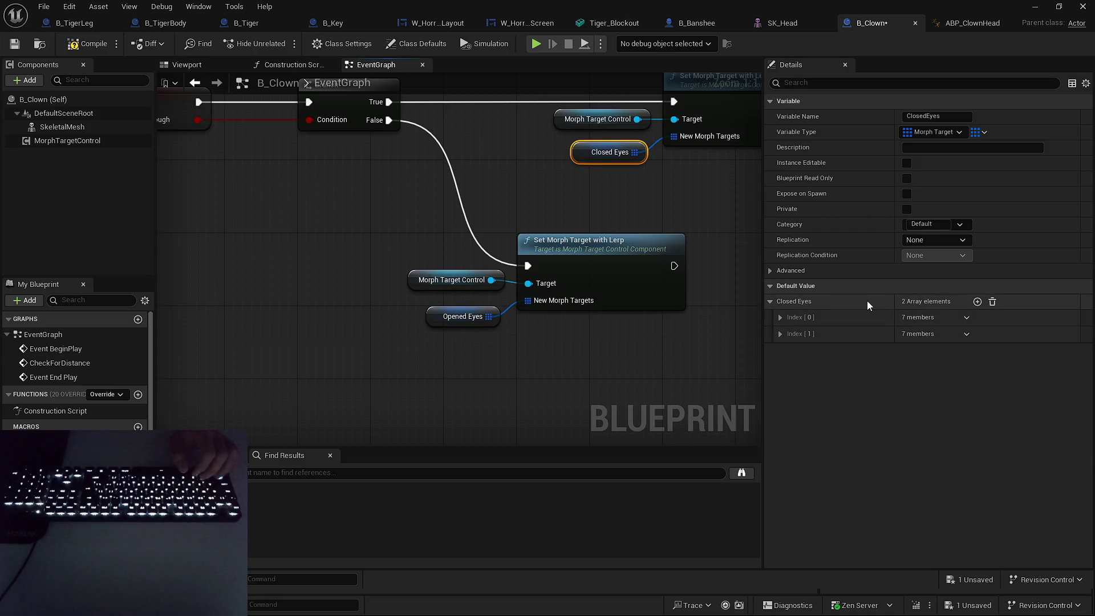
pyautogui.click(780, 334)
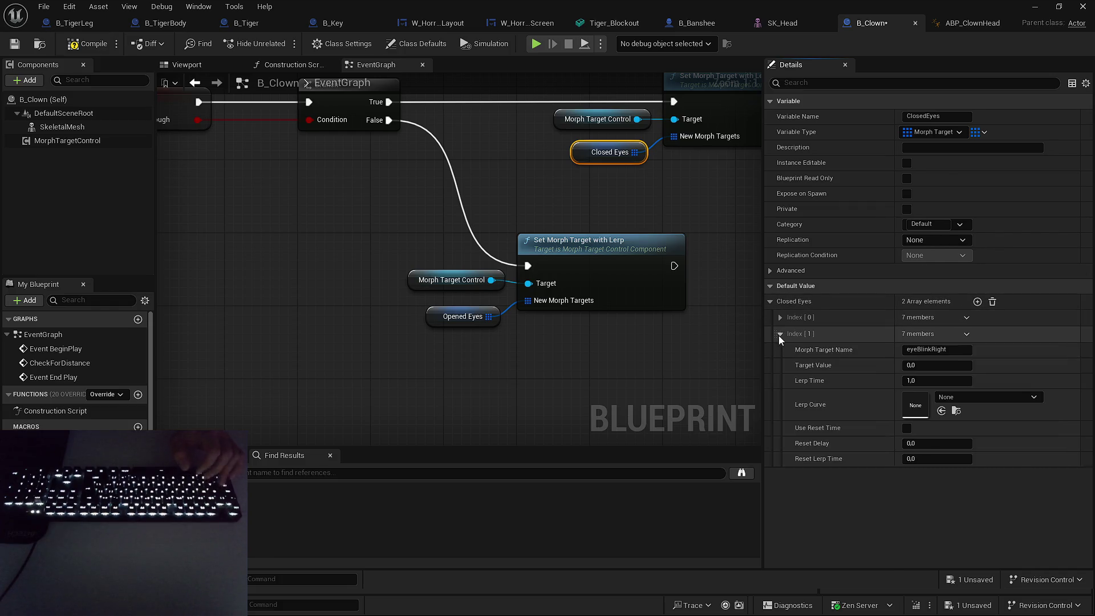
pyautogui.click(779, 317)
# Set the target value of both ClosedEyes entries to 1.
pyautogui.click(921, 348)
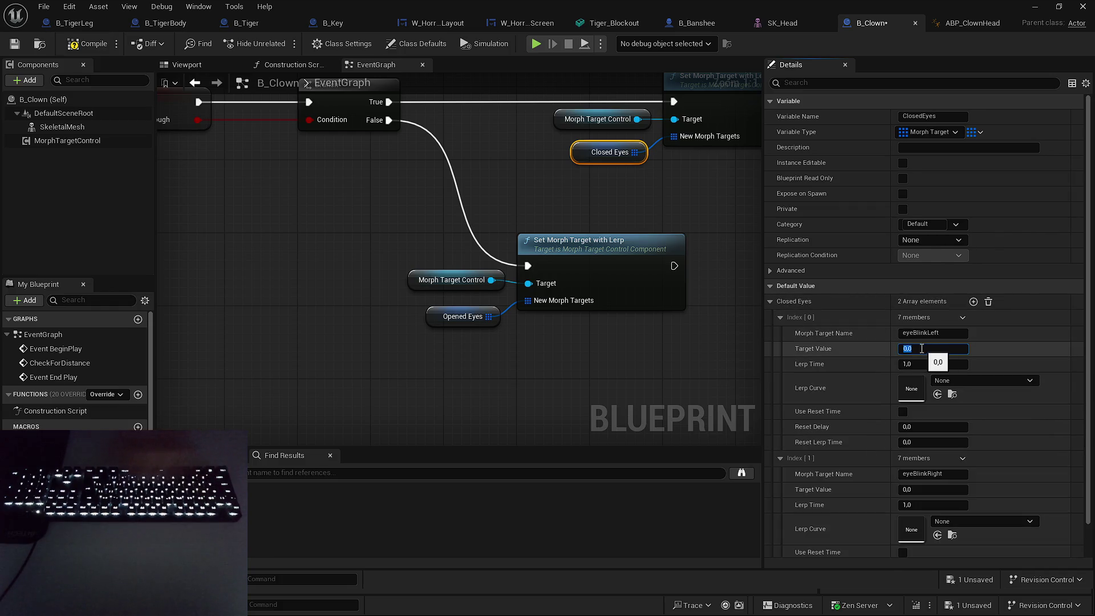
pyautogui.write('1')
pyautogui.click(921, 489)
pyautogui.write('1')
pyautogui.press('Return')
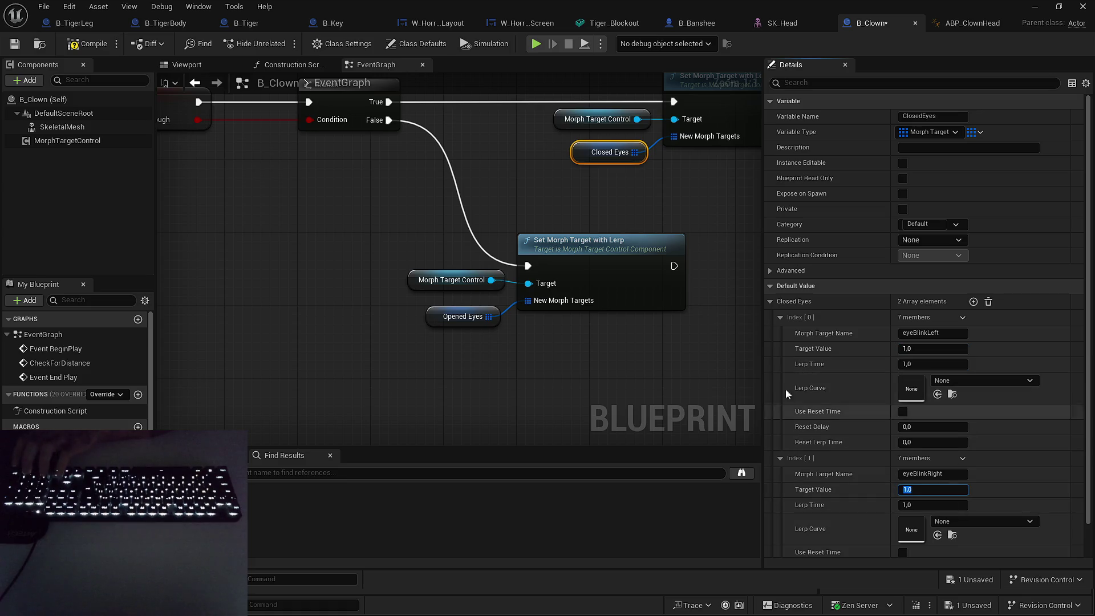
# Compile and save the B_Clown Blueprint.
pyautogui.click(87, 43)
pyautogui.click(14, 43)
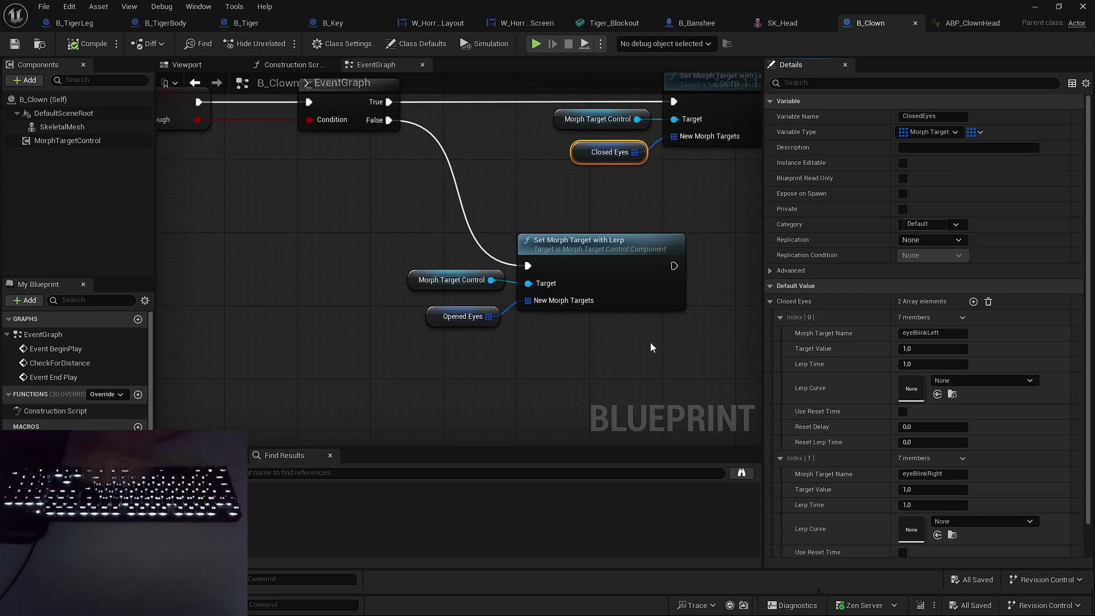
pyautogui.press('Home')
pyautogui.click(573, 291)
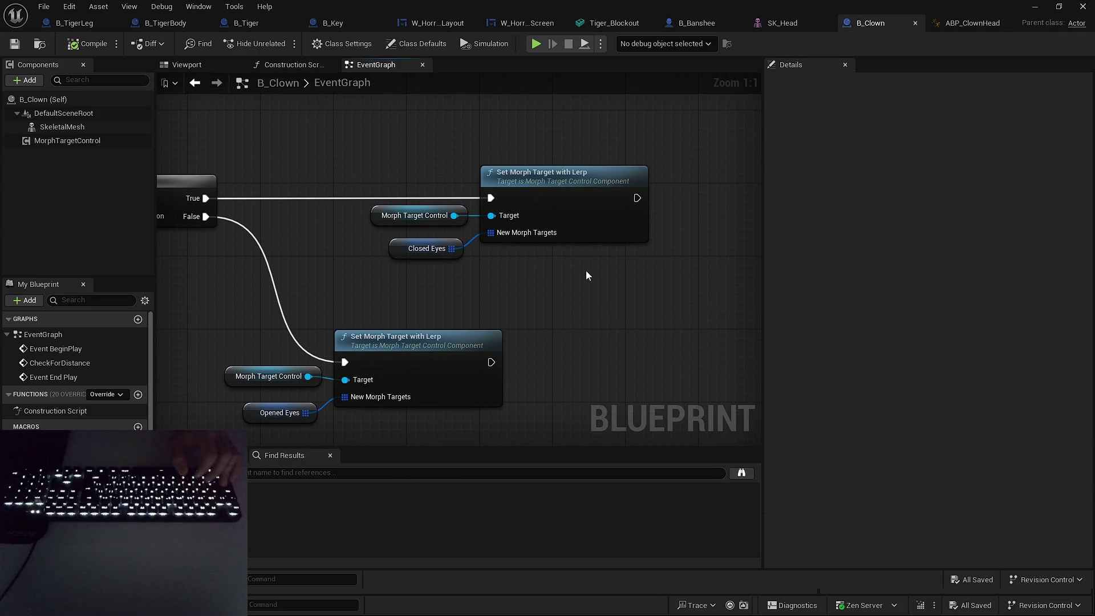
# Tidy the graph around the Branch and Set Morph Target with Lerp nodes.
pyautogui.scroll(-4, 571, 239)
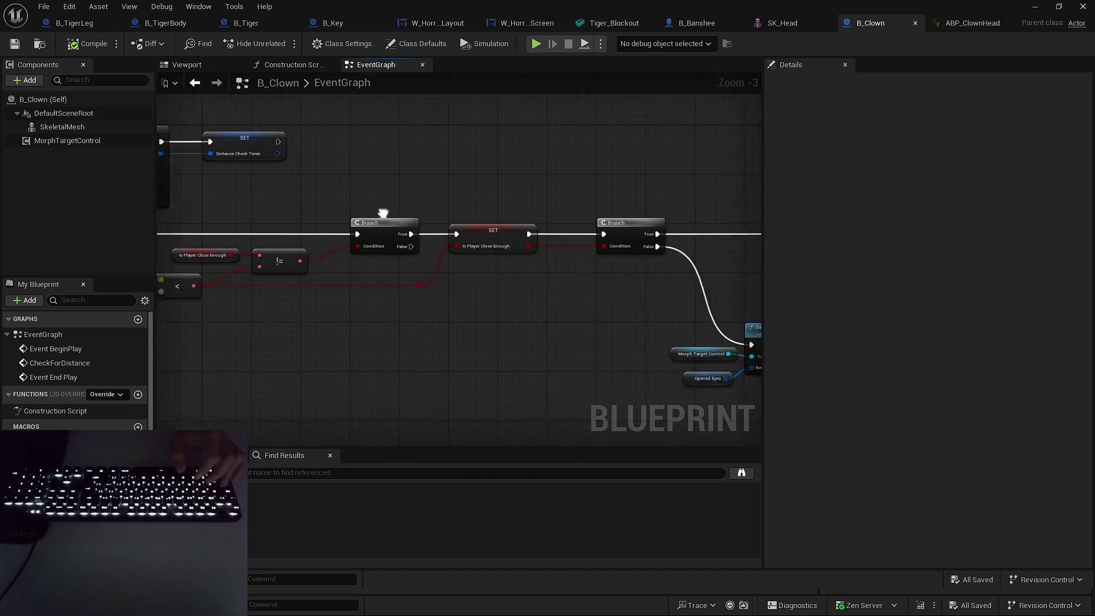
pyautogui.moveTo(382, 212); pyautogui.dragTo(212, 212)
pyautogui.moveTo(575, 192); pyautogui.dragTo(431, 203)
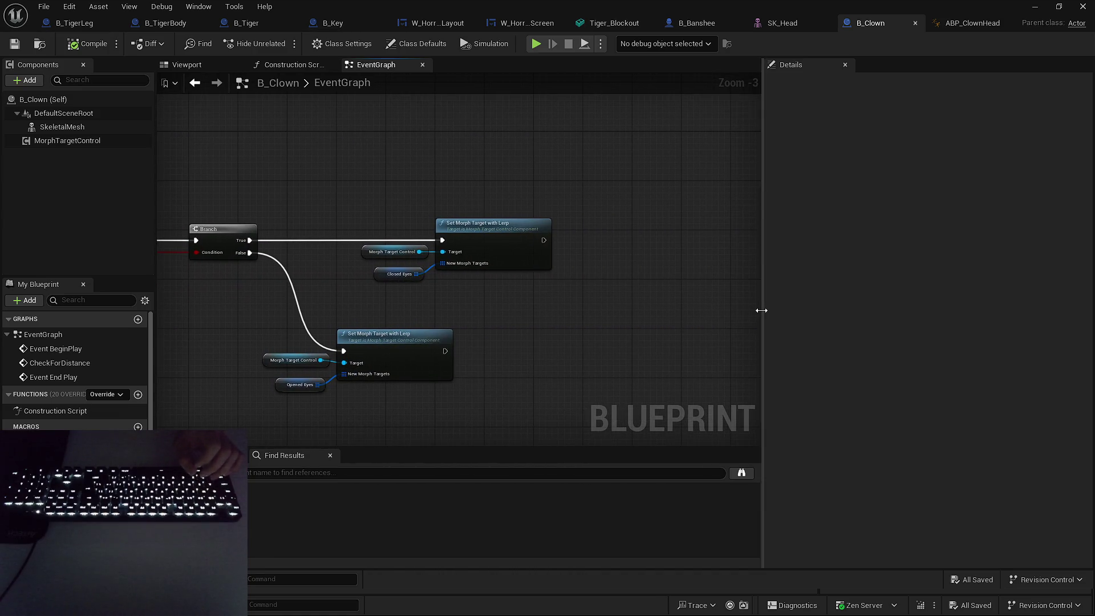
pyautogui.moveTo(763, 311); pyautogui.dragTo(860, 306)
# Place a B_Clown head beside the cubes in L_HorrorPlayground and frame it.
pyautogui.hotkey('alt', 'Tab')
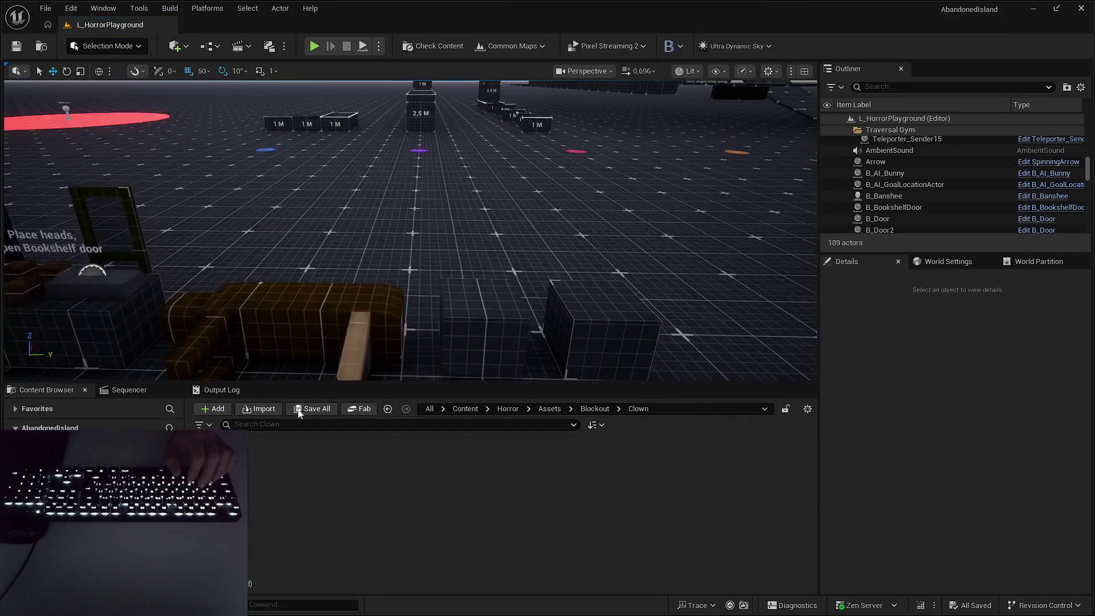
pyautogui.moveTo(492, 329)
pyautogui.mouseDown()
pyautogui.moveTo(479, 355)
pyautogui.moveTo(488, 370)
pyautogui.moveTo(535, 361)
pyautogui.mouseUp()
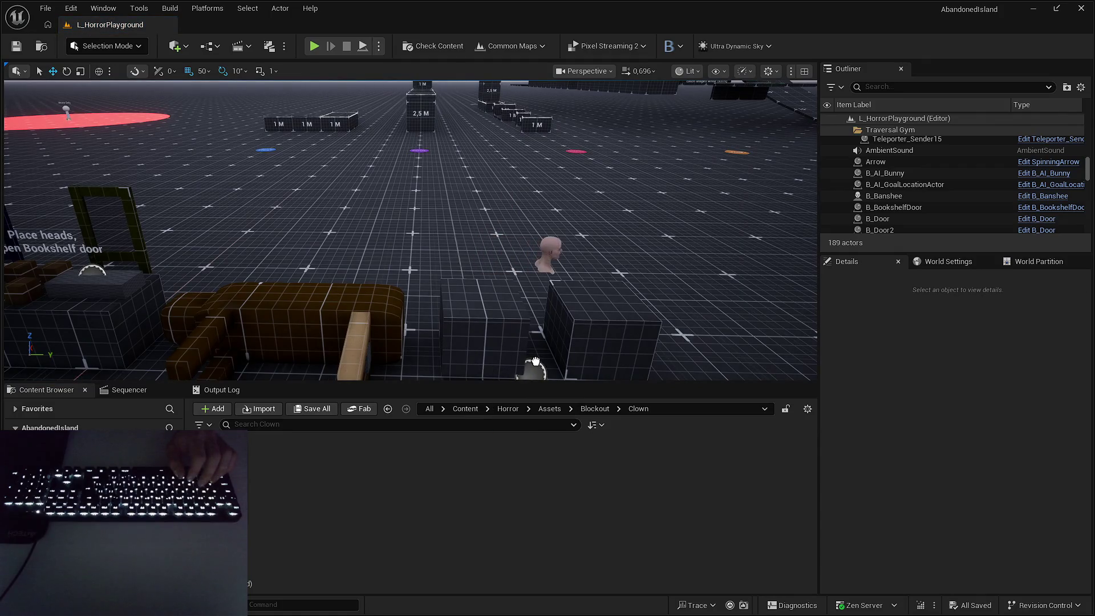
pyautogui.scroll(3, 535, 361)
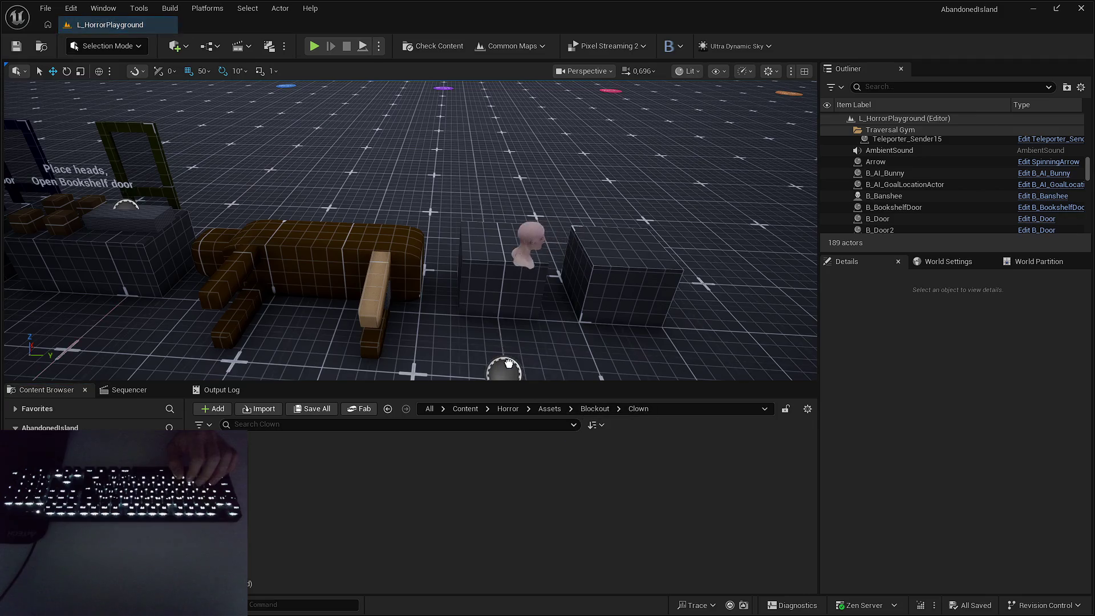
pyautogui.moveTo(509, 363); pyautogui.dragTo(509, 363)
pyautogui.scroll(3, 508, 363)
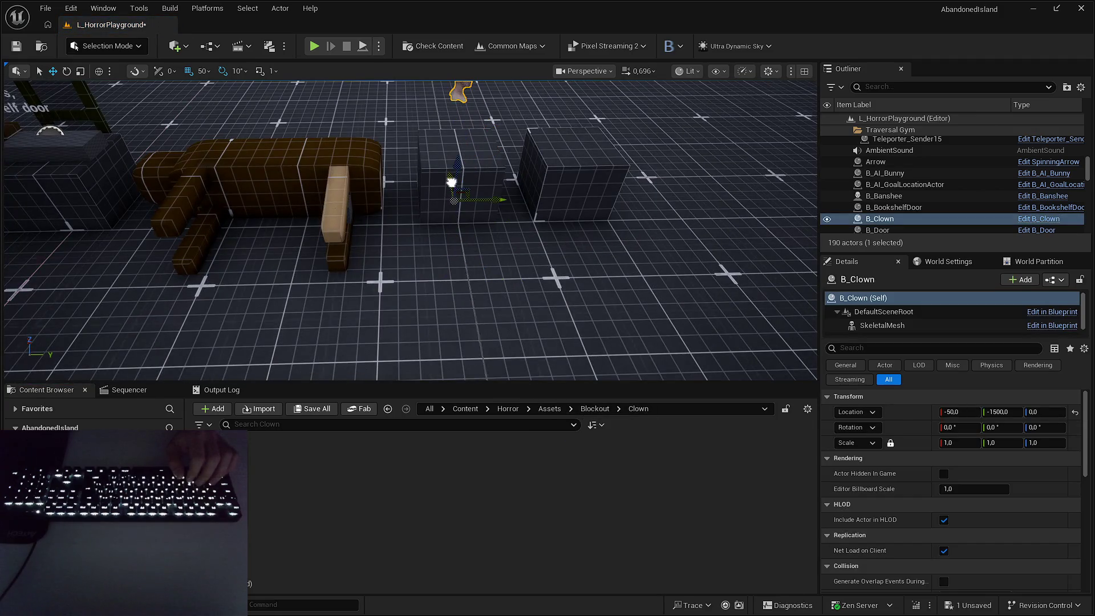
pyautogui.press('f')
# Turn the clown head about 100 degrees and start a fullscreen play session.
pyautogui.press('e')
pyautogui.press('w')
pyautogui.moveTo(471, 293); pyautogui.dragTo(502, 282)
pyautogui.press('Escape')
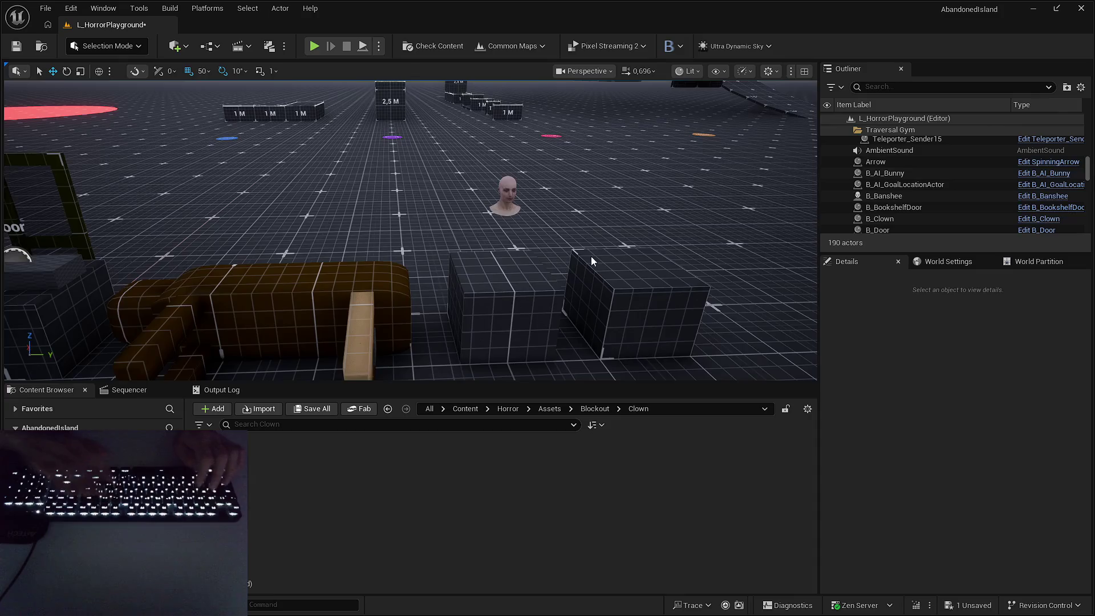
pyautogui.hotkey('alt', 'p')
pyautogui.press('F11')
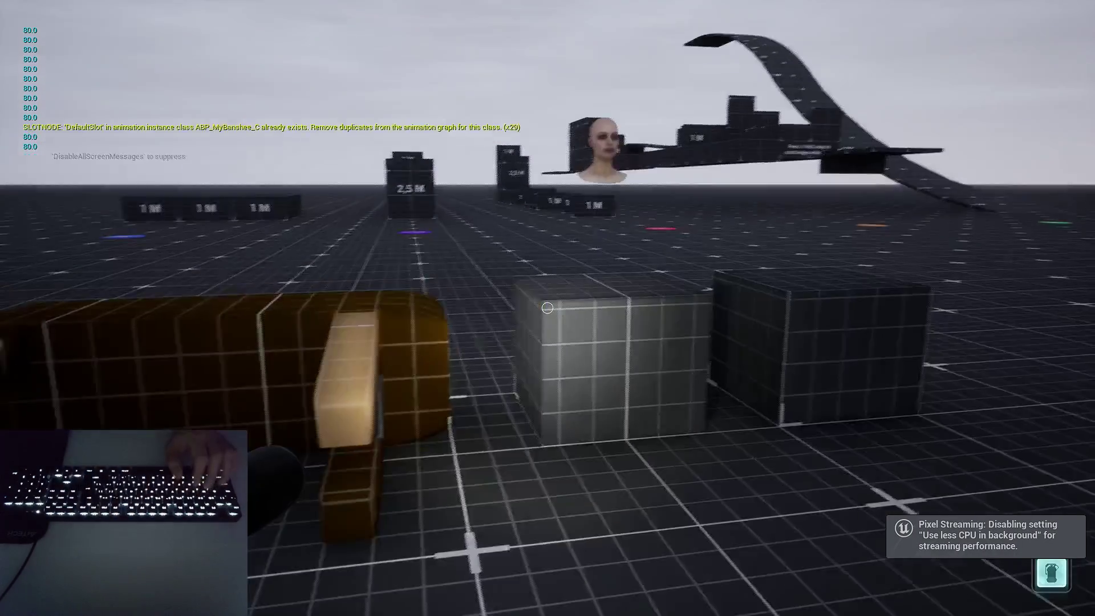
# Walk toward and away from the clown head to watch its eyes blend, then stop playing.
pyautogui.press('s')
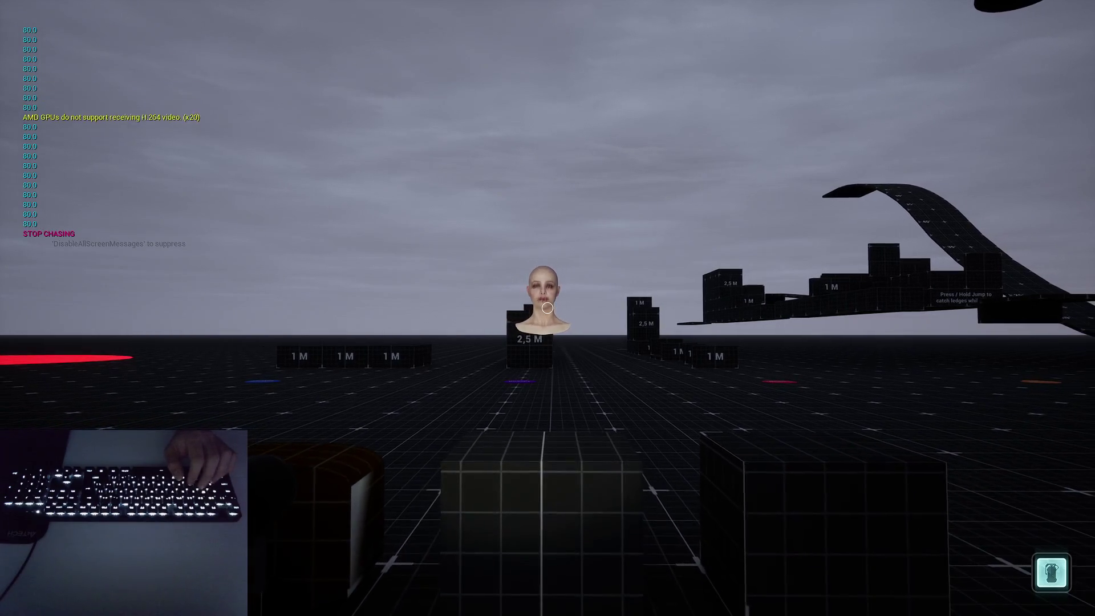
pyautogui.press('s')
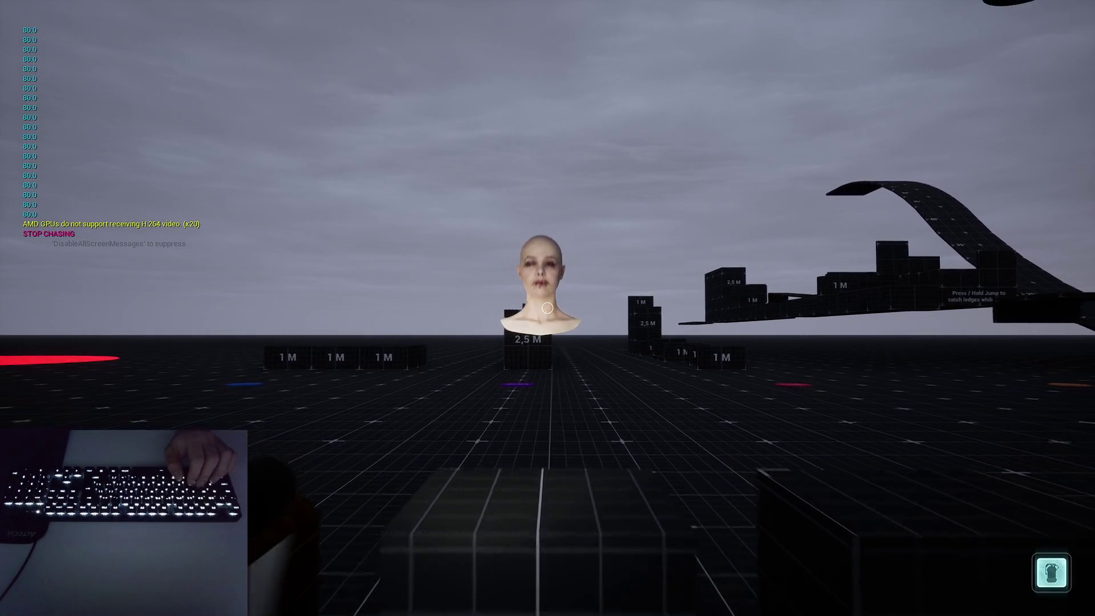
pyautogui.press('w')
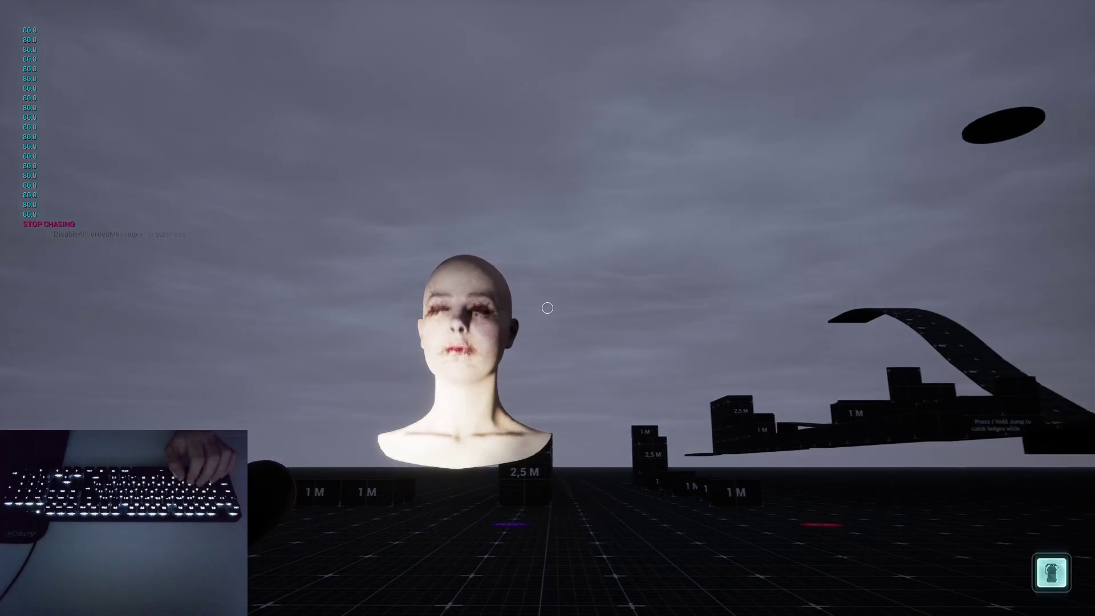
pyautogui.press('s')
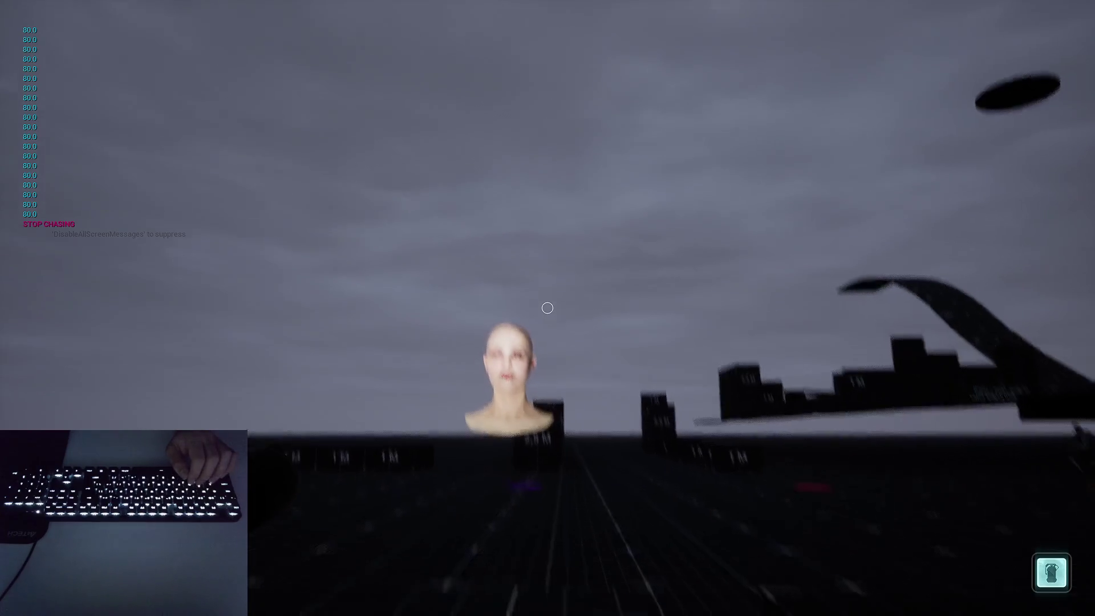
pyautogui.press('s')
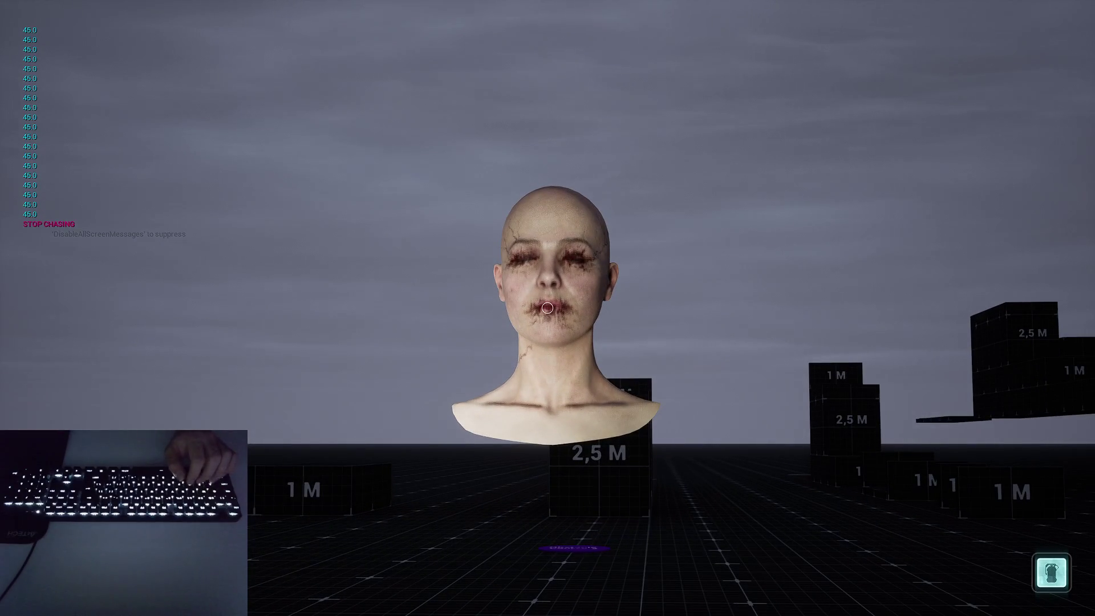
pyautogui.press('s')
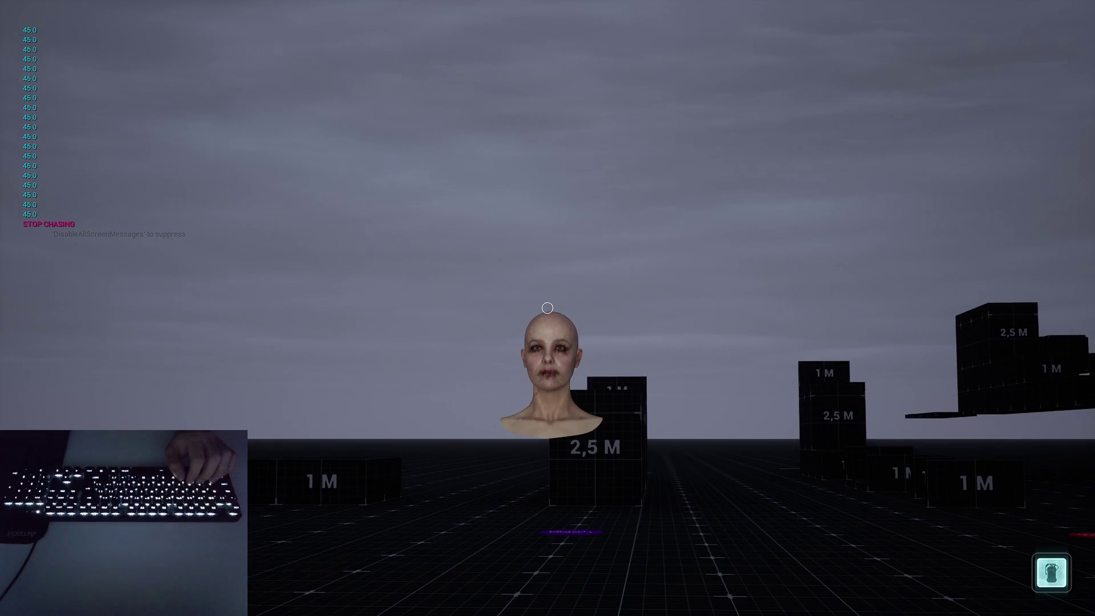
pyautogui.press('Escape')
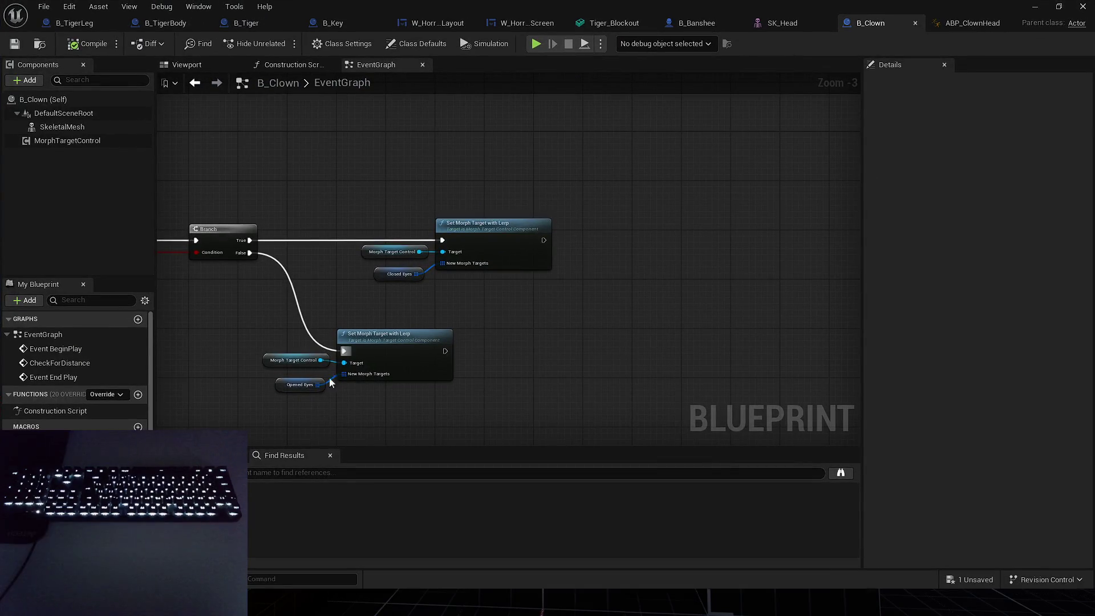
# Set the OpenedEyes entries' Lerp Time to 0,5 in the variable defaults.
pyautogui.click(302, 384)
pyautogui.click(878, 334)
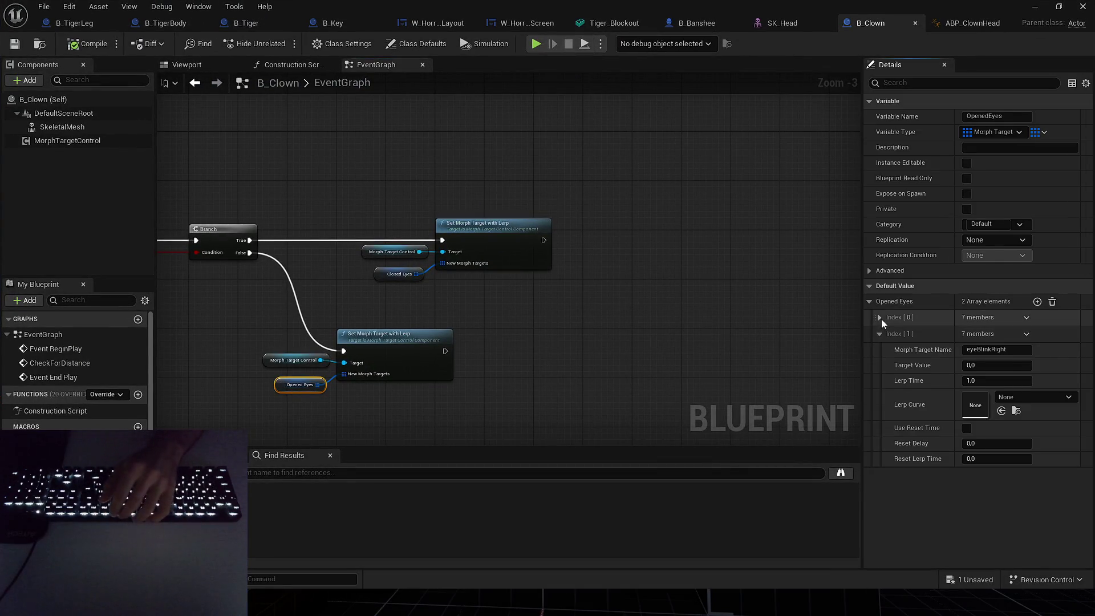
pyautogui.click(878, 317)
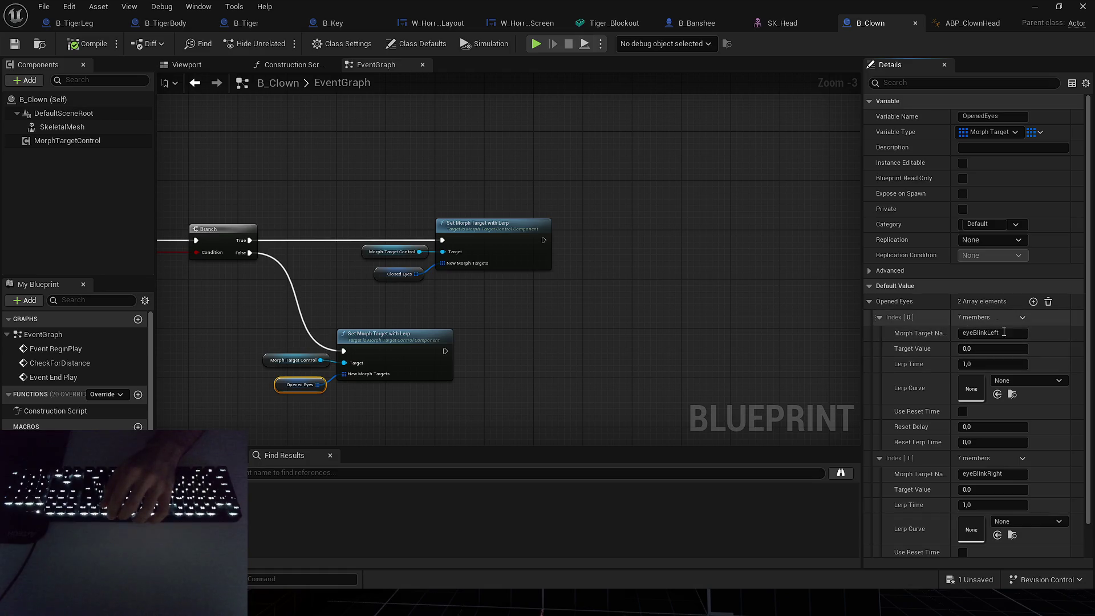
pyautogui.click(985, 364)
pyautogui.write('0.5')
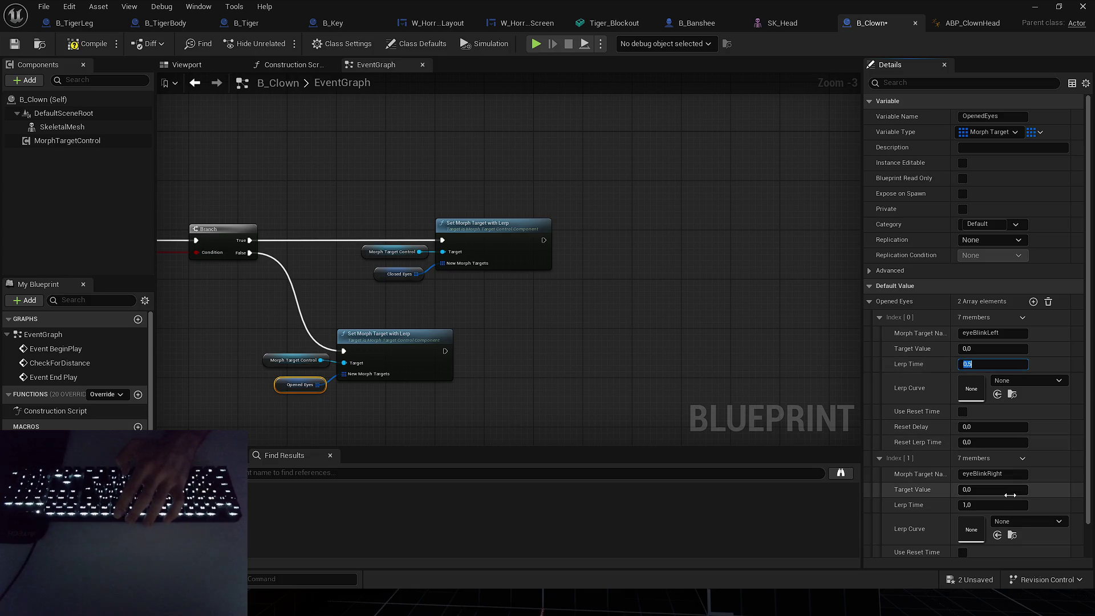
# Set the ClosedEyes entries' Lerp Time to 0,5 in the variable defaults.
pyautogui.click(399, 274)
pyautogui.click(879, 334)
pyautogui.click(879, 317)
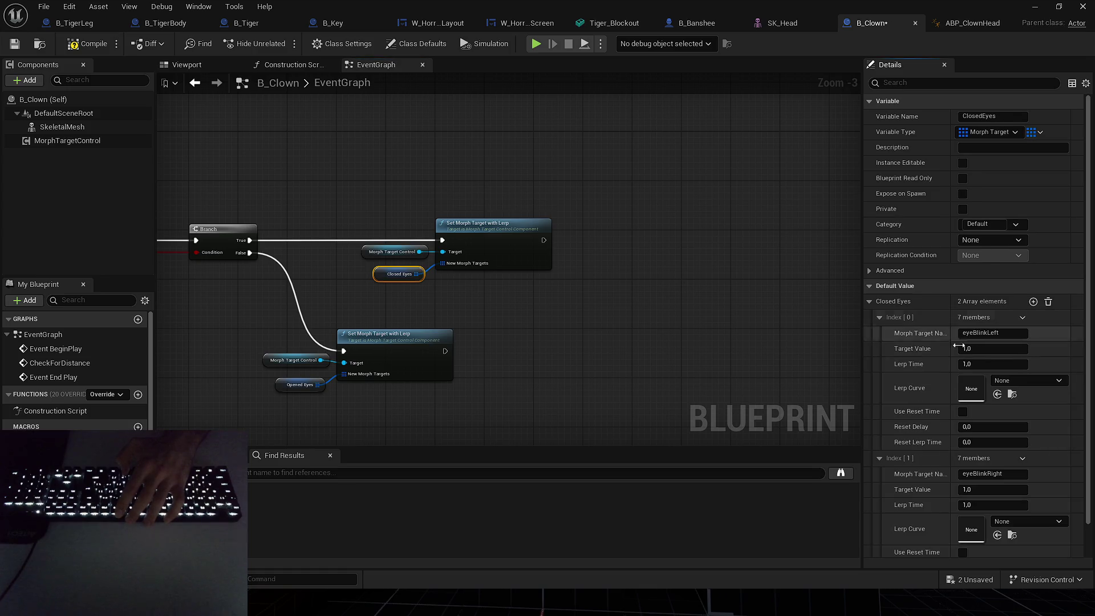
pyautogui.click(995, 505)
pyautogui.write('.5')
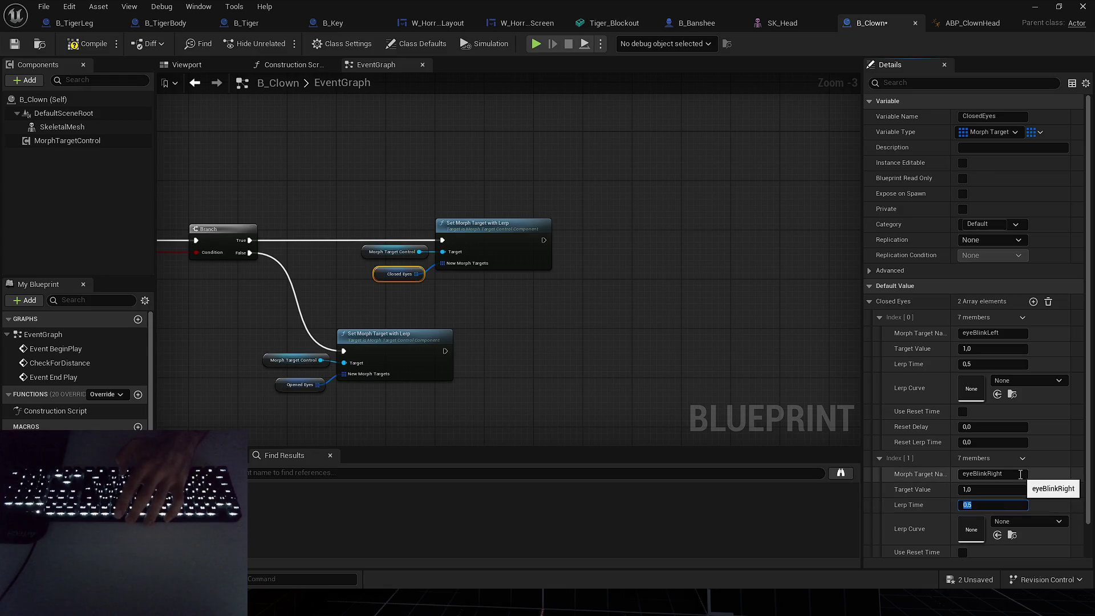
pyautogui.click(215, 134)
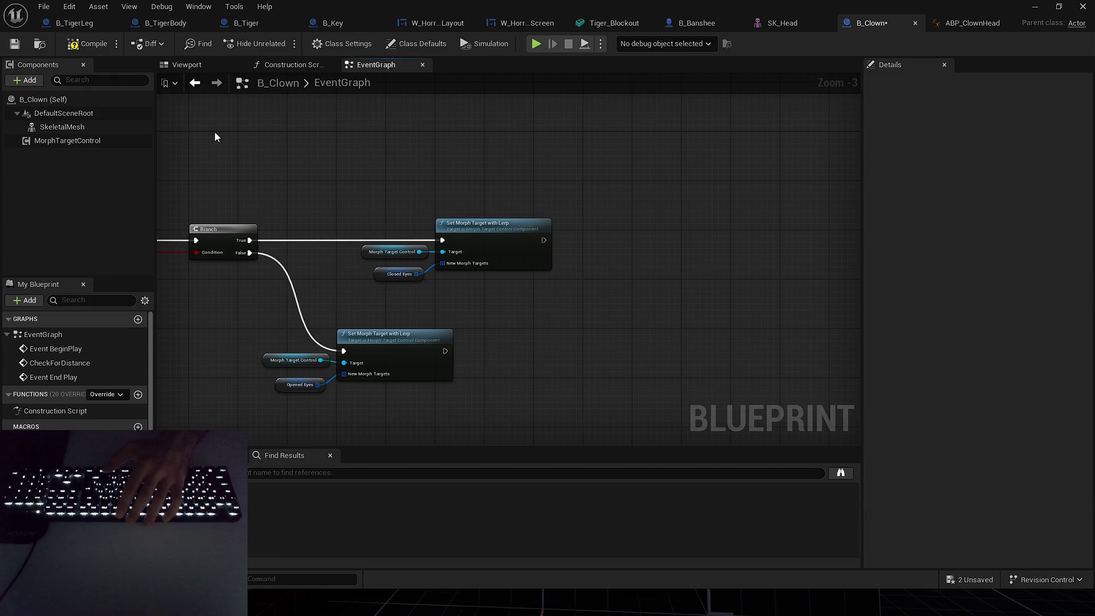
# Compile B_Clown and save all changed assets, including L_HorrorPlayground.
pyautogui.click(84, 42)
pyautogui.moveTo(470, 191)
pyautogui.mouseDown()
pyautogui.moveTo(523, 218)
pyautogui.moveTo(549, 305)
pyautogui.moveTo(508, 273)
pyautogui.mouseUp()
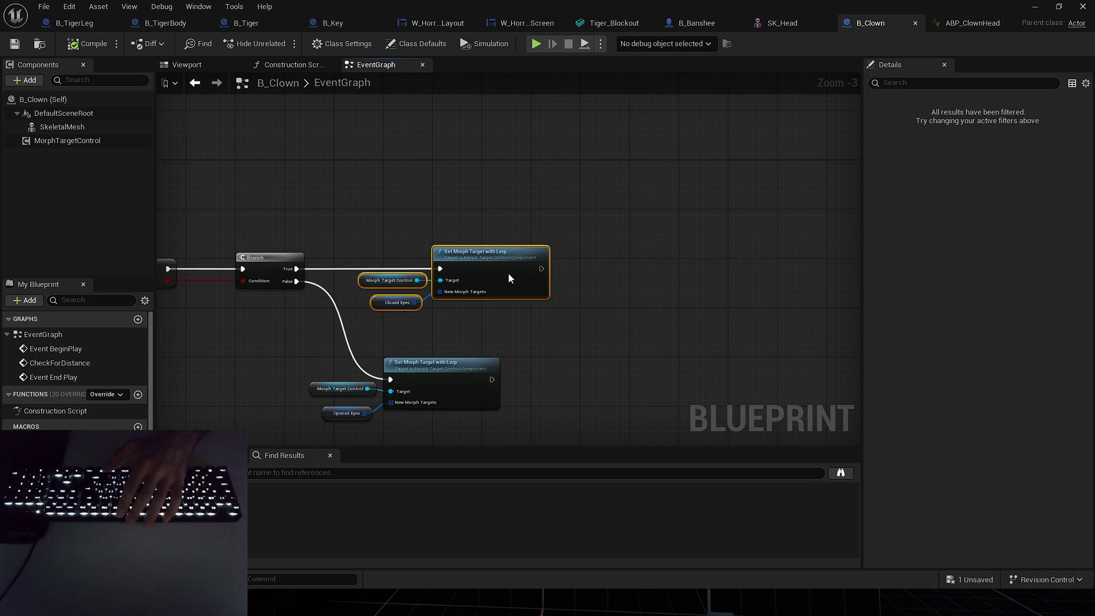
pyautogui.click(969, 579)
pyautogui.press('Return')
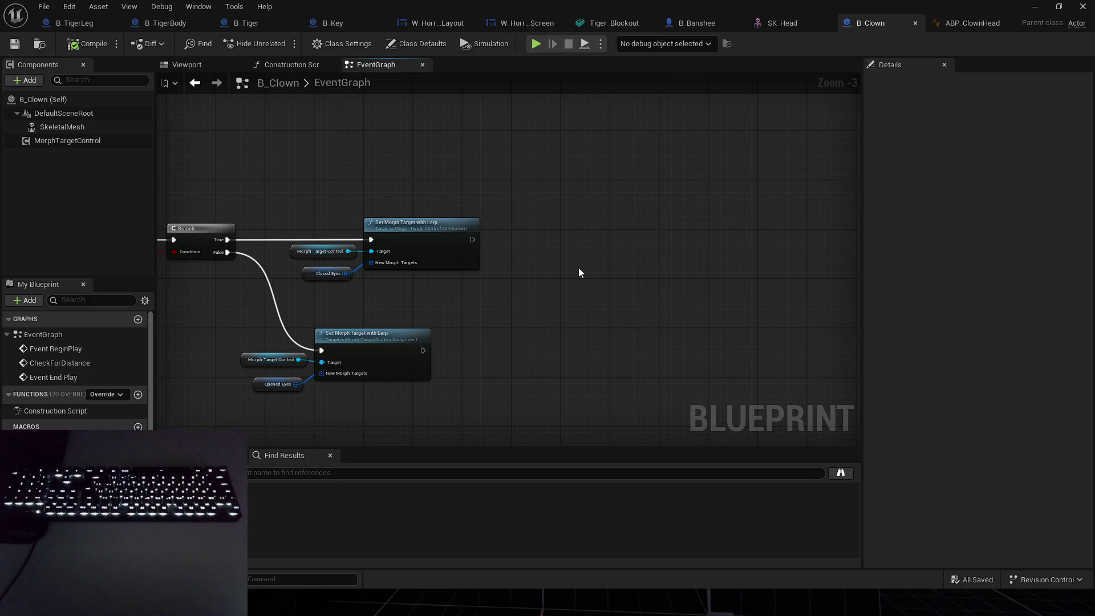
# Drag a SkeletalMesh reference into the EventGraph beside the blink Closed/Opened Eyes morph-target nodes.
pyautogui.moveTo(573, 273); pyautogui.dragTo(508, 310)
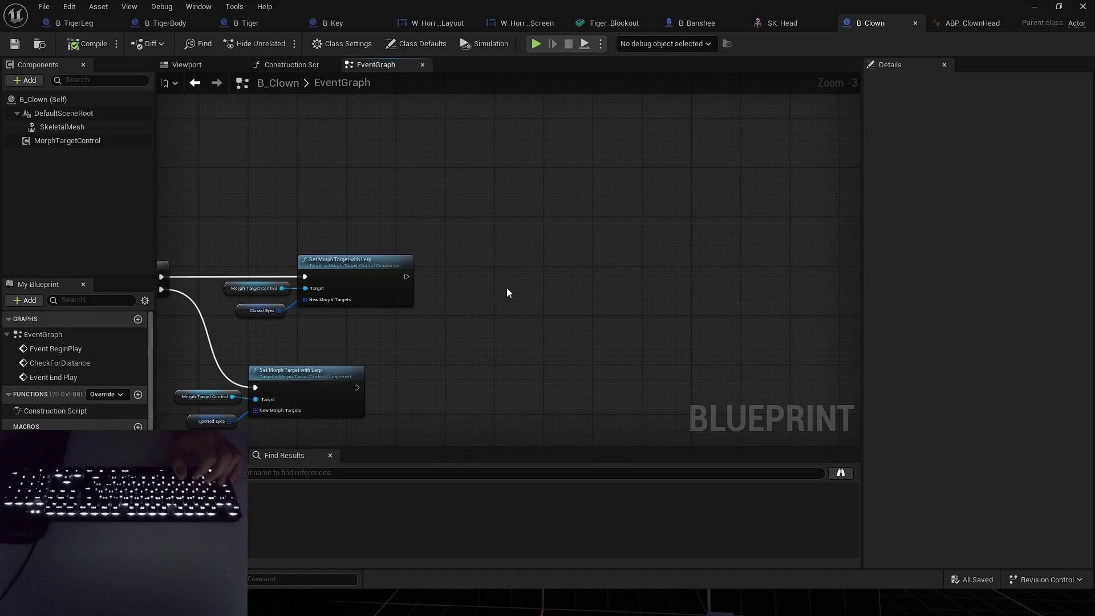
pyautogui.moveTo(515, 261); pyautogui.dragTo(551, 253)
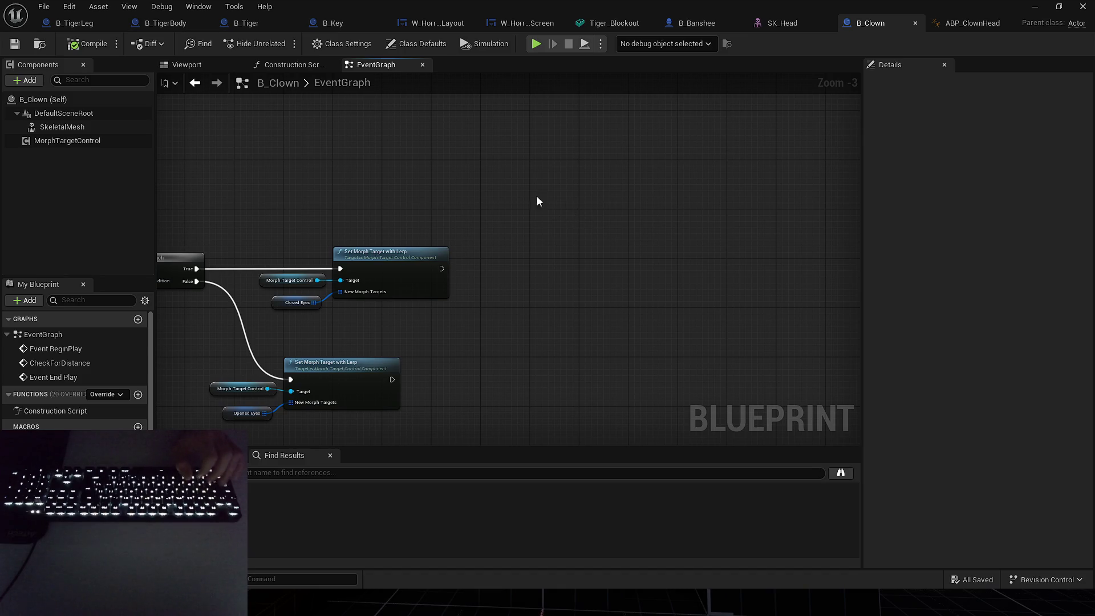
pyautogui.moveTo(100, 128)
pyautogui.mouseDown()
pyautogui.moveTo(487, 310)
pyautogui.moveTo(545, 281)
pyautogui.mouseUp()
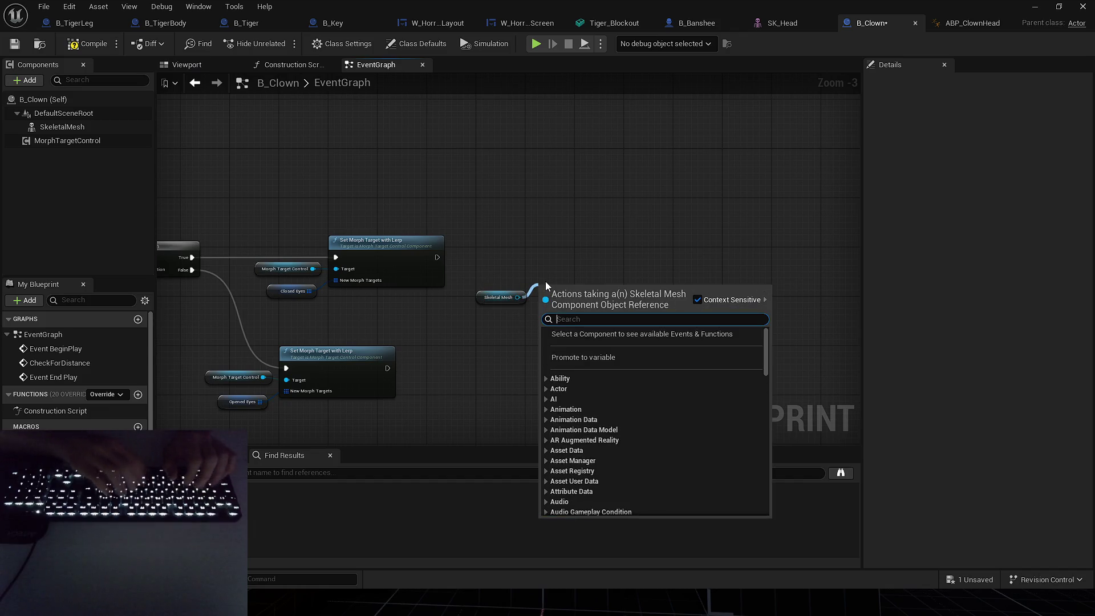
pyautogui.press('Escape')
pyautogui.scroll(1, 545, 282)
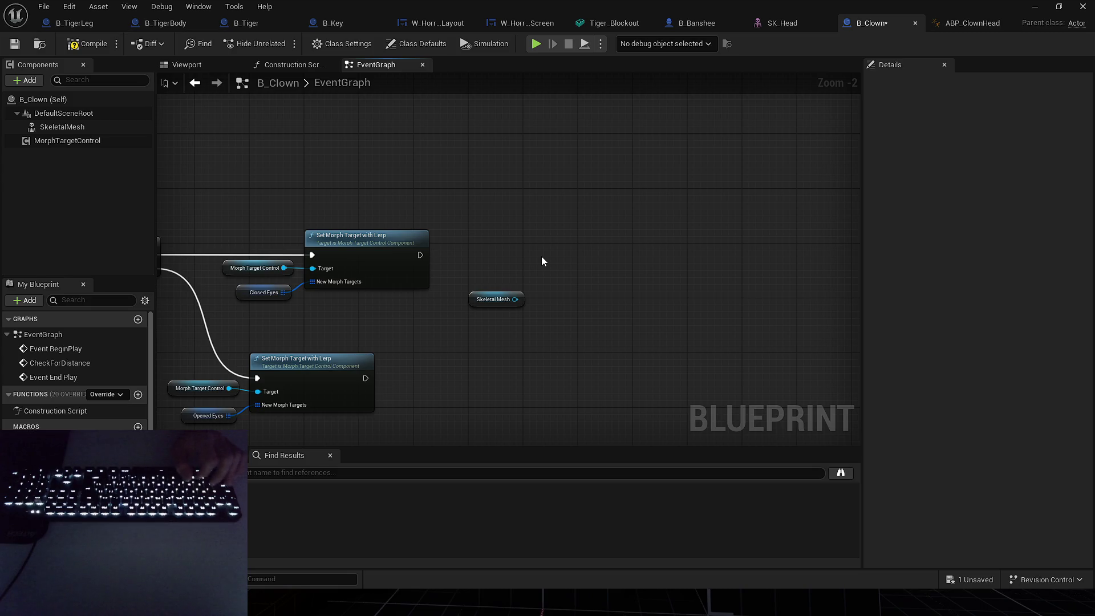
pyautogui.moveTo(542, 262); pyautogui.dragTo(741, 215)
pyautogui.scroll(-3, 525, 357)
pyautogui.moveTo(525, 357)
pyautogui.mouseDown()
pyautogui.moveTo(459, 309)
pyautogui.moveTo(538, 269)
pyautogui.moveTo(451, 310)
pyautogui.moveTo(428, 371)
pyautogui.moveTo(442, 342)
pyautogui.moveTo(466, 348)
pyautogui.moveTo(308, 310)
pyautogui.mouseUp()
pyautogui.moveTo(228, 361); pyautogui.dragTo(406, 284)
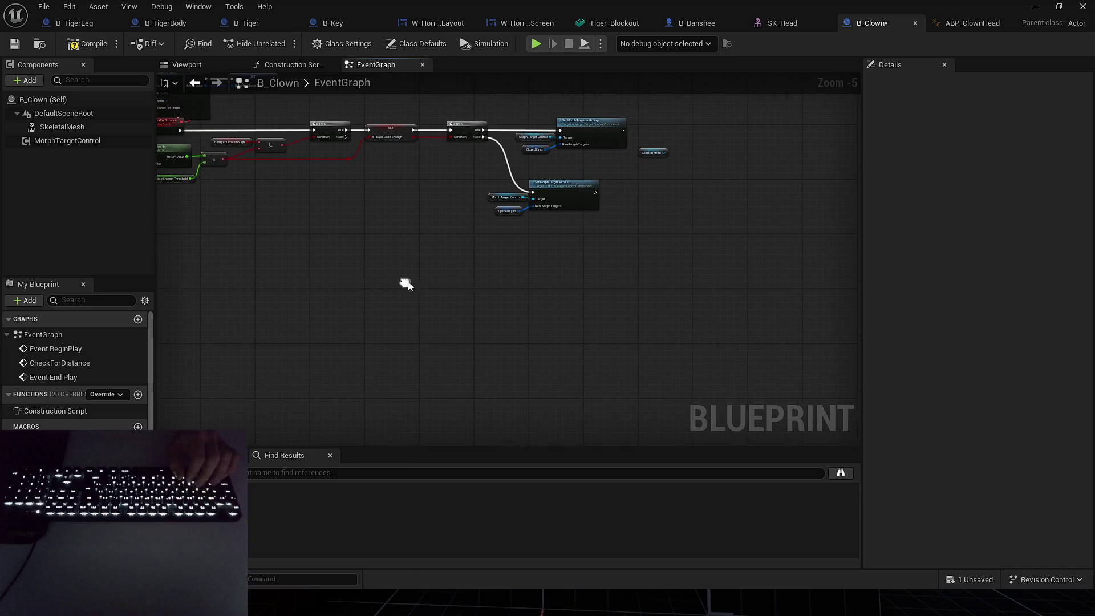
# Add a Timeline node to the graph and name it HeadRotation.
pyautogui.rightClick(407, 283)
pyautogui.write('timeline')
pyautogui.press('Return')
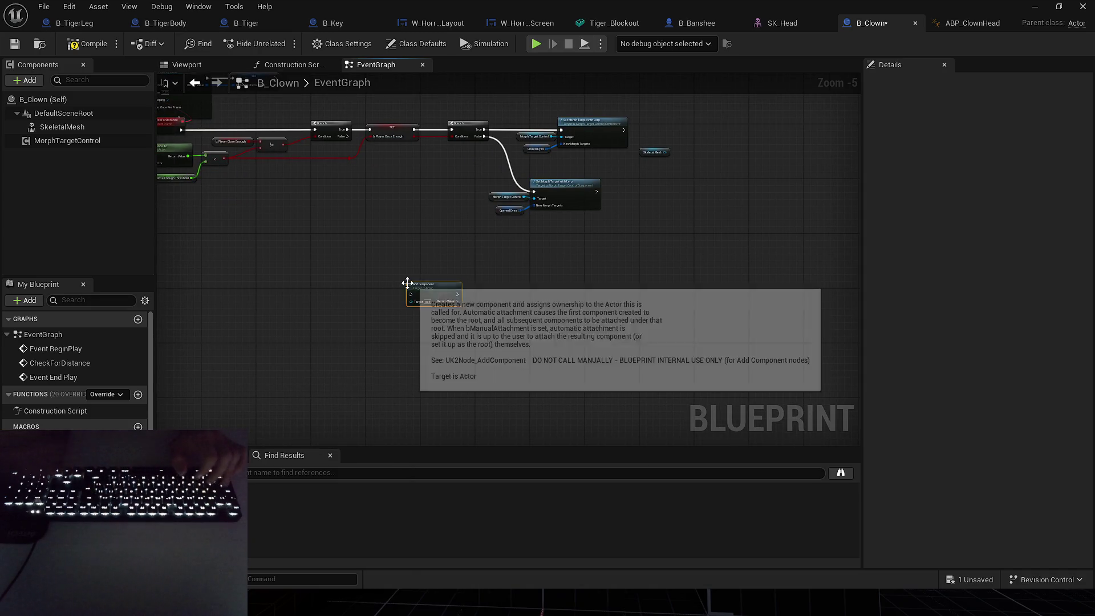
pyautogui.scroll(3, 408, 284)
pyautogui.press('Delete')
pyautogui.rightClick(474, 297)
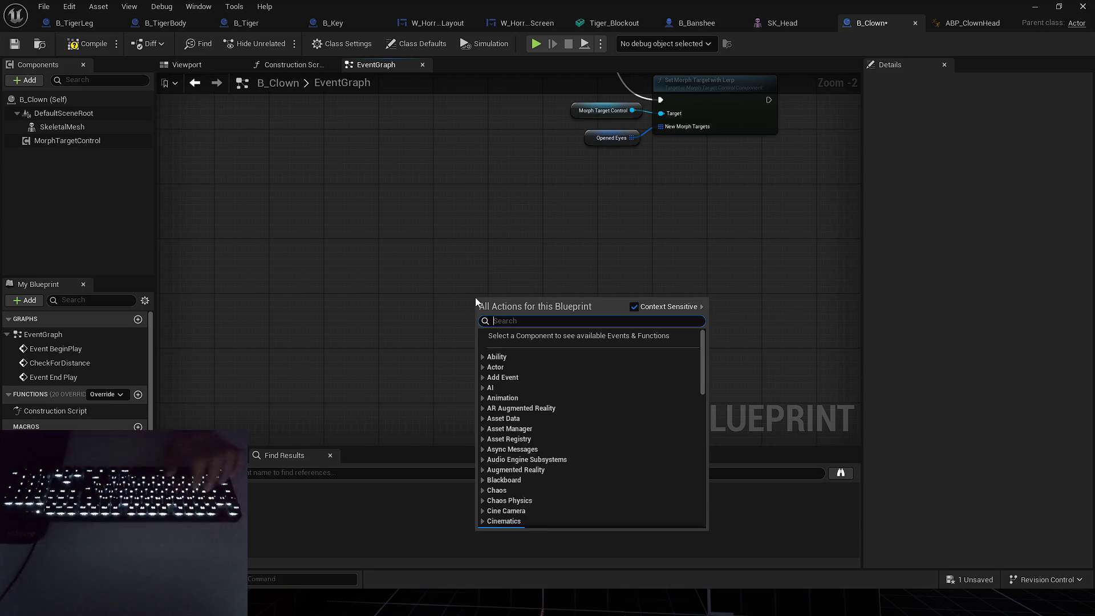
pyautogui.write('add timeline')
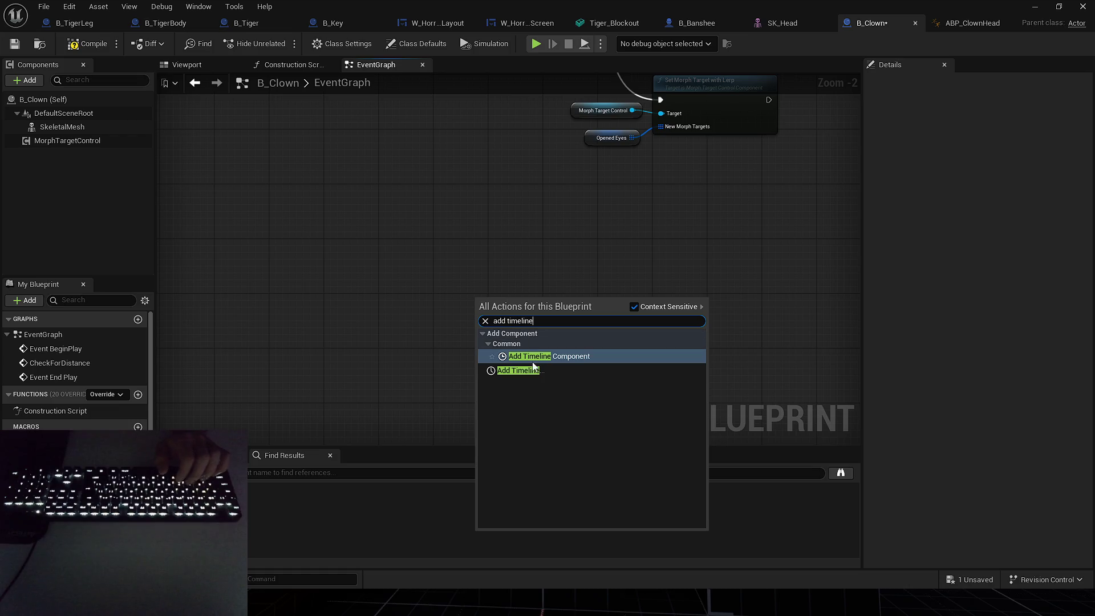
pyautogui.click(515, 370)
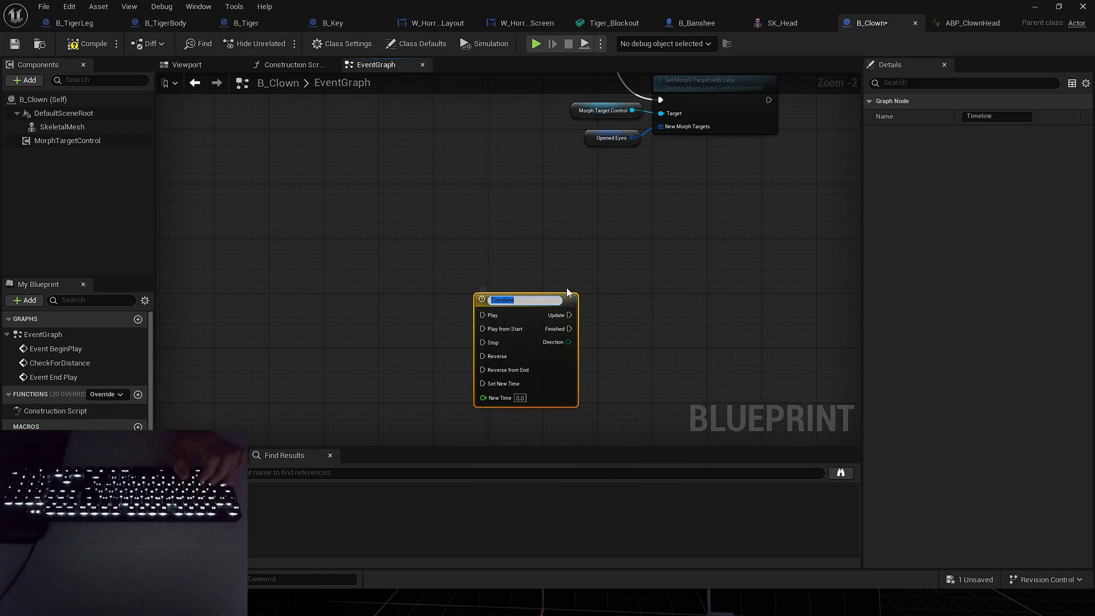
pyautogui.write('HeadRotation')
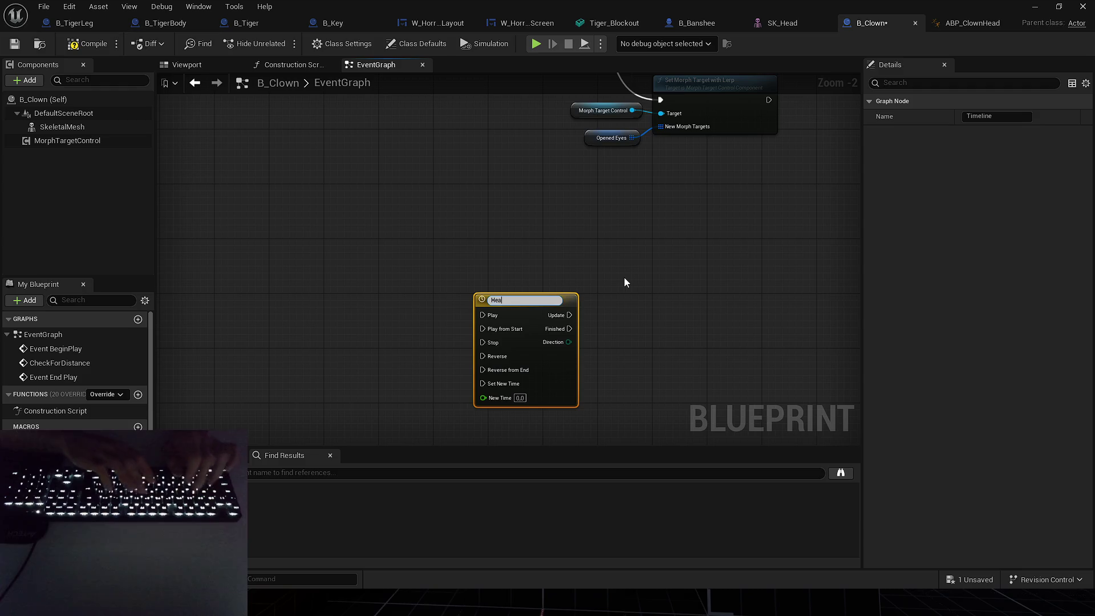
pyautogui.press('Return')
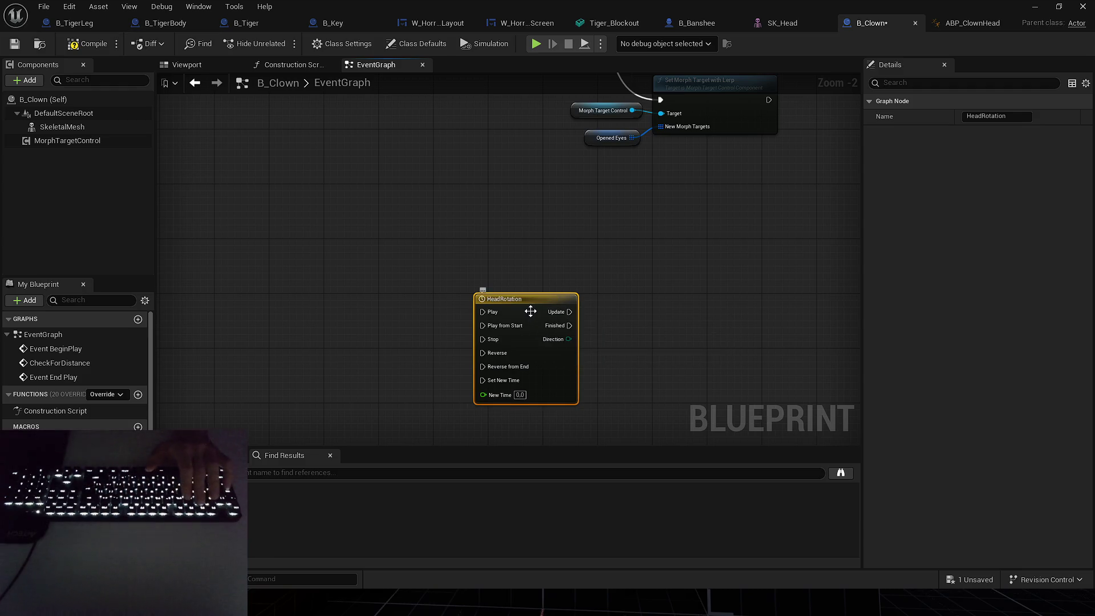
pyautogui.press('F2')
# Try Play and Reverse calls on HeadRotation, undo them, and open the timeline editor.
pyautogui.moveTo(752, 303); pyautogui.dragTo(583, 310)
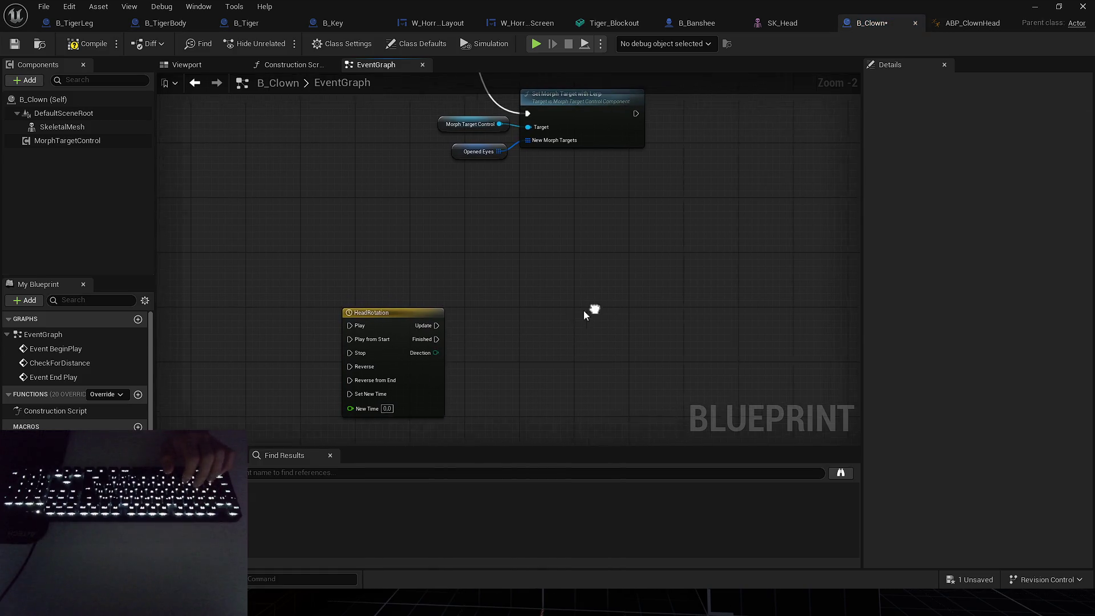
pyautogui.rightClick(607, 288)
pyautogui.moveTo(51, 468); pyautogui.dragTo(556, 290)
pyautogui.write('play')
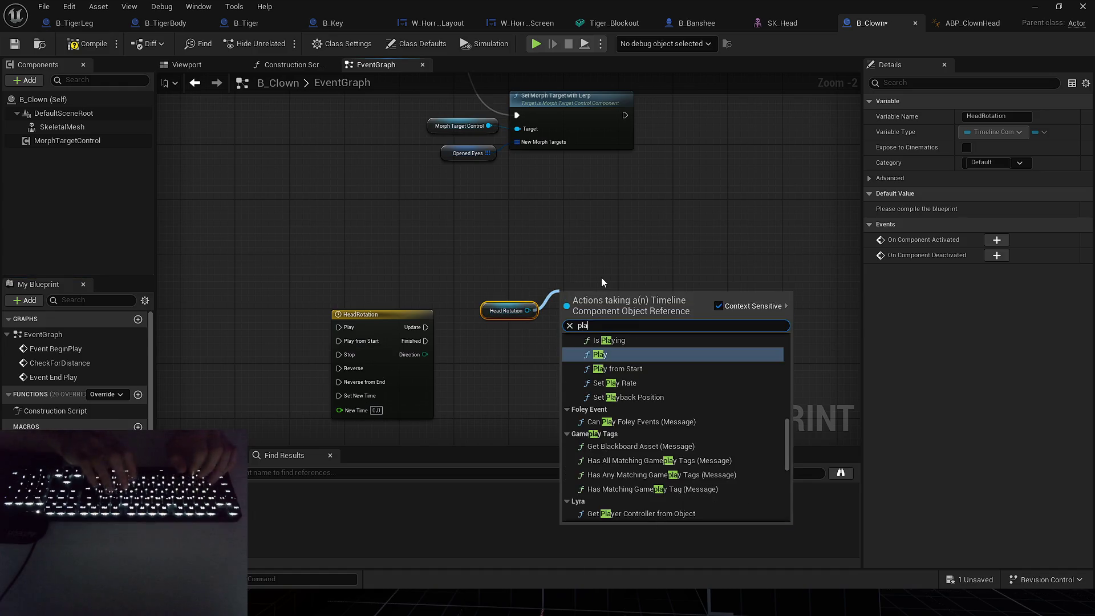
pyautogui.press('Return')
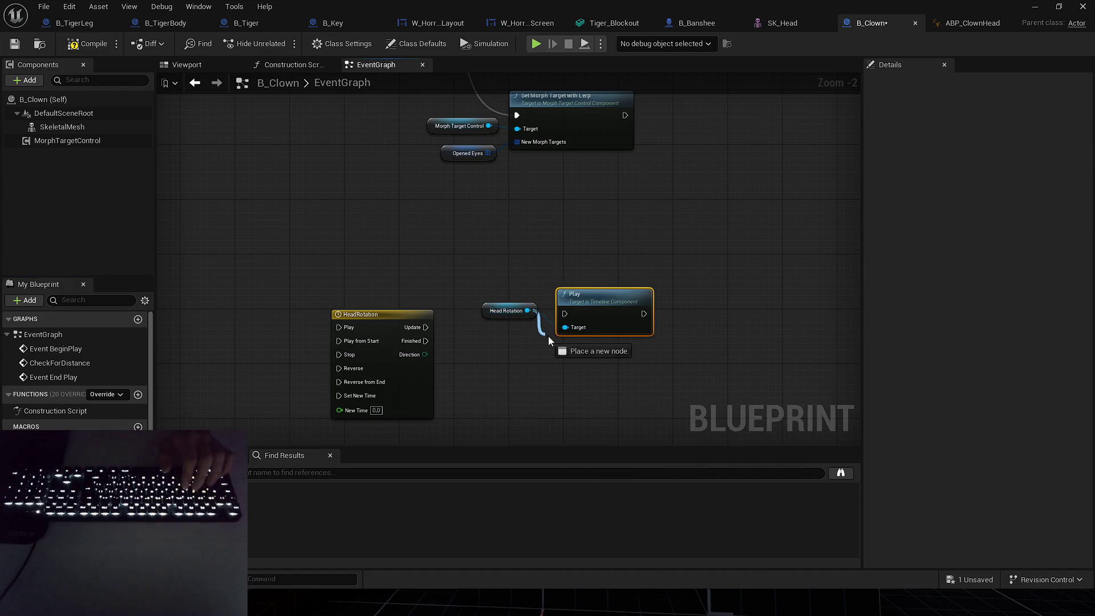
pyautogui.moveTo(548, 340); pyautogui.dragTo(548, 339)
pyautogui.write('reve')
pyautogui.press('Return')
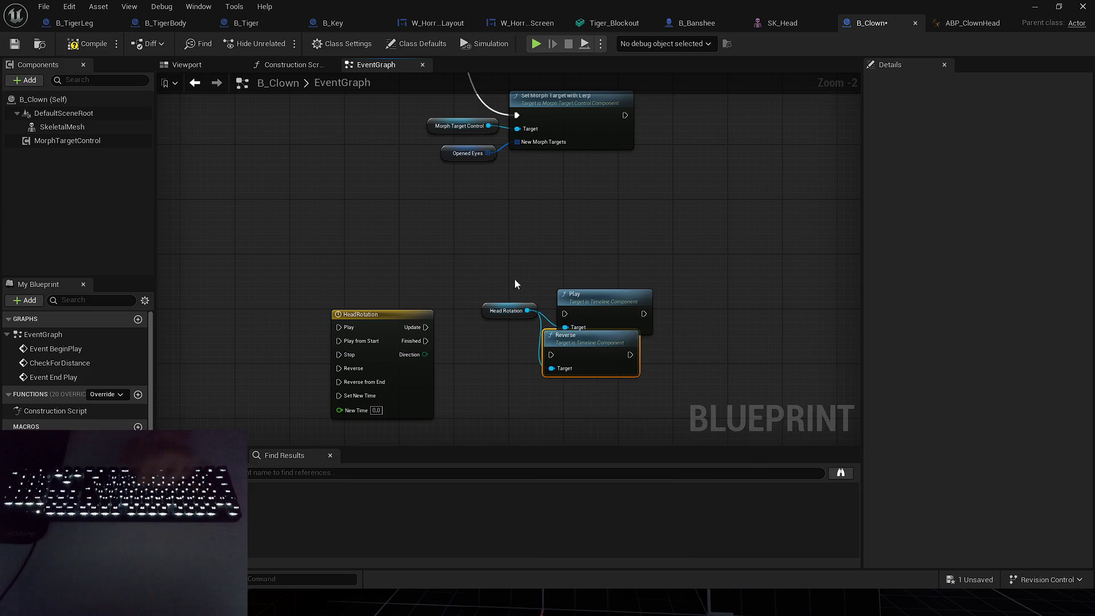
pyautogui.hotkey('ctrl', 'z')
pyautogui.doubleClick(553, 284)
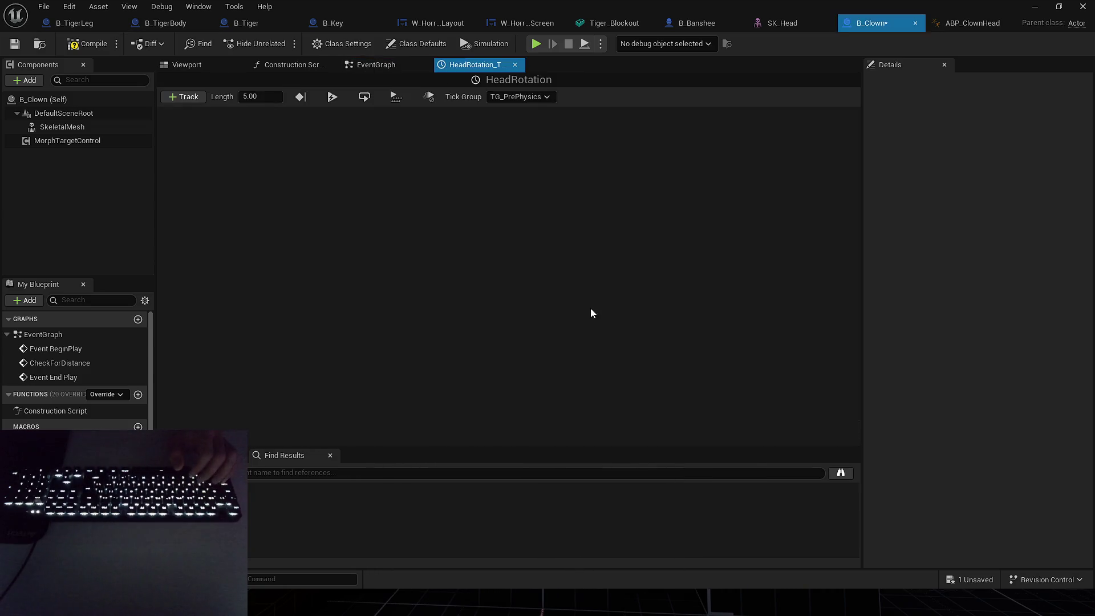
# Add a float track named Alpha to the HeadRotation timeline.
pyautogui.click(204, 97)
pyautogui.click(213, 125)
pyautogui.write('Alpha')
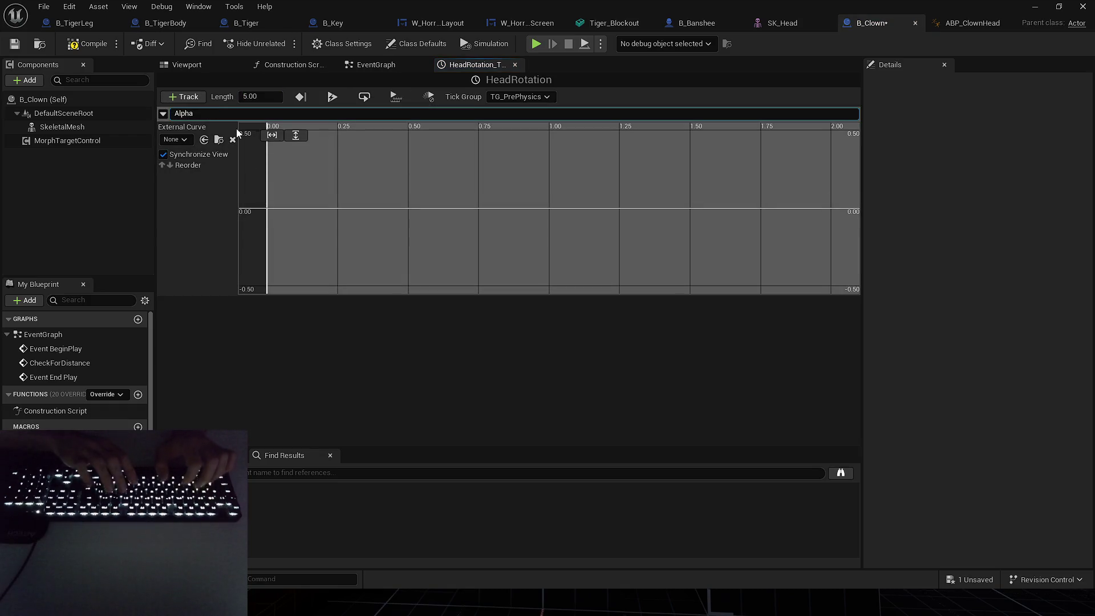
pyautogui.press('Return')
# Key the Alpha curve at time 0 value 0 and time 1 value 1.
pyautogui.rightClick(344, 196)
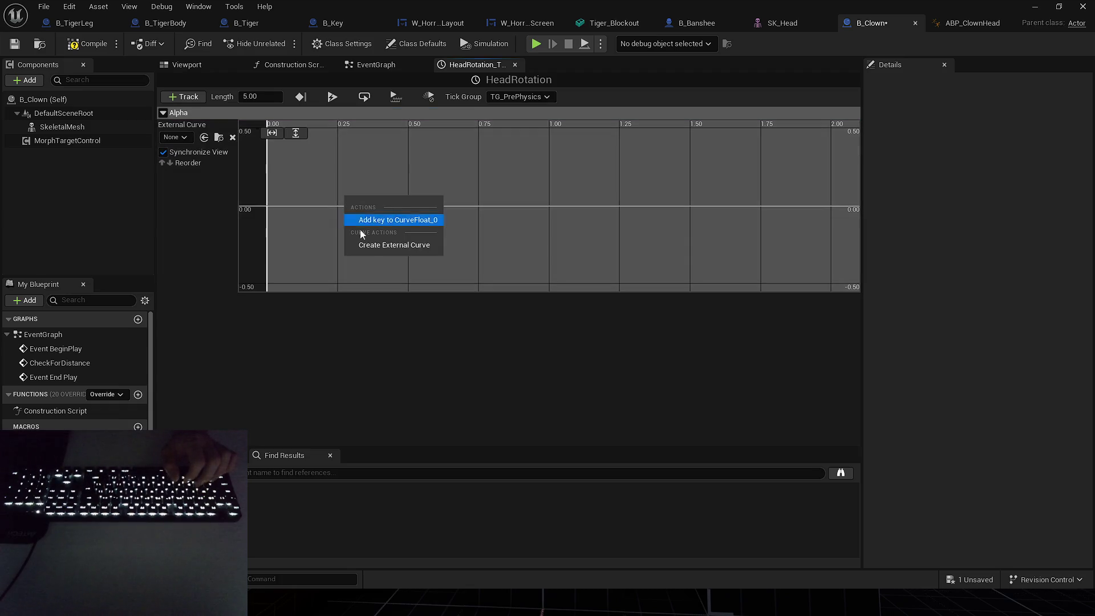
pyautogui.click(393, 220)
pyautogui.click(360, 133)
pyautogui.write('0')
pyautogui.press('Tab')
pyautogui.write('0')
pyautogui.press('Return')
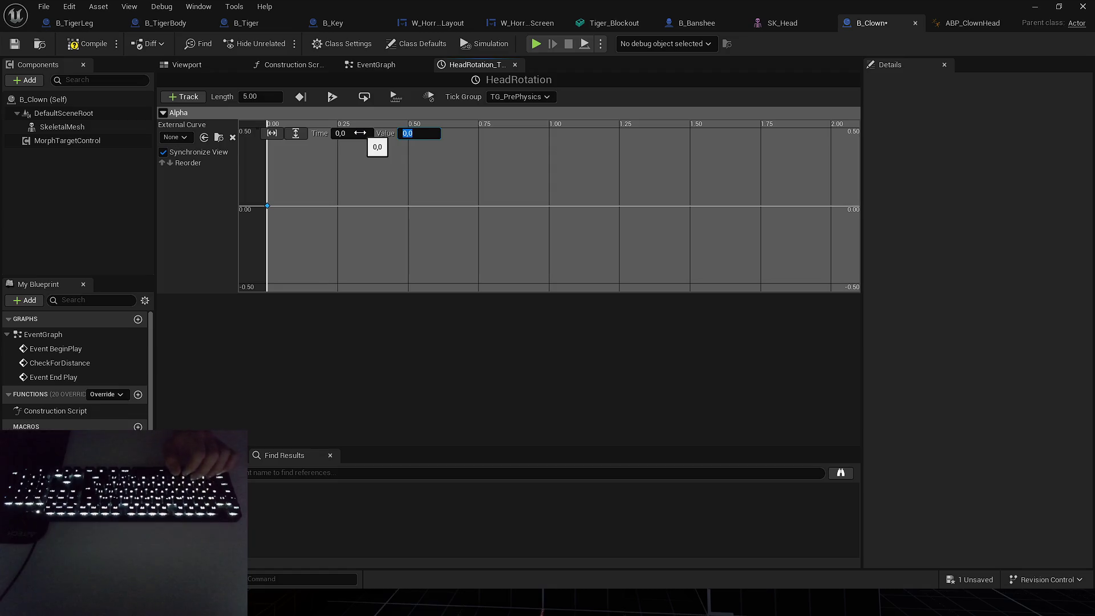
pyautogui.rightClick(434, 197)
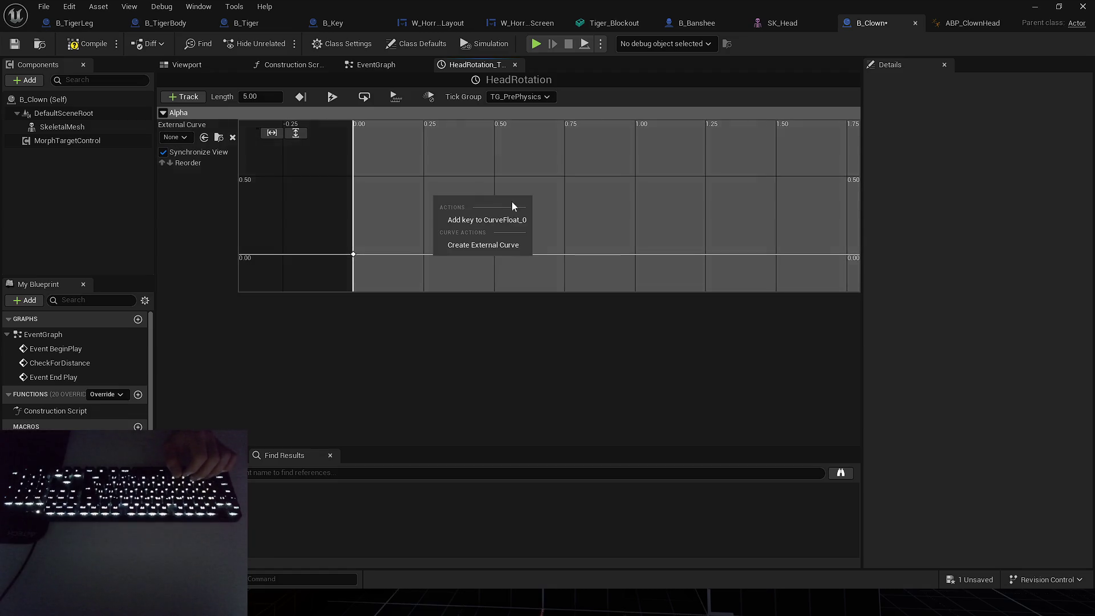
pyautogui.click(486, 221)
pyautogui.click(351, 132)
pyautogui.write('1')
pyautogui.press('Tab')
pyautogui.write('1')
pyautogui.press('Return')
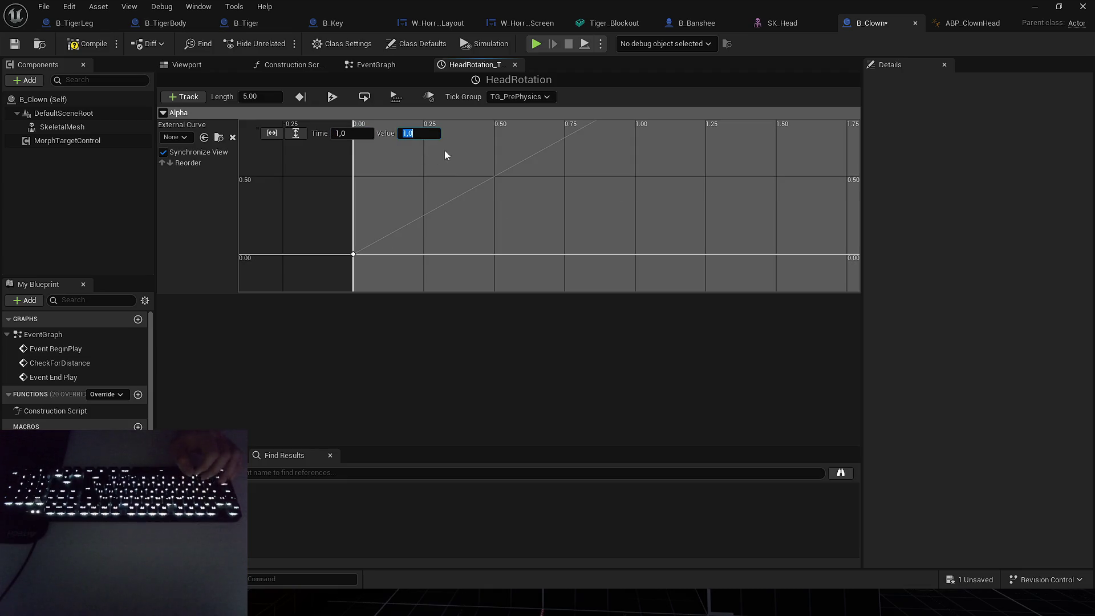
# Set the timeline length to 1.00, compile, and return to the EventGraph.
pyautogui.press('f')
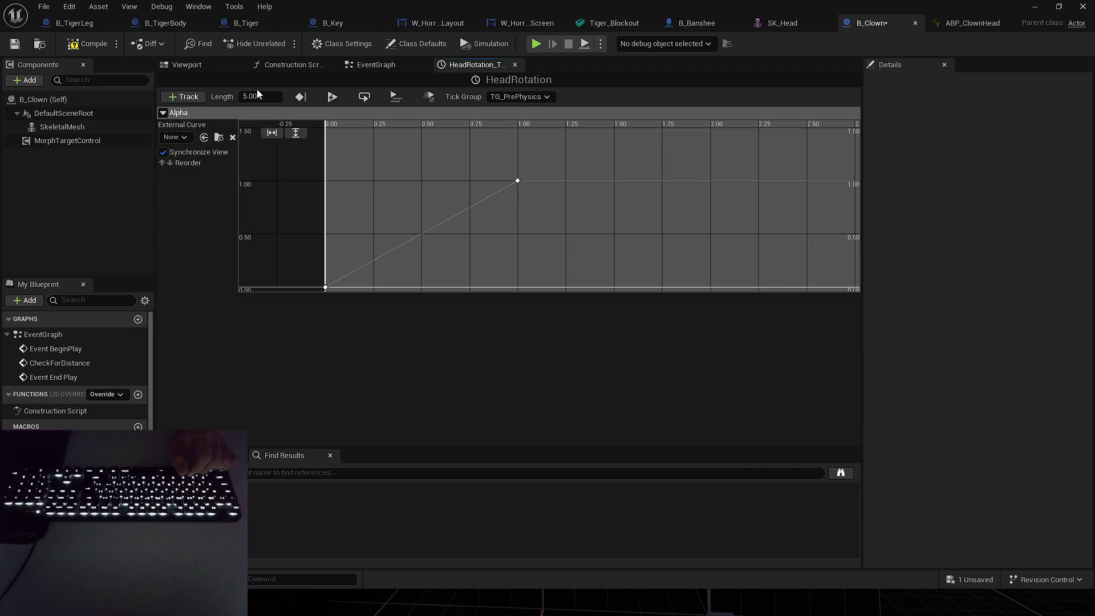
pyautogui.press('Return')
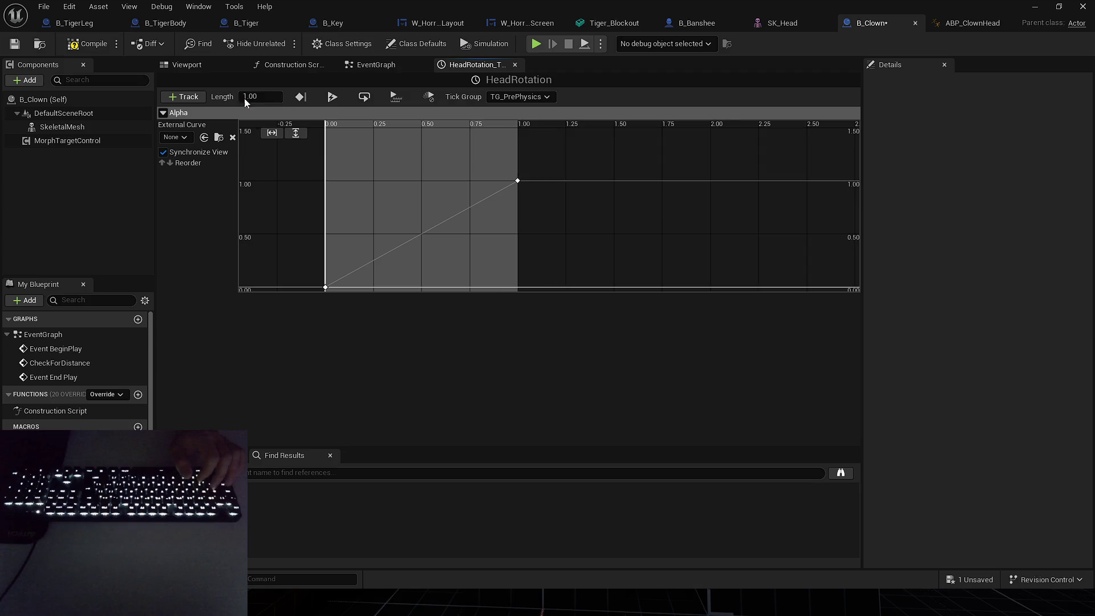
pyautogui.press('F7')
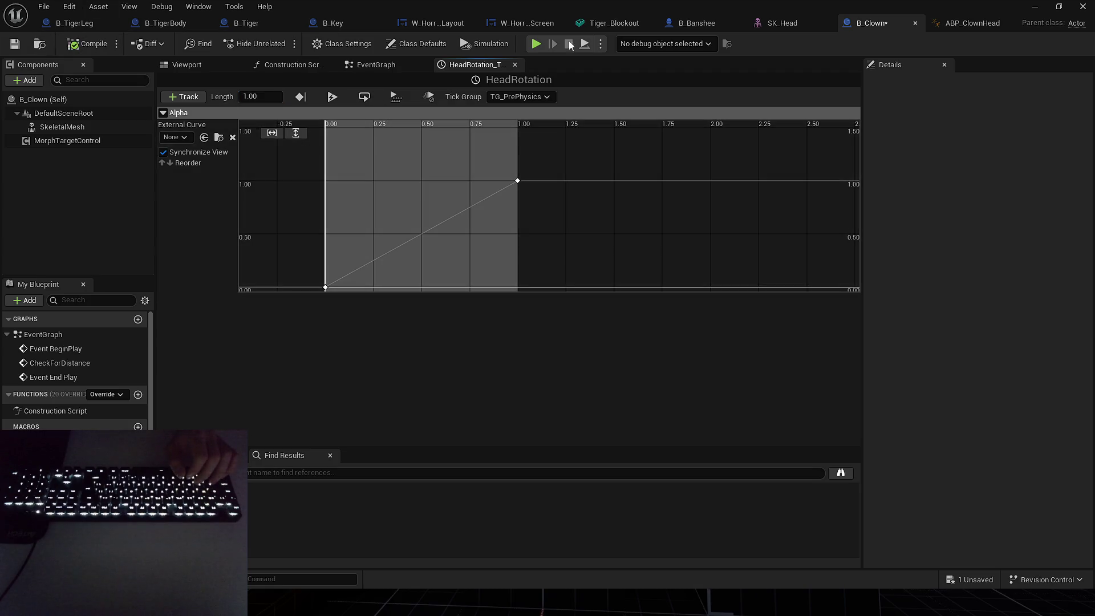
pyautogui.click(372, 66)
pyautogui.moveTo(642, 210)
pyautogui.mouseDown()
pyautogui.moveTo(512, 191)
pyautogui.moveTo(354, 273)
pyautogui.mouseUp()
# Place a SkeletalMesh reference next to the HeadRotation timeline node.
pyautogui.moveTo(490, 317); pyautogui.dragTo(476, 299)
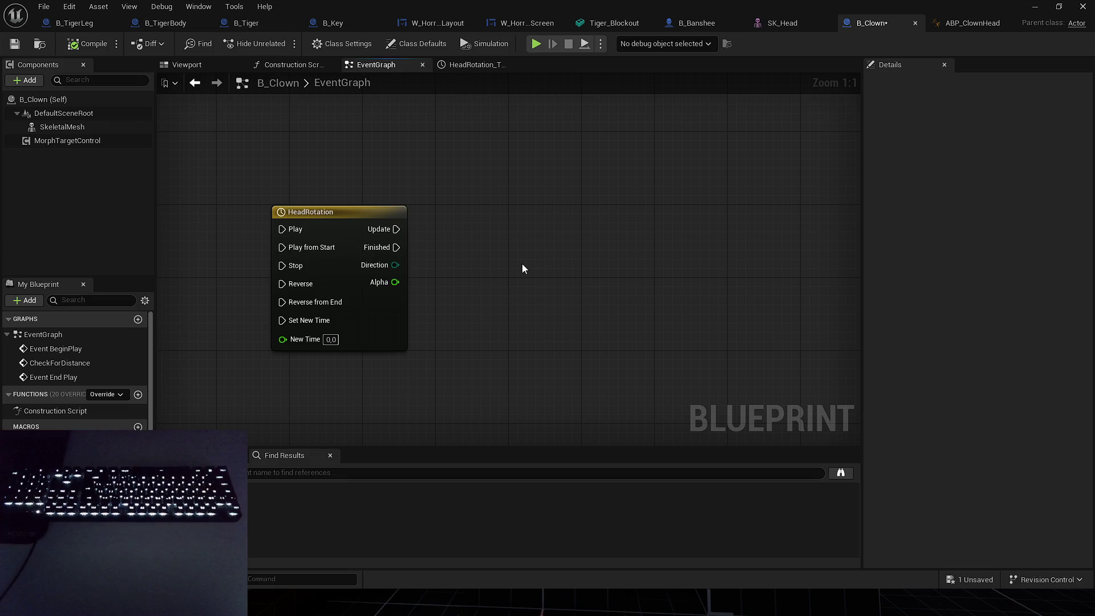
pyautogui.moveTo(62, 127)
pyautogui.mouseDown()
pyautogui.moveTo(520, 253)
pyautogui.moveTo(510, 267)
pyautogui.mouseUp()
pyautogui.moveTo(533, 270)
pyautogui.mouseDown()
pyautogui.moveTo(559, 249)
pyautogui.moveTo(542, 228)
pyautogui.mouseUp()
pyautogui.click(504, 269)
pyautogui.moveTo(504, 270)
pyautogui.mouseDown()
pyautogui.moveTo(617, 244)
pyautogui.moveTo(539, 269)
pyautogui.moveTo(629, 266)
pyautogui.mouseUp()
pyautogui.click(539, 269)
pyautogui.moveTo(495, 265)
pyautogui.mouseDown()
pyautogui.moveTo(512, 236)
pyautogui.moveTo(569, 343)
pyautogui.mouseUp()
# Create a new Boolean variable, NewVar, in My Blueprint's Variables.
pyautogui.click(512, 236)
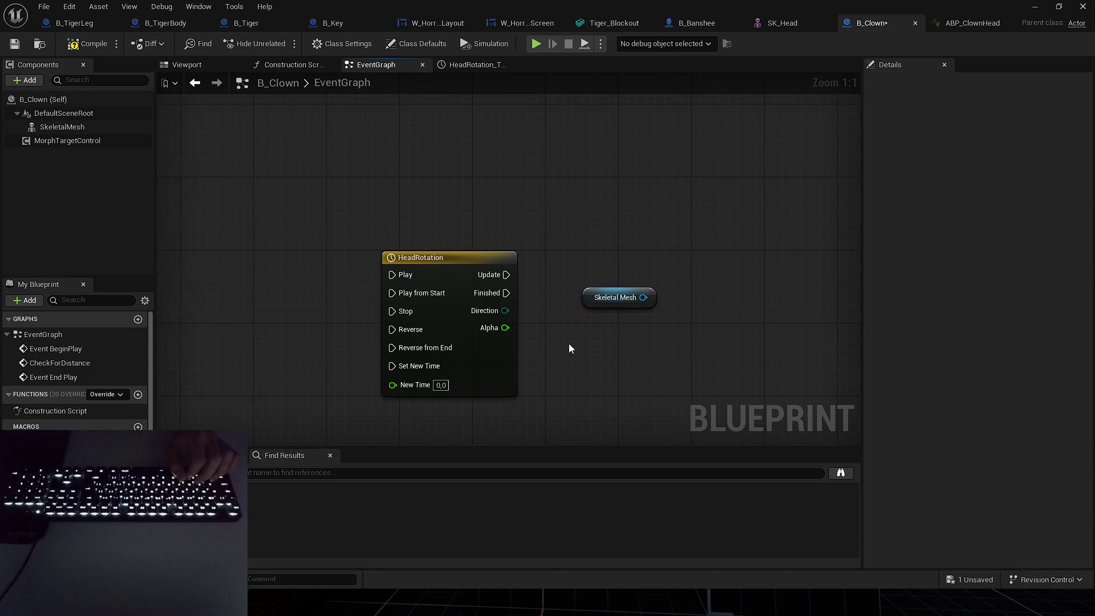
pyautogui.moveTo(744, 238); pyautogui.dragTo(636, 268)
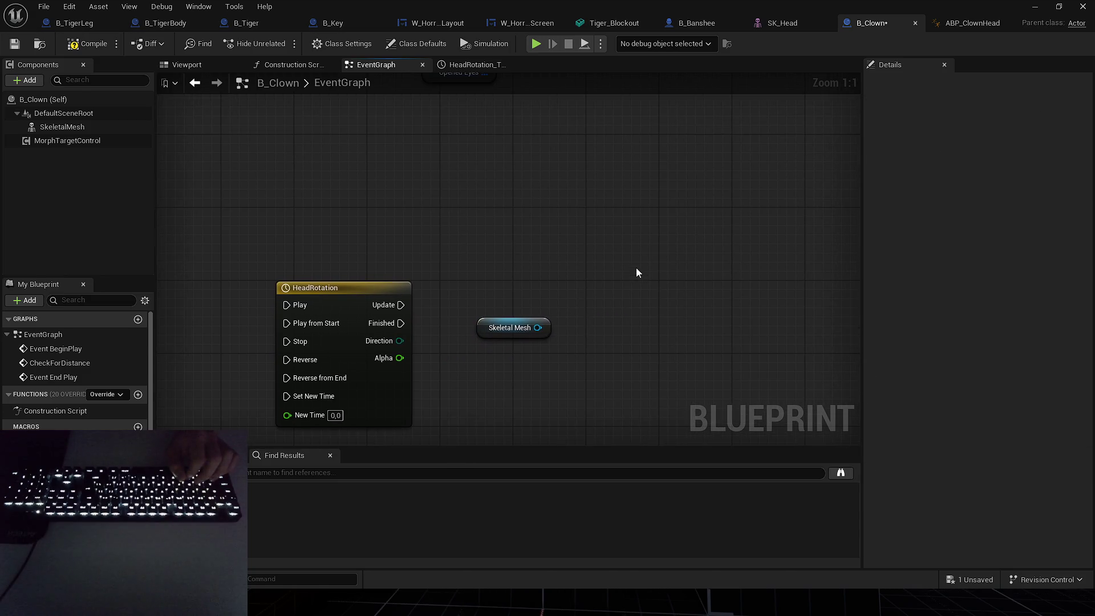
pyautogui.scroll(-4, 638, 273)
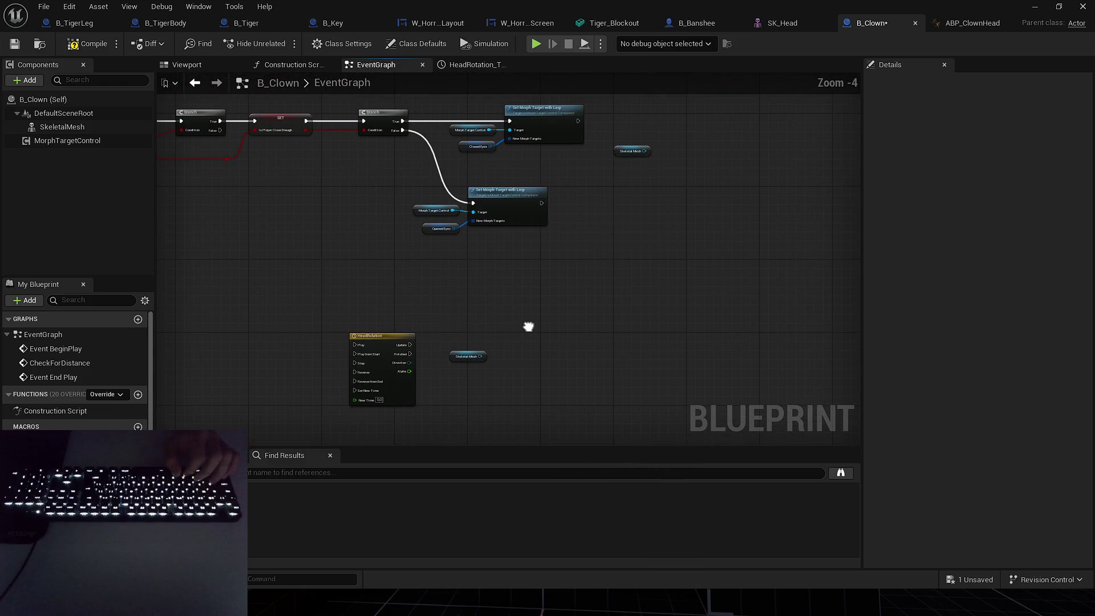
pyautogui.moveTo(527, 323)
pyautogui.mouseDown()
pyautogui.moveTo(609, 211)
pyautogui.moveTo(503, 278)
pyautogui.mouseUp()
pyautogui.scroll(4, 549, 236)
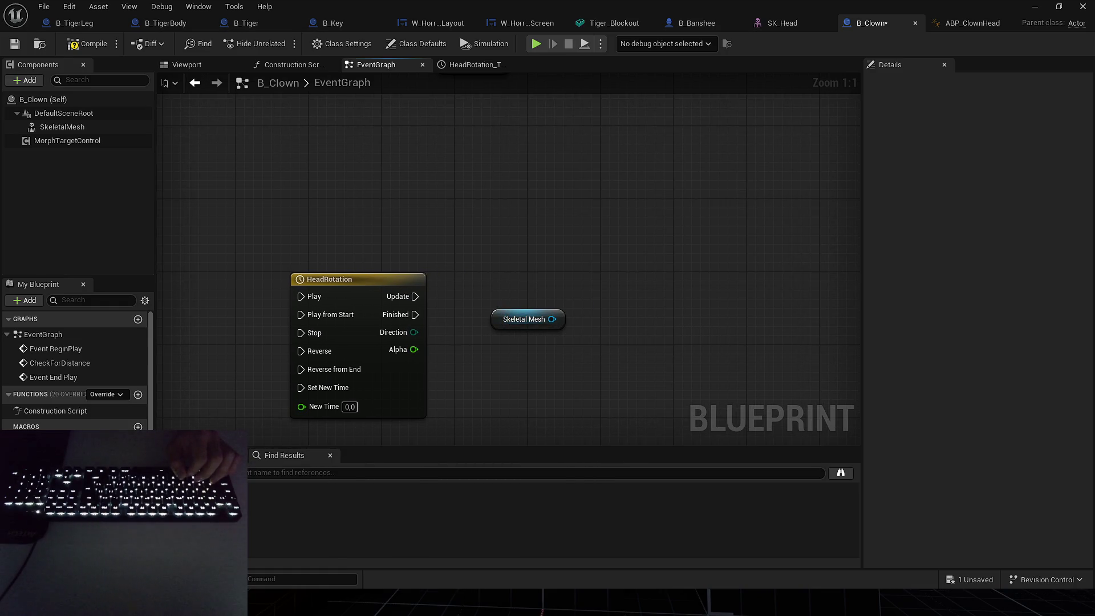
pyautogui.click(137, 444)
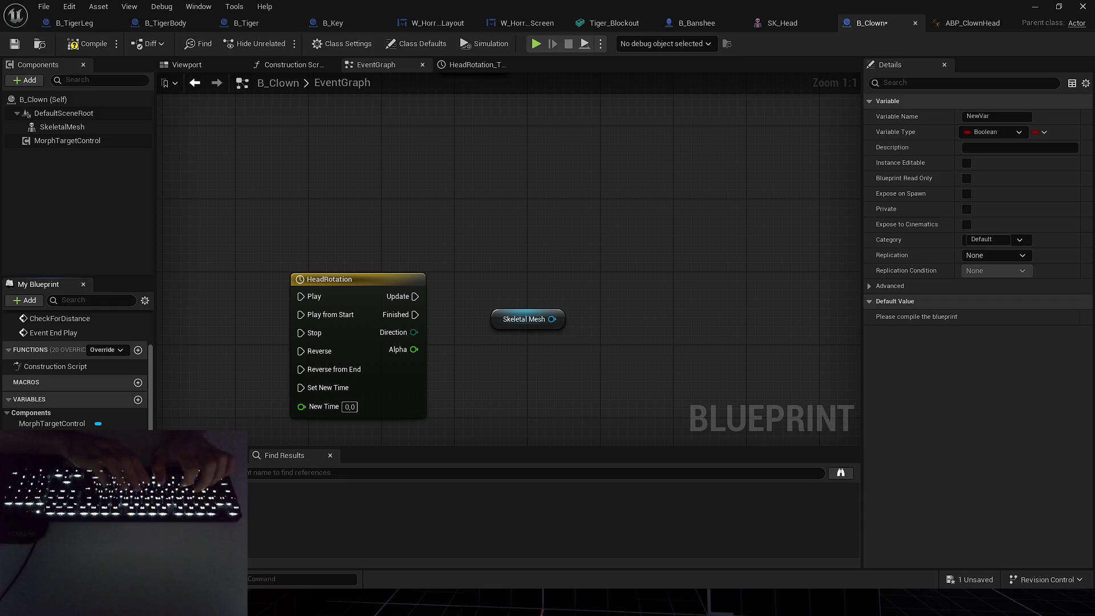
pyautogui.write('DefaultHeadRotation')
# Name the variable DefaultHeadRotation as a Rotator and chain its SET into Set Timer by Event.
pyautogui.press('Return')
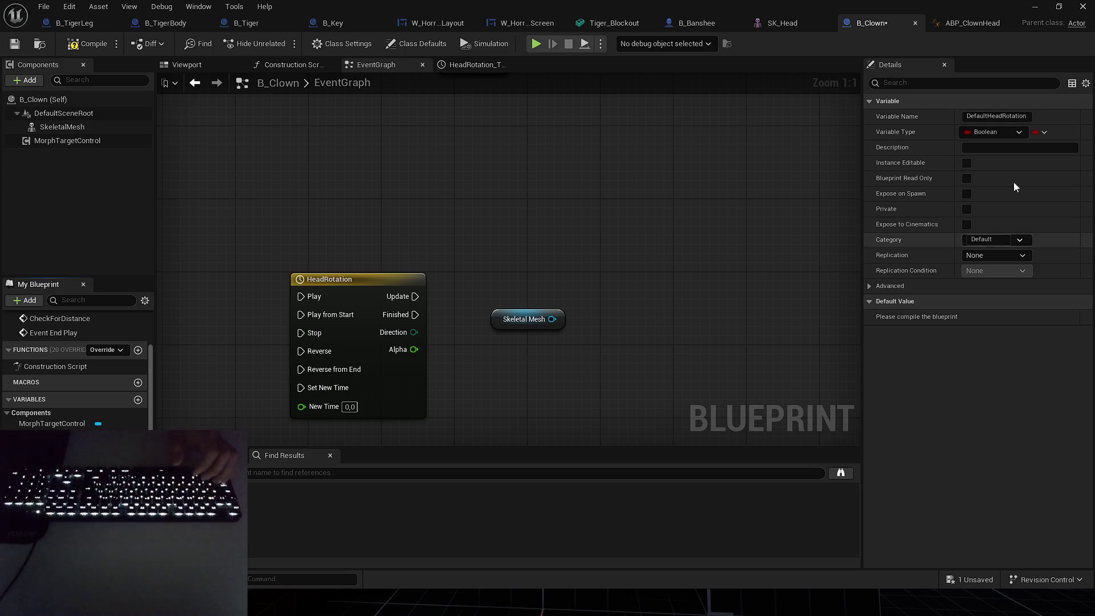
pyautogui.click(995, 132)
pyautogui.click(963, 266)
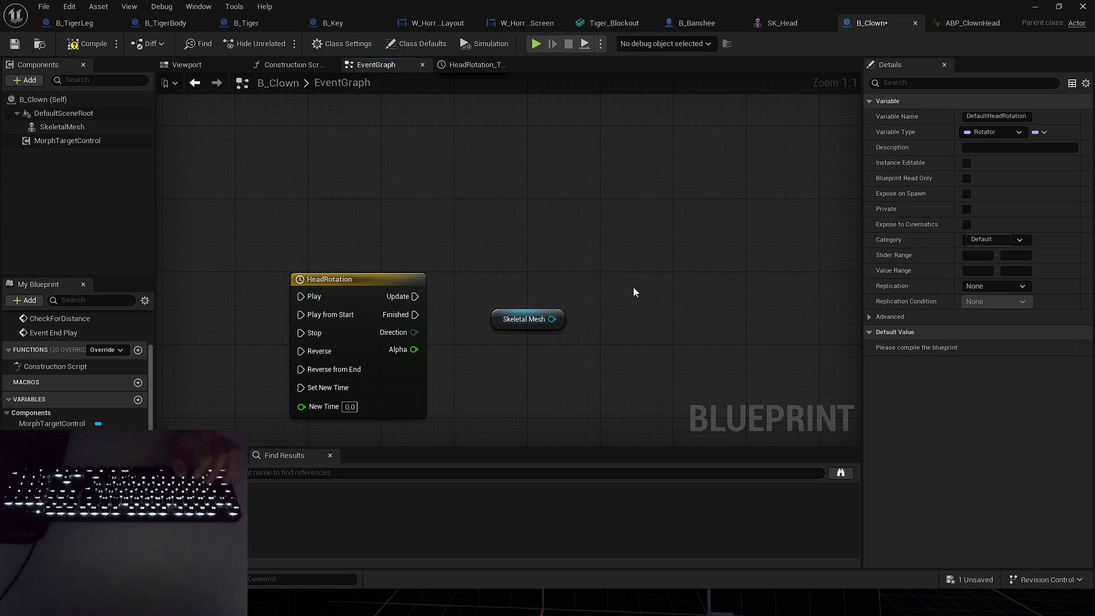
pyautogui.scroll(-5, 595, 389)
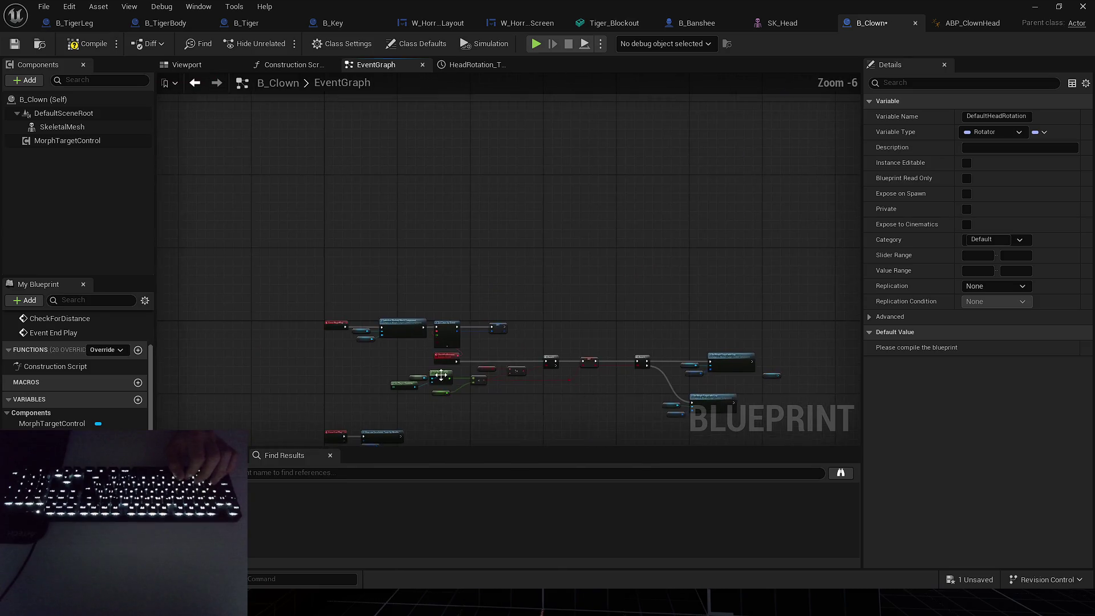
pyautogui.scroll(2, 639, 269)
pyautogui.scroll(-2, 563, 152)
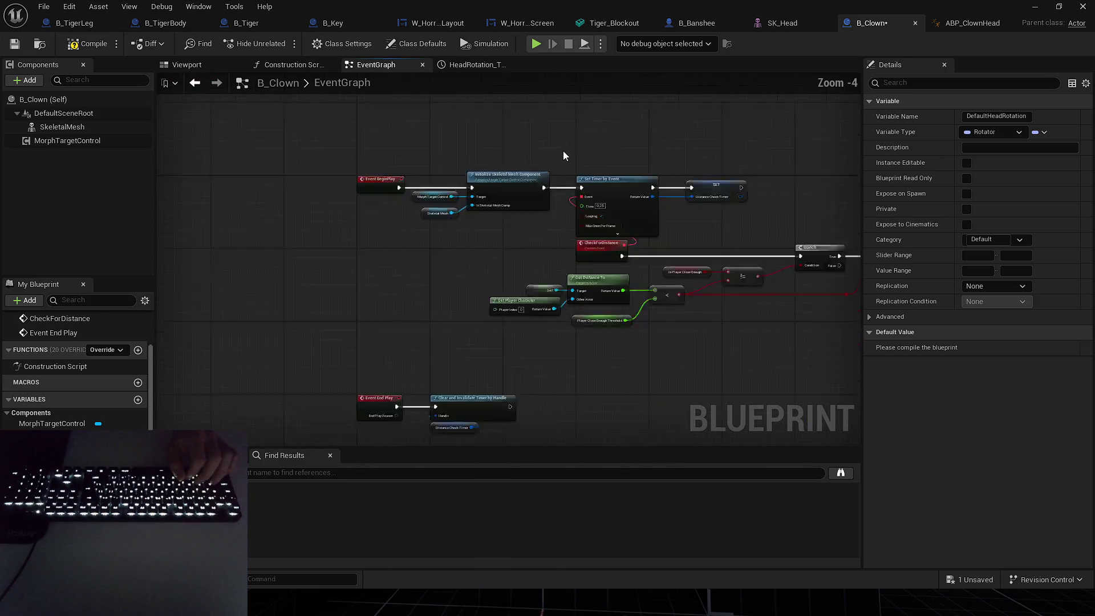
pyautogui.moveTo(563, 151)
pyautogui.mouseDown()
pyautogui.moveTo(821, 313)
pyautogui.moveTo(853, 312)
pyautogui.mouseUp()
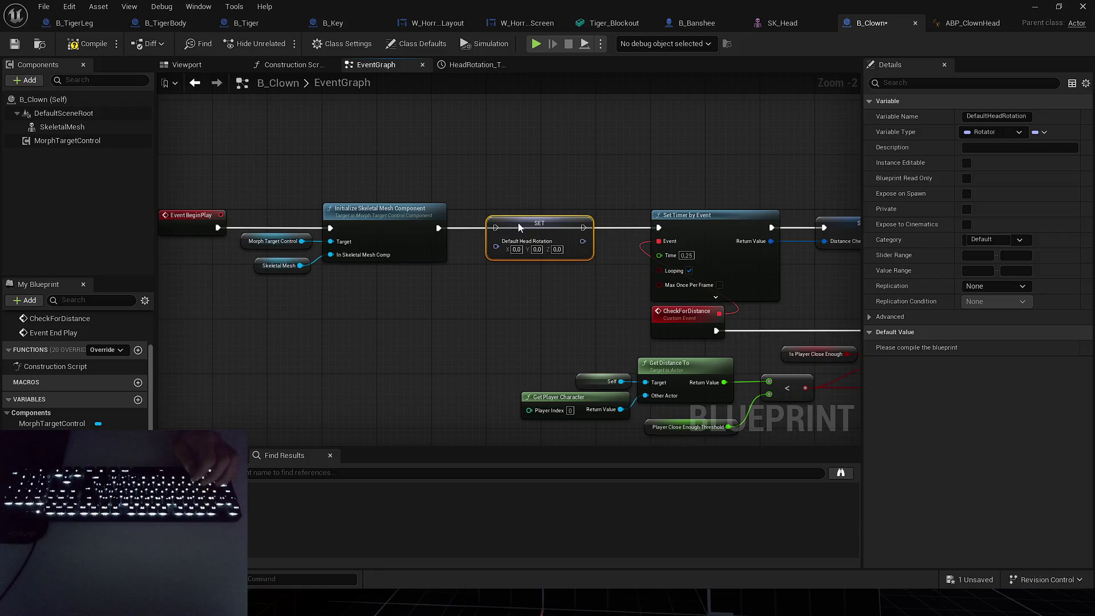
pyautogui.moveTo(583, 228); pyautogui.dragTo(660, 229)
# Add a SkeletalMesh reference and try world location and world rotation getters on it.
pyautogui.moveTo(57, 127)
pyautogui.mouseDown()
pyautogui.moveTo(441, 259)
pyautogui.moveTo(475, 307)
pyautogui.moveTo(554, 279)
pyautogui.mouseUp()
pyautogui.write('get worldl')
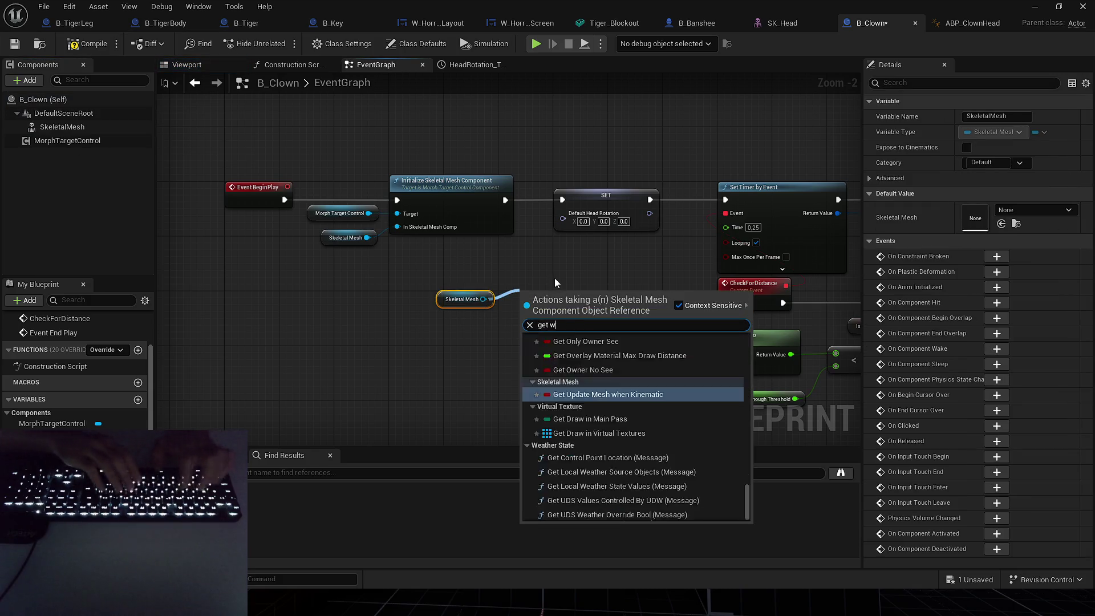
pyautogui.press('Down')
pyautogui.press('Return')
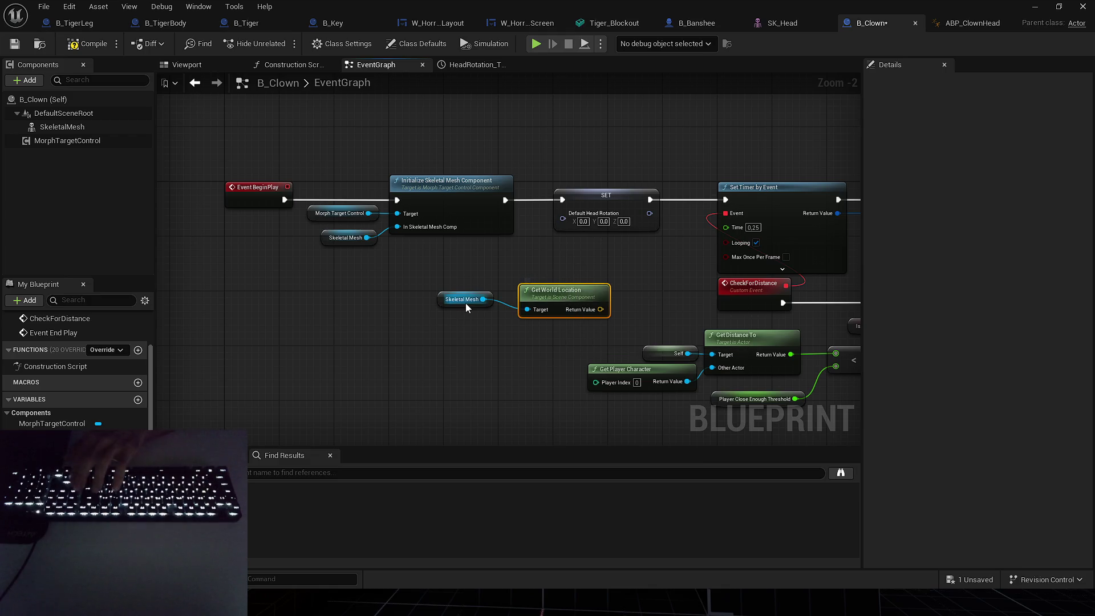
pyautogui.press('Delete')
pyautogui.moveTo(483, 299); pyautogui.dragTo(538, 277)
pyautogui.write('get')
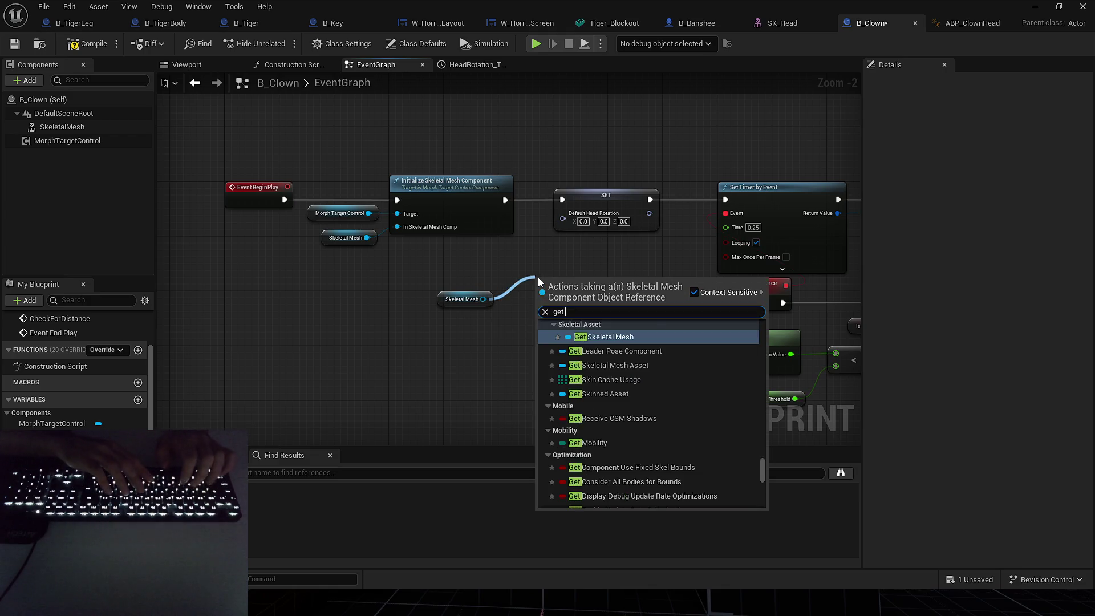
pyautogui.write(' world rotat')
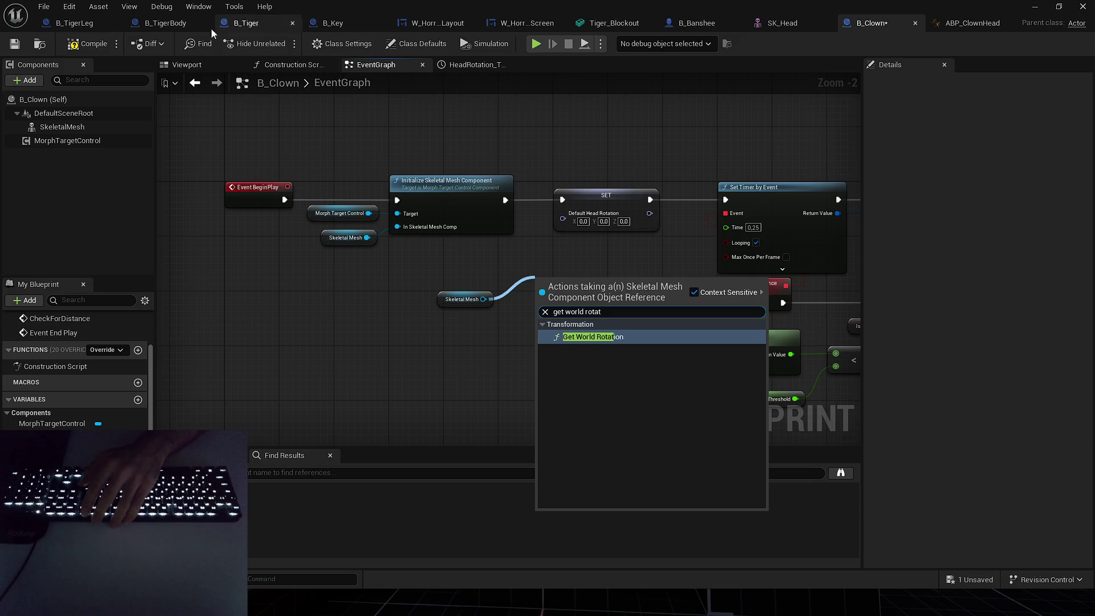
pyautogui.press('Return')
pyautogui.click(211, 65)
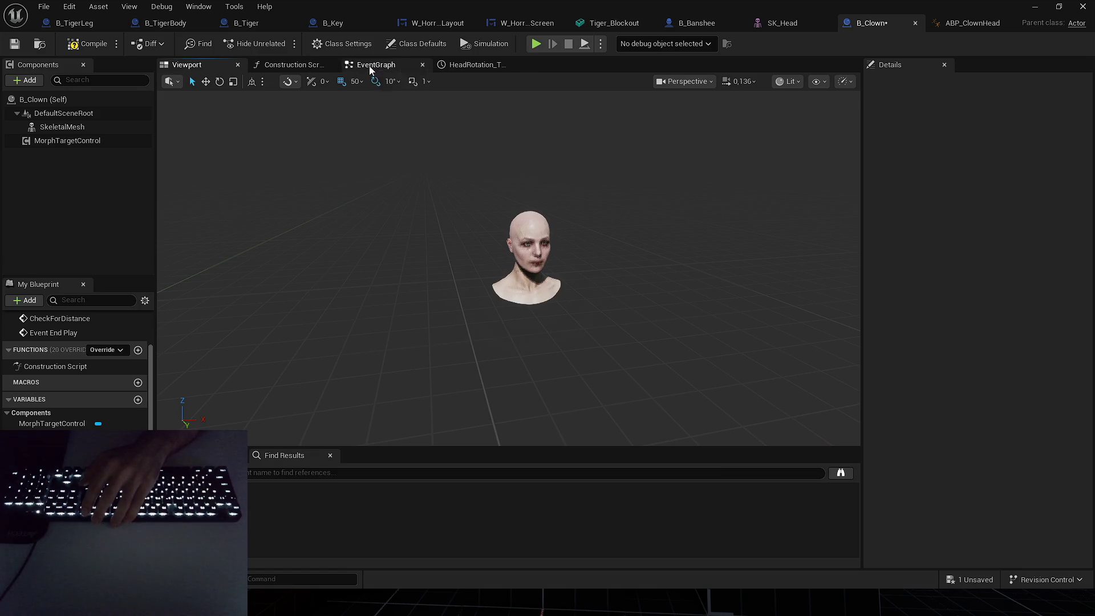
pyautogui.click(370, 65)
# Wire SkeletalMesh's Get Relative Rotation into SET Default Head Rotation.
pyautogui.moveTo(483, 298); pyautogui.dragTo(513, 283)
pyautogui.write('get relative ')
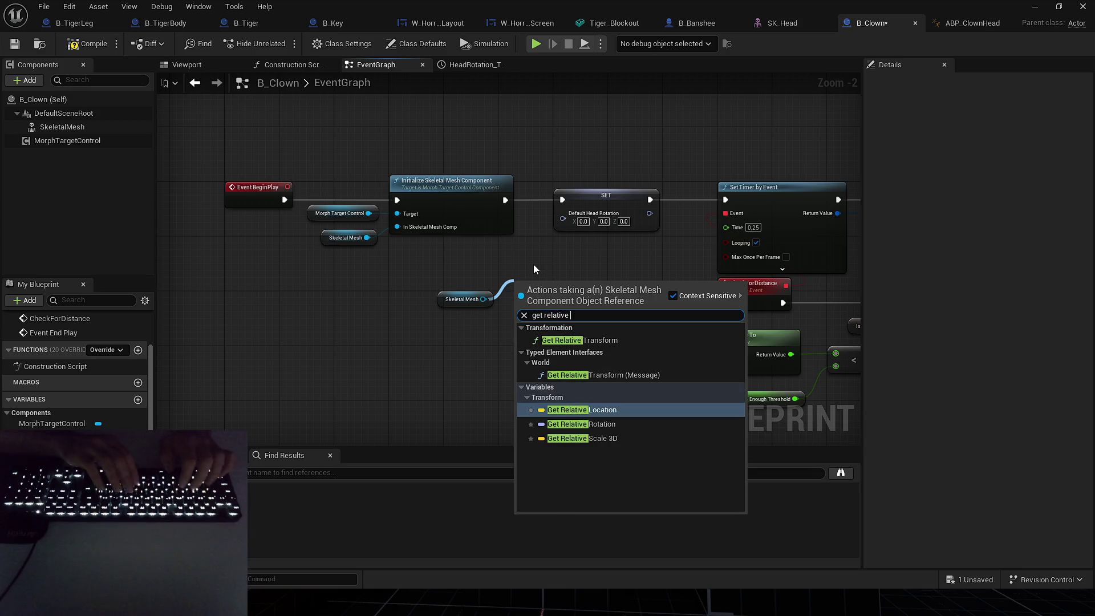
pyautogui.write('rot')
pyautogui.press('Return')
pyautogui.moveTo(608, 285); pyautogui.dragTo(592, 220)
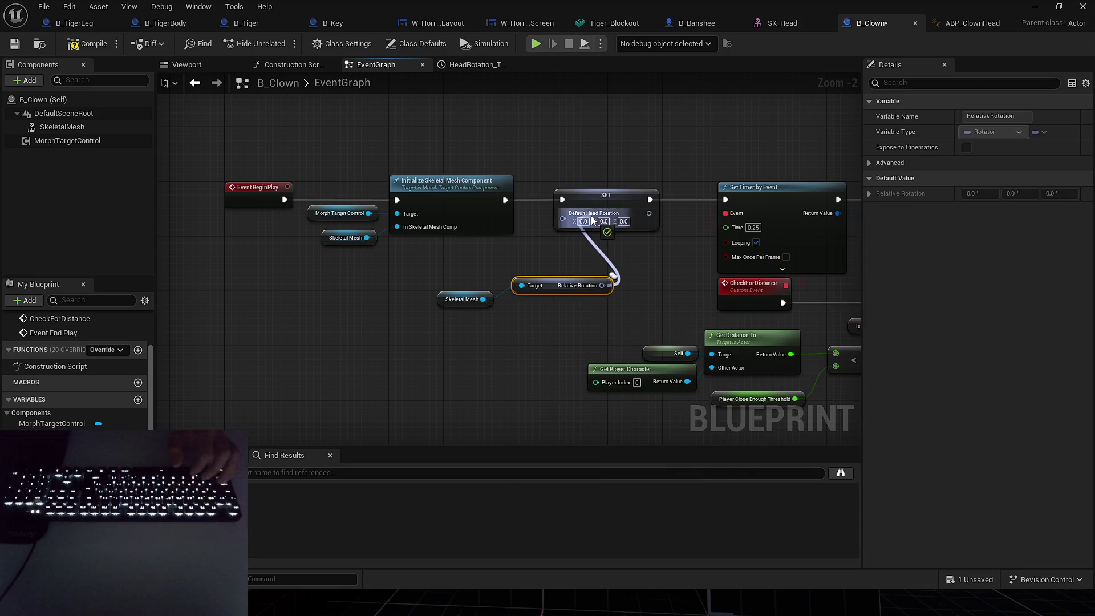
pyautogui.moveTo(553, 285); pyautogui.dragTo(587, 230)
pyautogui.click(550, 269)
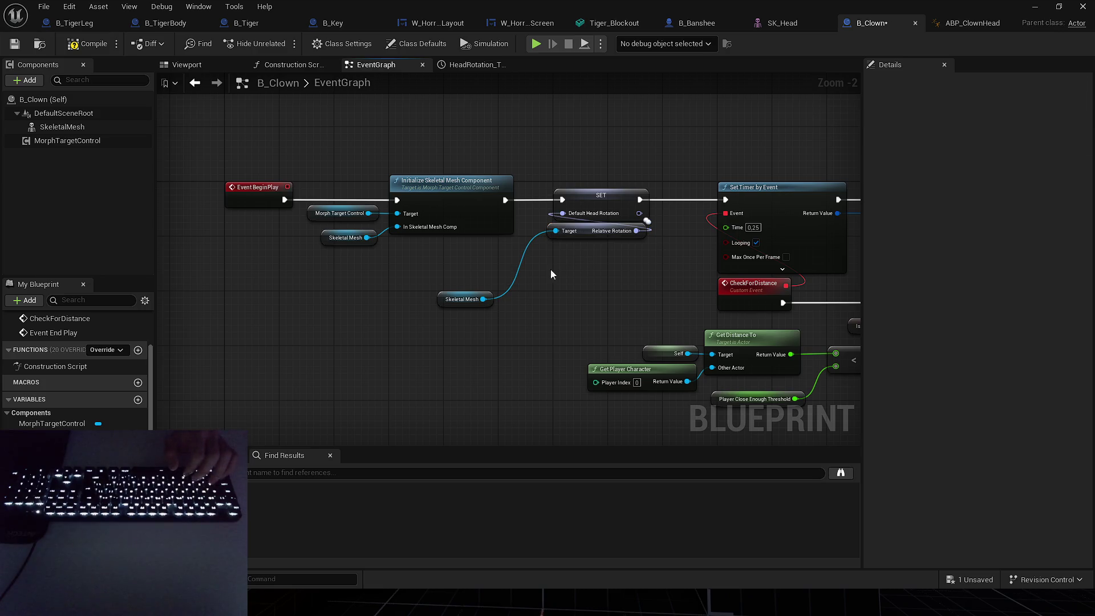
# Add a Lerp (Rotator) node driven by the HeadRotation timeline's Alpha output.
pyautogui.moveTo(459, 300)
pyautogui.mouseDown()
pyautogui.moveTo(550, 251)
pyautogui.moveTo(568, 255)
pyautogui.mouseUp()
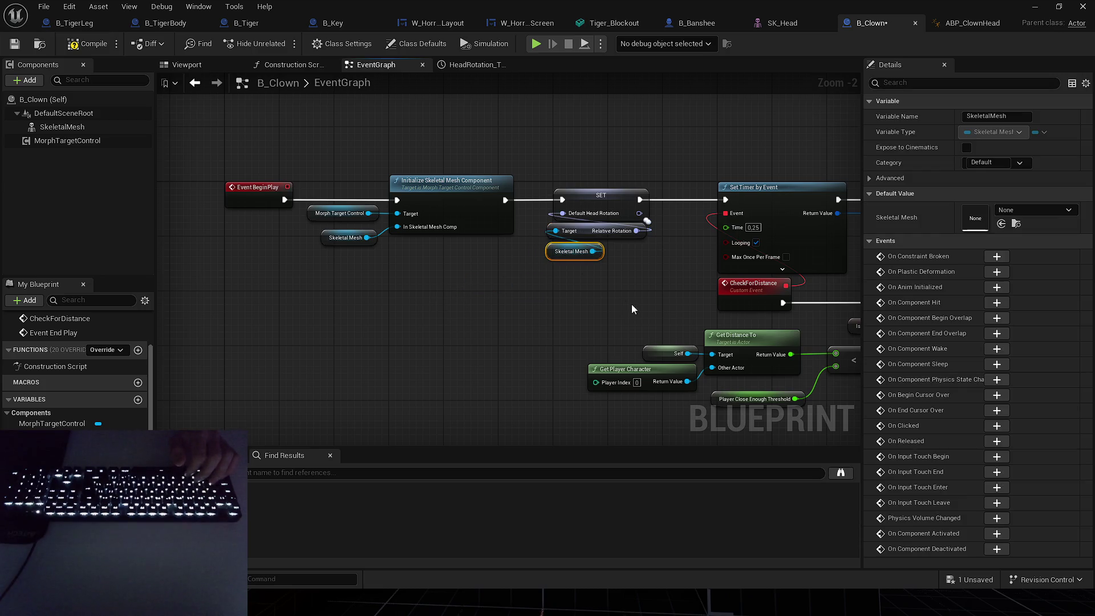
pyautogui.scroll(2, 445, 213)
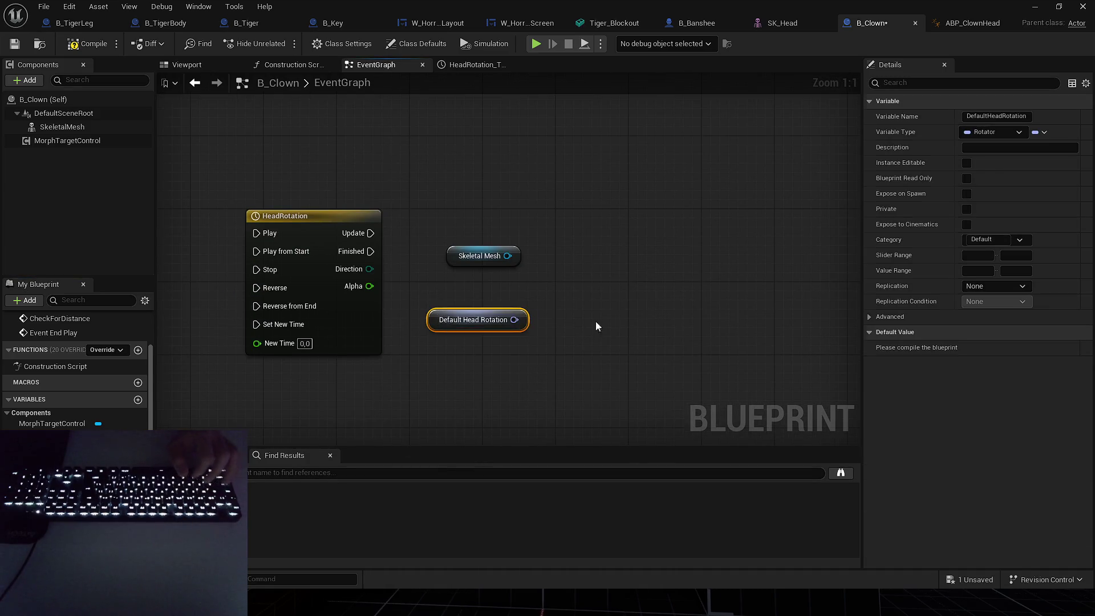
pyautogui.moveTo(595, 321); pyautogui.dragTo(703, 316)
pyautogui.moveTo(552, 327); pyautogui.dragTo(516, 373)
pyautogui.moveTo(491, 284)
pyautogui.mouseDown()
pyautogui.moveTo(575, 316)
pyautogui.moveTo(615, 313)
pyautogui.mouseUp()
pyautogui.write('lerp')
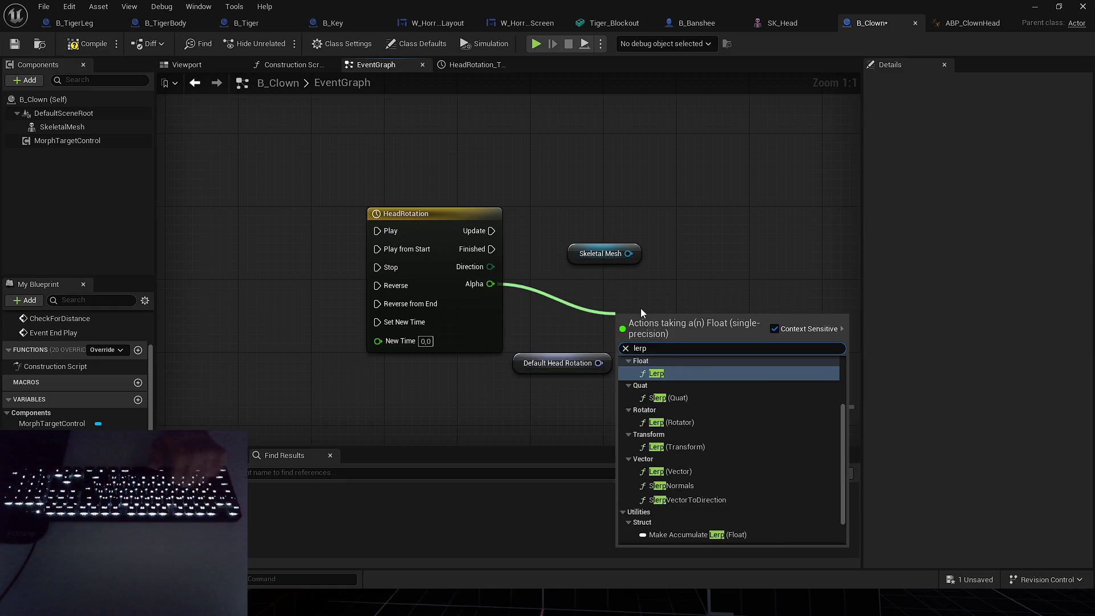
pyautogui.click(682, 423)
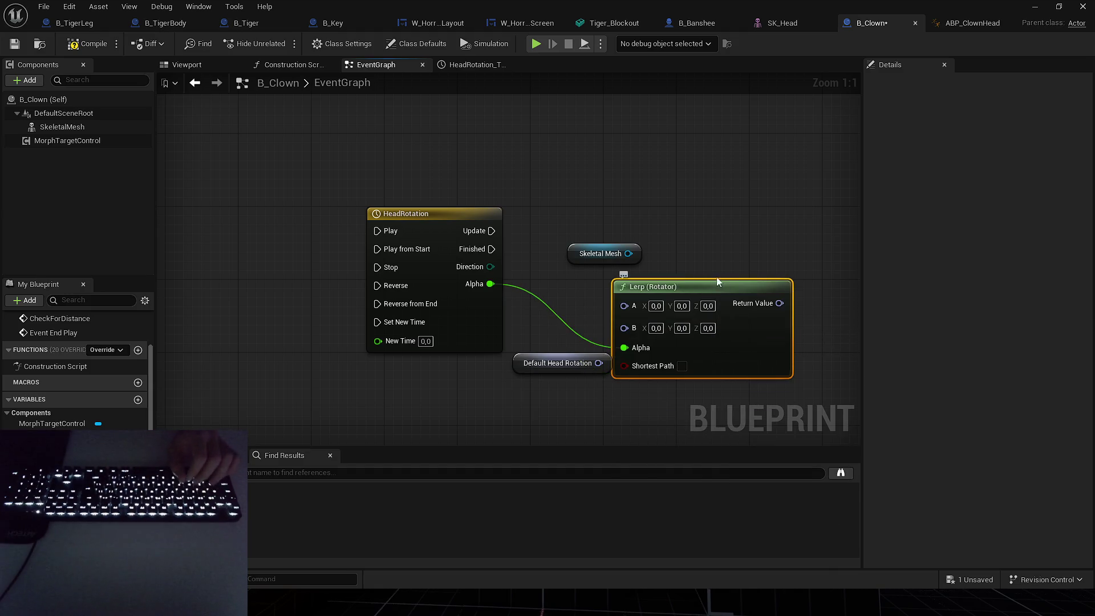
pyautogui.moveTo(540, 368); pyautogui.dragTo(504, 378)
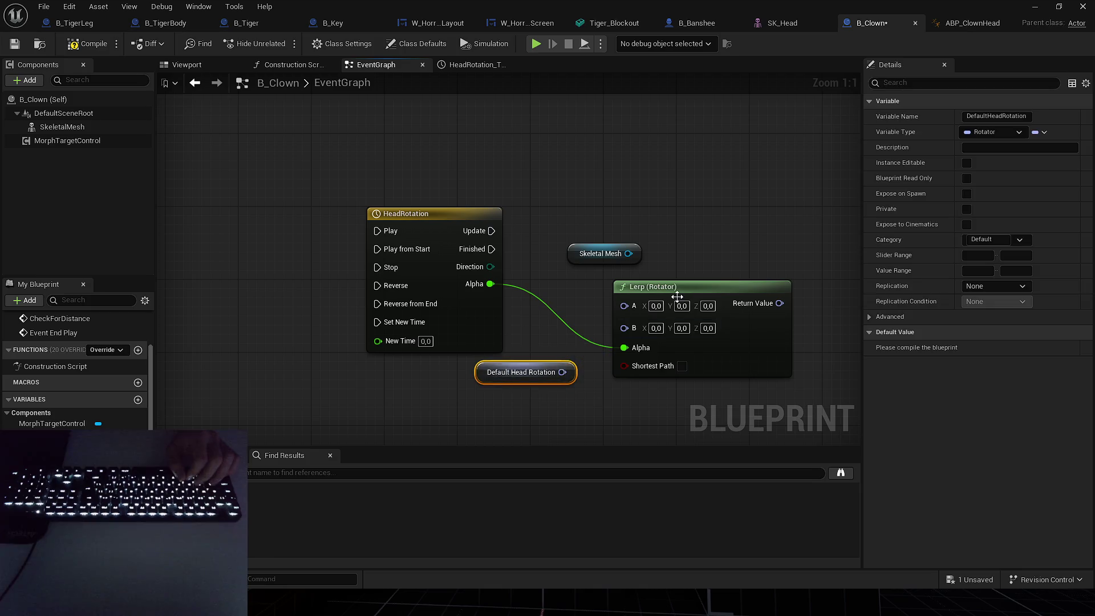
pyautogui.moveTo(638, 283); pyautogui.dragTo(666, 283)
pyautogui.click(596, 321)
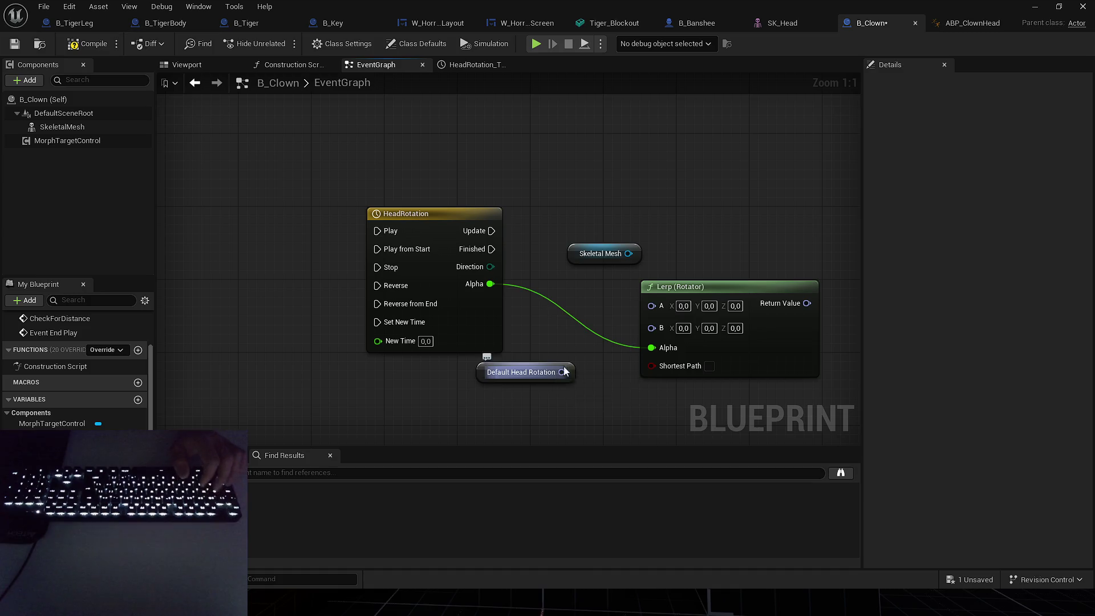
# Connect Default Head Rotation into the Lerp's A input and reroute the Alpha wire.
pyautogui.moveTo(558, 372); pyautogui.dragTo(644, 299)
pyautogui.moveTo(562, 372); pyautogui.dragTo(651, 303)
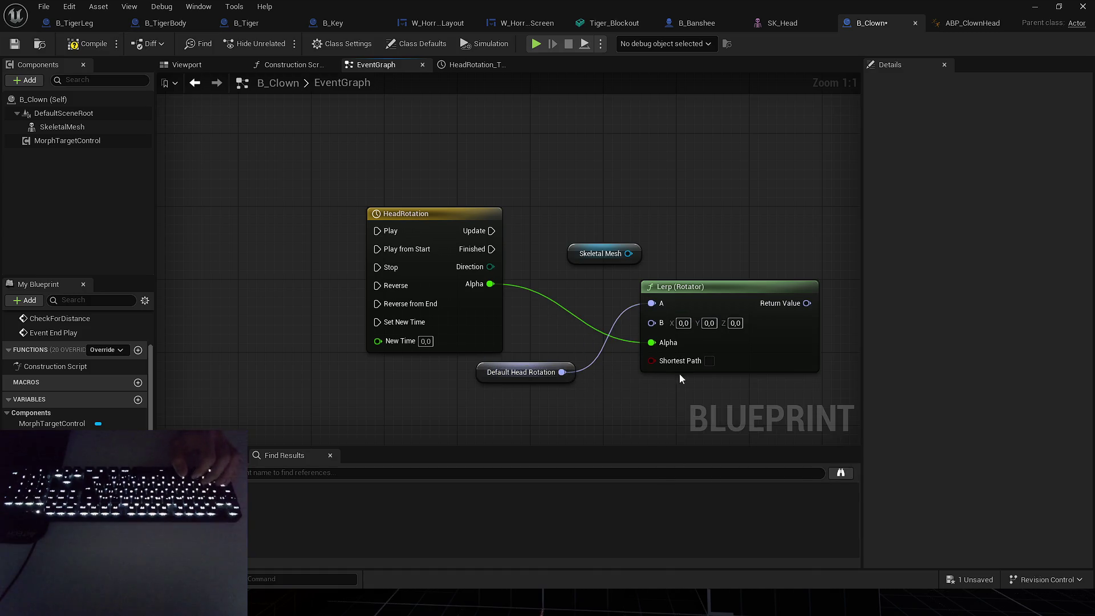
pyautogui.moveTo(526, 376)
pyautogui.mouseDown()
pyautogui.moveTo(587, 326)
pyautogui.moveTo(589, 304)
pyautogui.mouseUp()
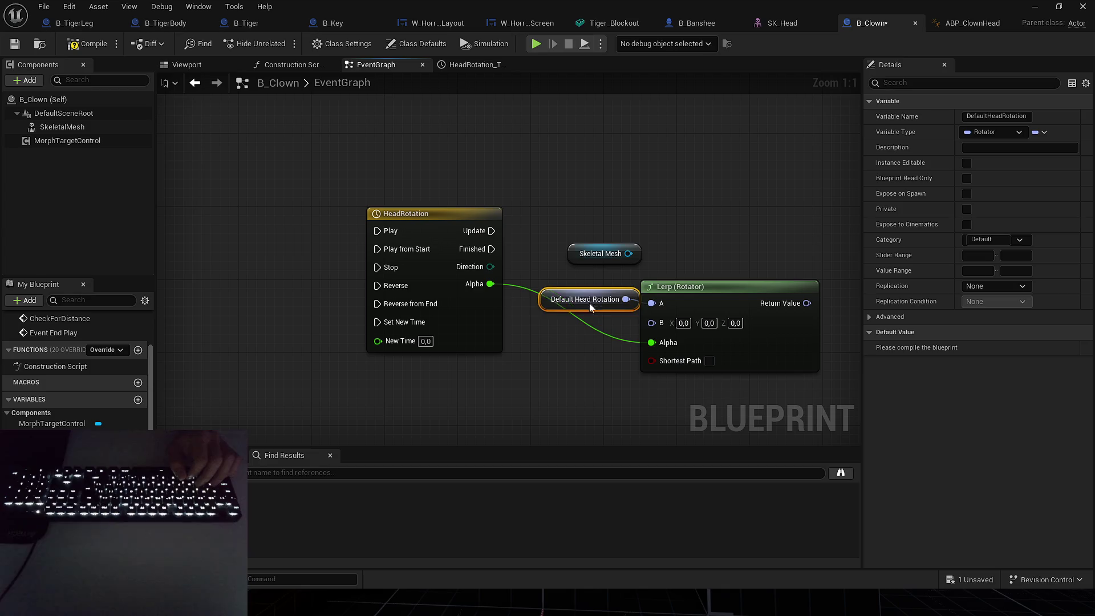
pyautogui.doubleClick(524, 289)
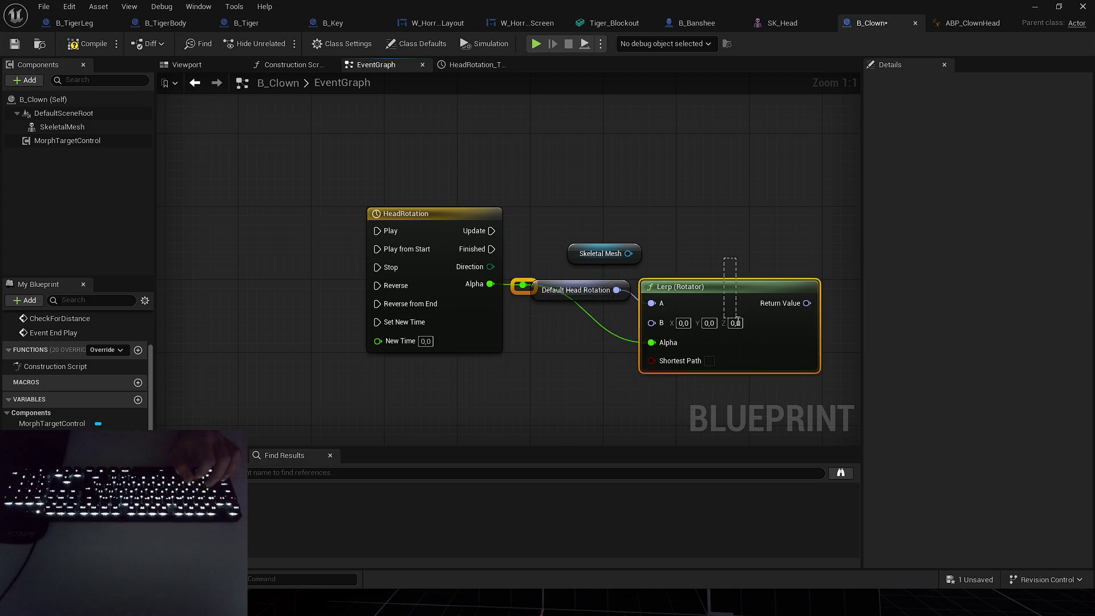
pyautogui.moveTo(521, 285); pyautogui.dragTo(523, 342)
pyautogui.click(188, 65)
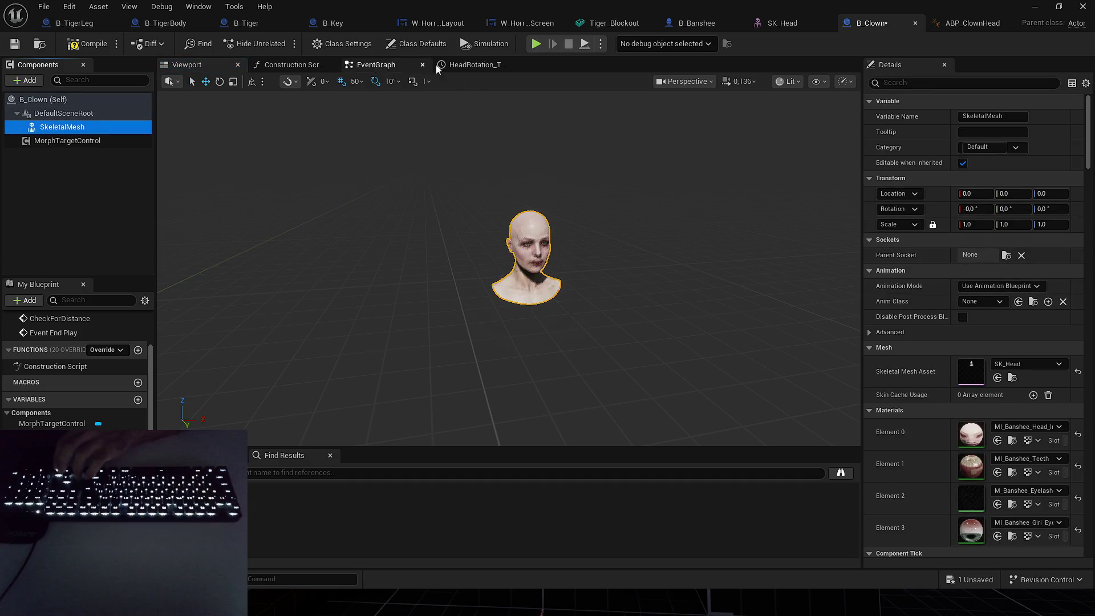
# Set the Lerp's B rotation Z to 180 and straighten the Alpha reroute.
pyautogui.click(388, 65)
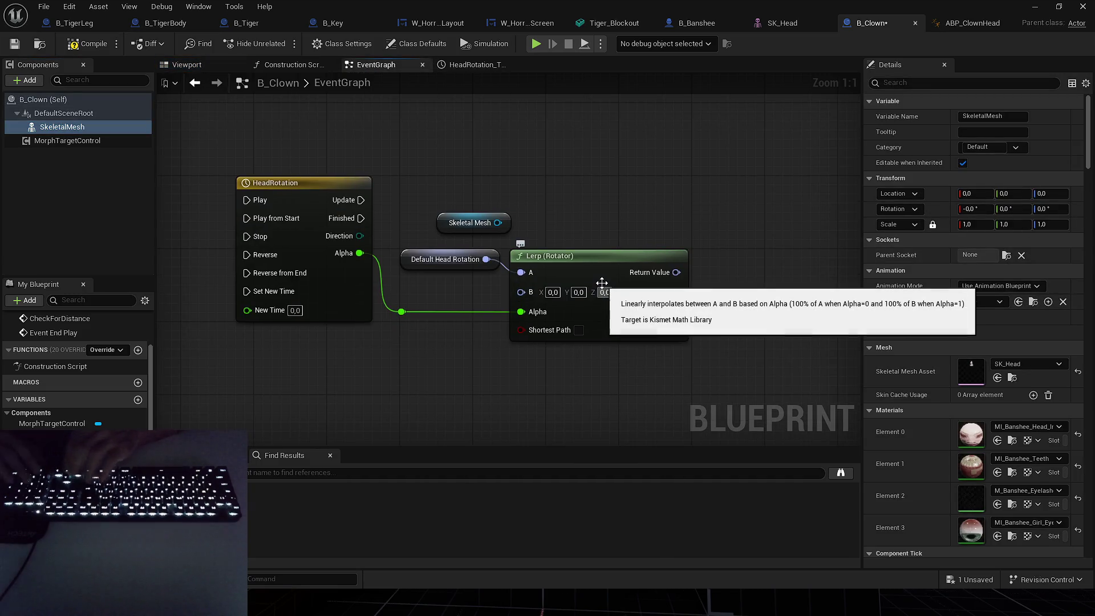
pyautogui.write('180')
pyautogui.click(602, 290)
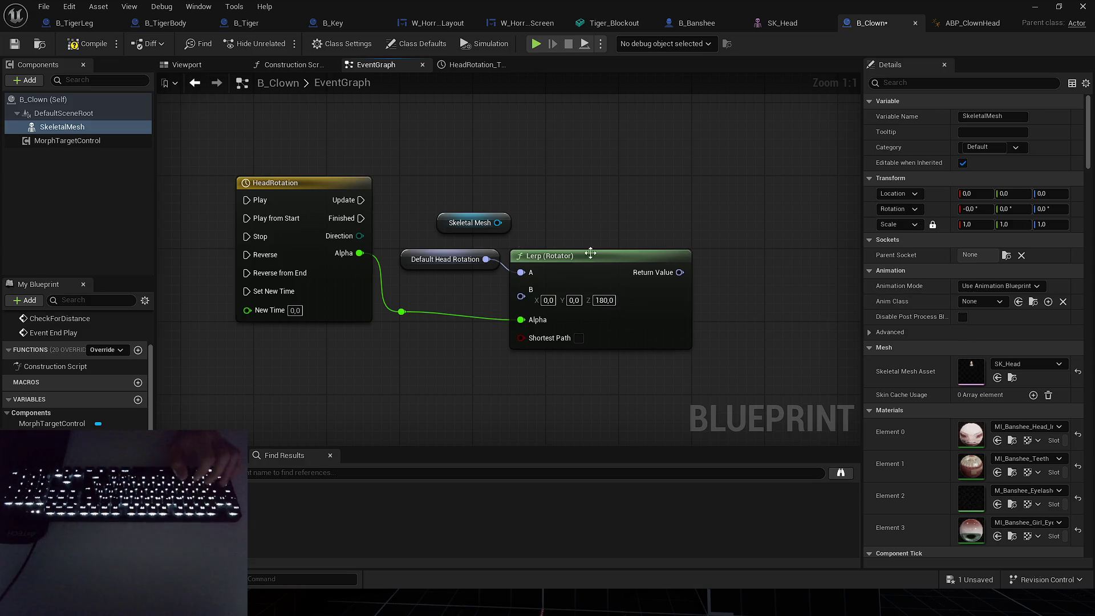
pyautogui.moveTo(392, 313); pyautogui.dragTo(392, 321)
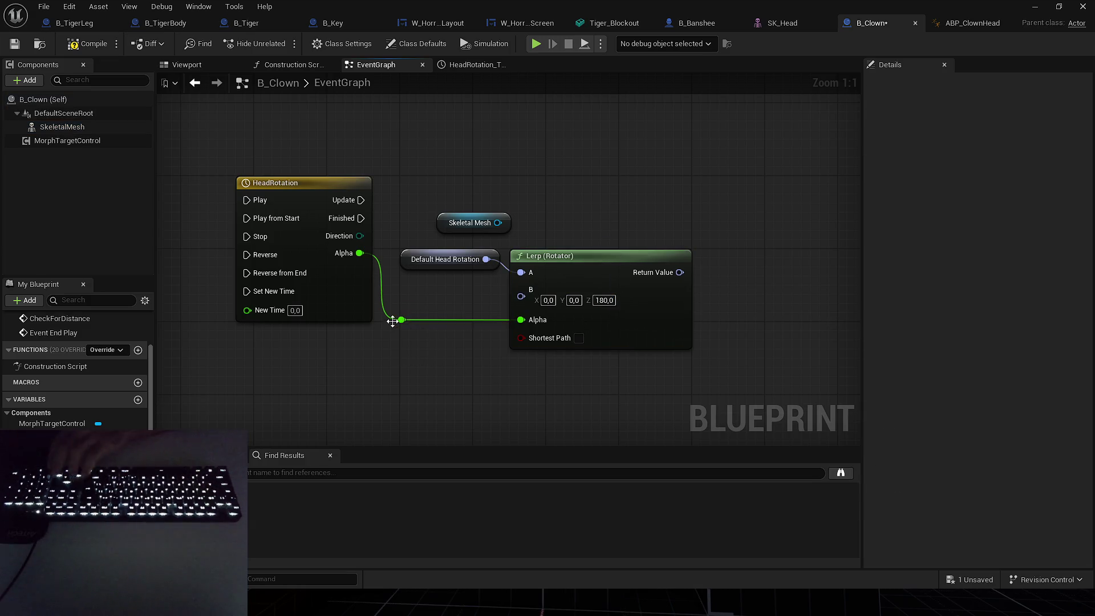
pyautogui.click(599, 270)
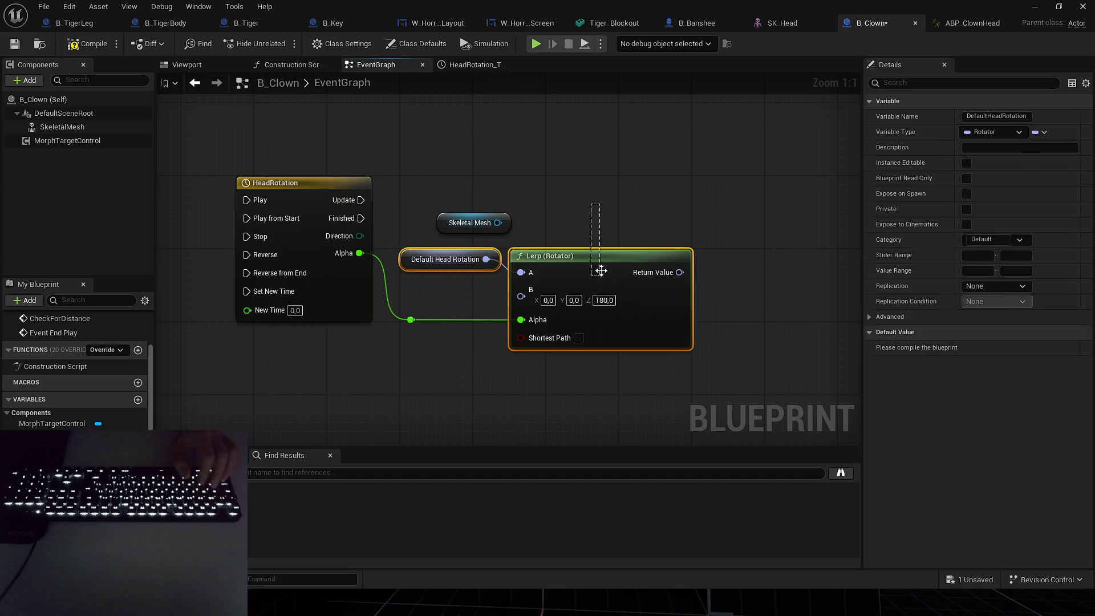
pyautogui.click(596, 208)
# Add Set Relative Rotation on the Skeletal Mesh with the mesh reference as its Target.
pyautogui.moveTo(500, 227); pyautogui.dragTo(701, 204)
pyautogui.write('s')
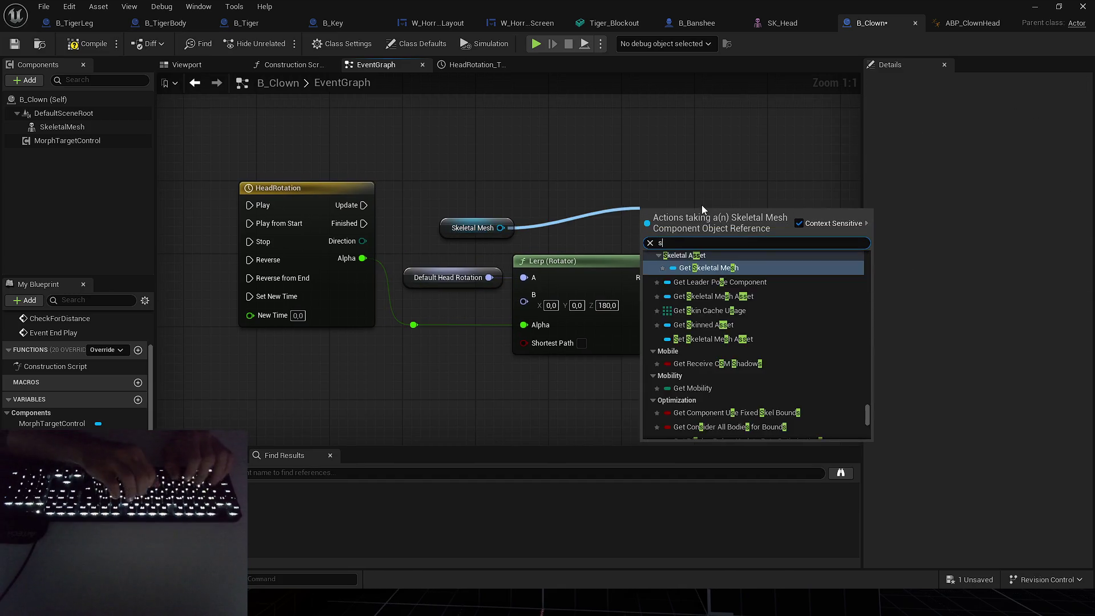
pyautogui.write('et relative rot')
pyautogui.press('Return')
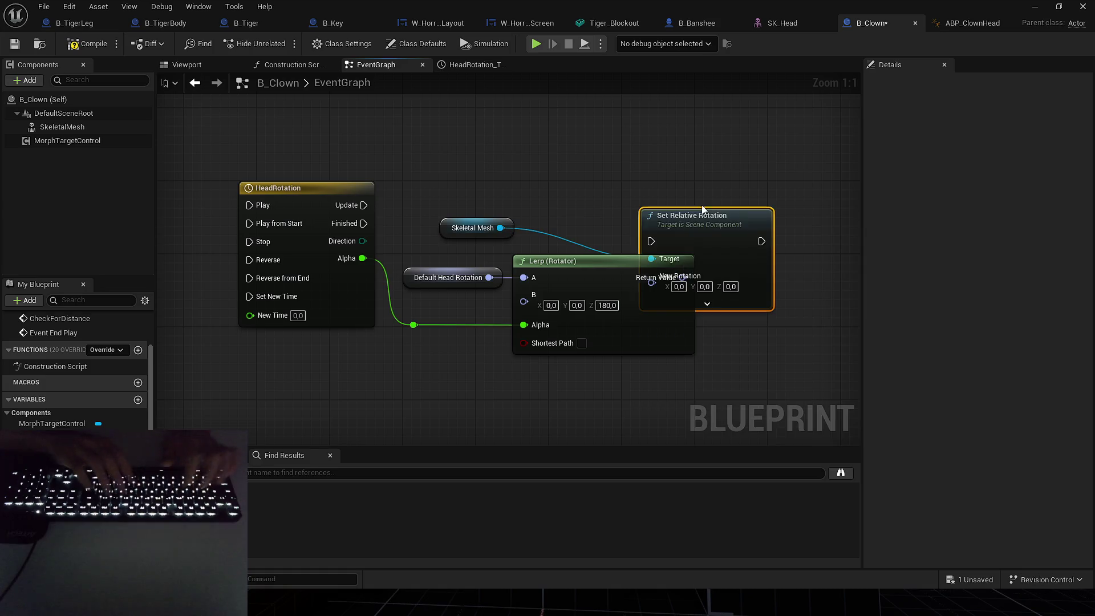
pyautogui.moveTo(674, 213)
pyautogui.mouseDown()
pyautogui.moveTo(739, 214)
pyautogui.moveTo(439, 198)
pyautogui.moveTo(363, 205)
pyautogui.mouseUp()
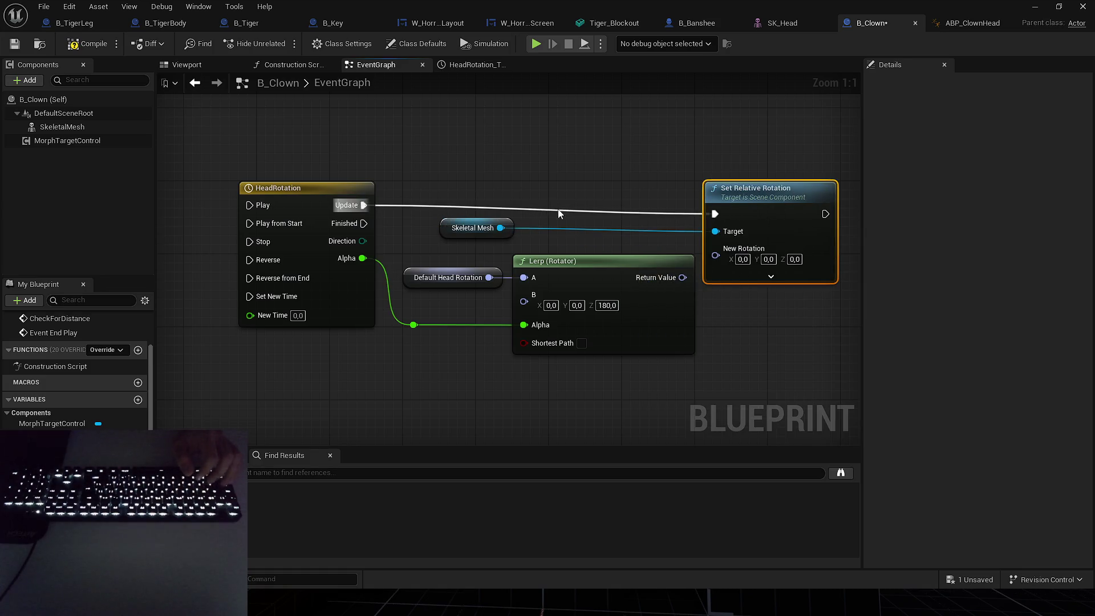
pyautogui.moveTo(837, 204); pyautogui.dragTo(828, 195)
pyautogui.moveTo(457, 224); pyautogui.dragTo(617, 215)
pyautogui.click(655, 159)
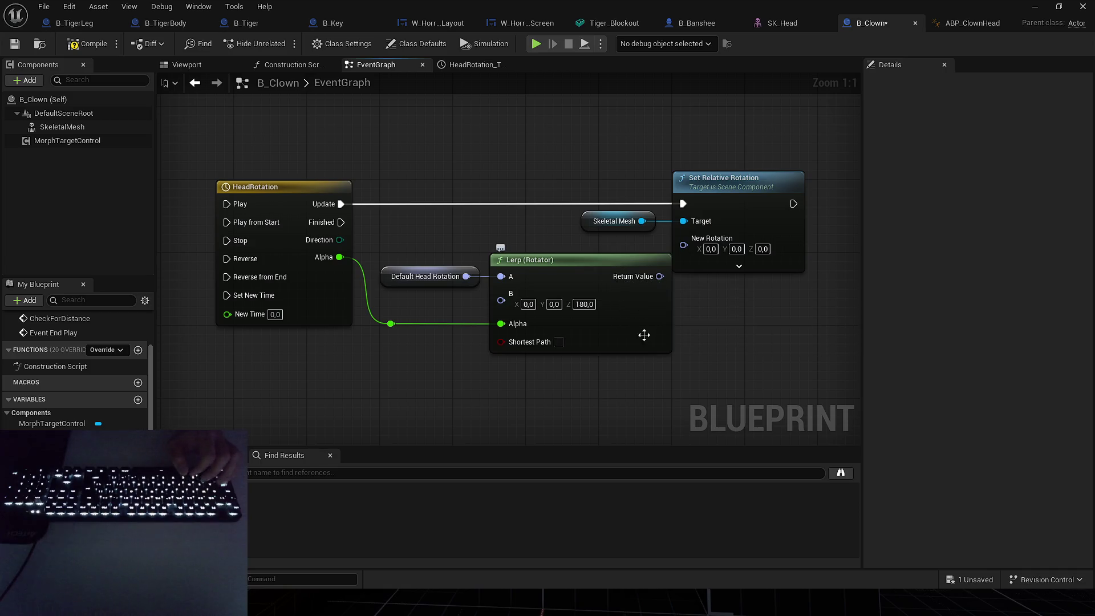
# Box-select Set Relative Rotation and its Skeletal Mesh node and shift them right.
pyautogui.moveTo(644, 343); pyautogui.dragTo(662, 347)
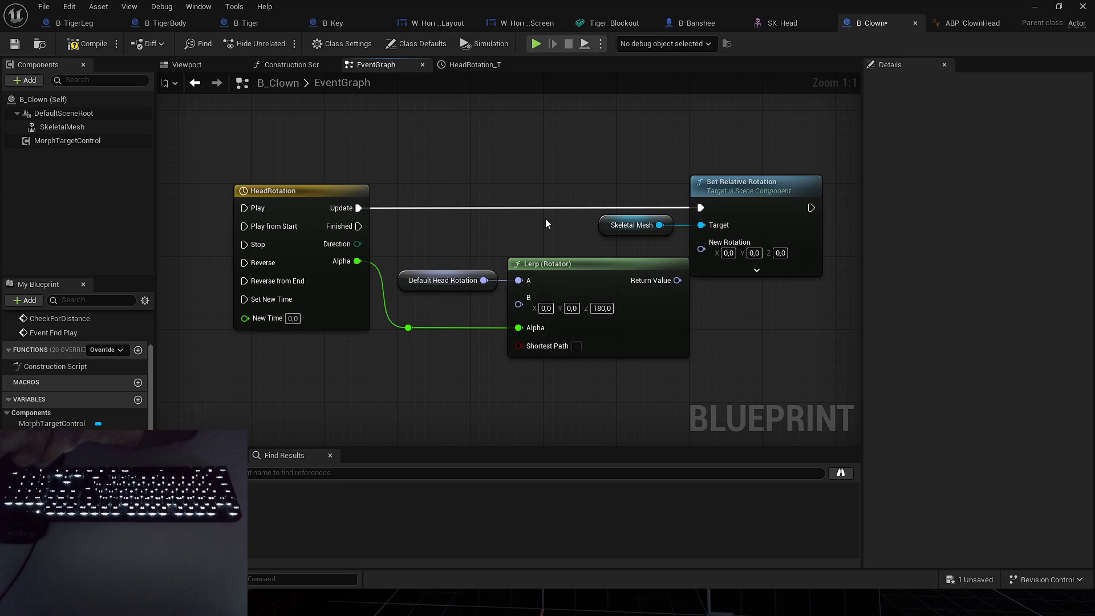
pyautogui.moveTo(545, 217); pyautogui.dragTo(528, 241)
pyautogui.moveTo(702, 222)
pyautogui.mouseDown()
pyautogui.moveTo(721, 238)
pyautogui.moveTo(801, 226)
pyautogui.mouseUp()
pyautogui.click(713, 268)
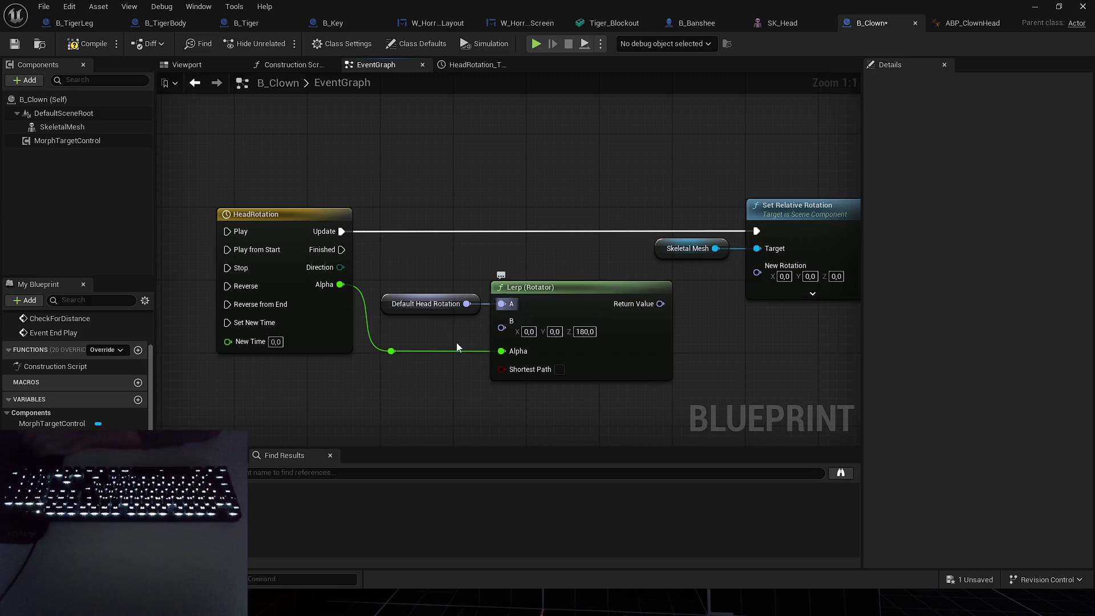
# Duplicate the Default Head Rotation node, removing an accidental Make Array node.
pyautogui.moveTo(457, 343); pyautogui.dragTo(551, 238)
pyautogui.click(542, 205)
pyautogui.moveTo(477, 332)
pyautogui.mouseDown()
pyautogui.moveTo(584, 303)
pyautogui.moveTo(471, 310)
pyautogui.mouseUp()
pyautogui.hotkey('ctrl', 'c')
pyautogui.hotkey('ctrl', 'v')
pyautogui.press('Escape')
pyautogui.rightClick(509, 307)
pyautogui.write('make array')
pyautogui.press('Return')
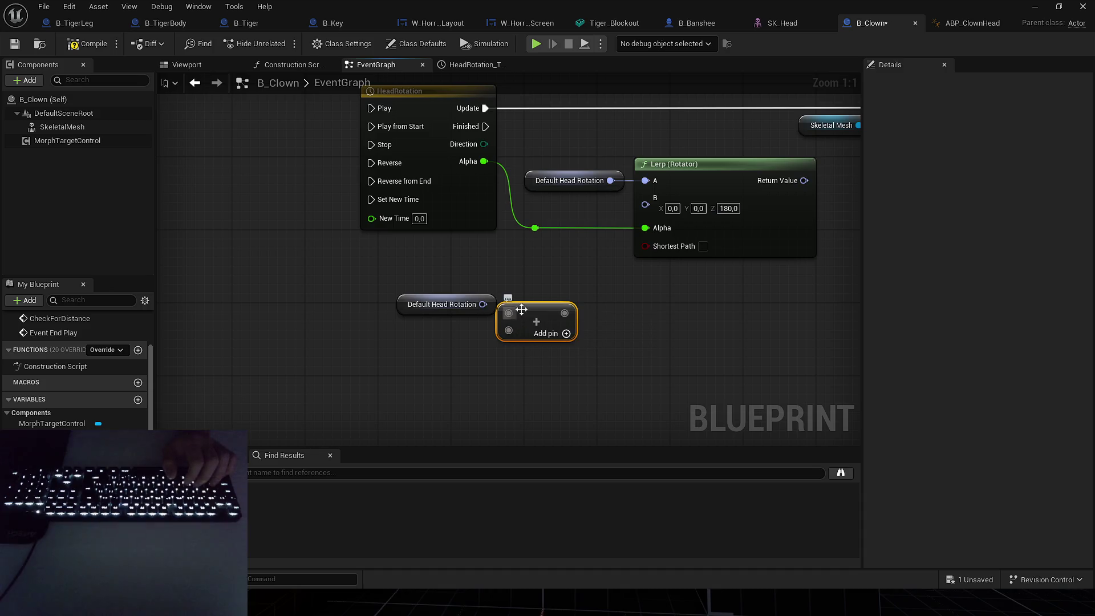
pyautogui.press('Delete')
# Add a Combine Rotators node fed by Default Head Rotation, with B's Z set to 180.
pyautogui.moveTo(483, 304); pyautogui.dragTo(544, 291)
pyautogui.write('add')
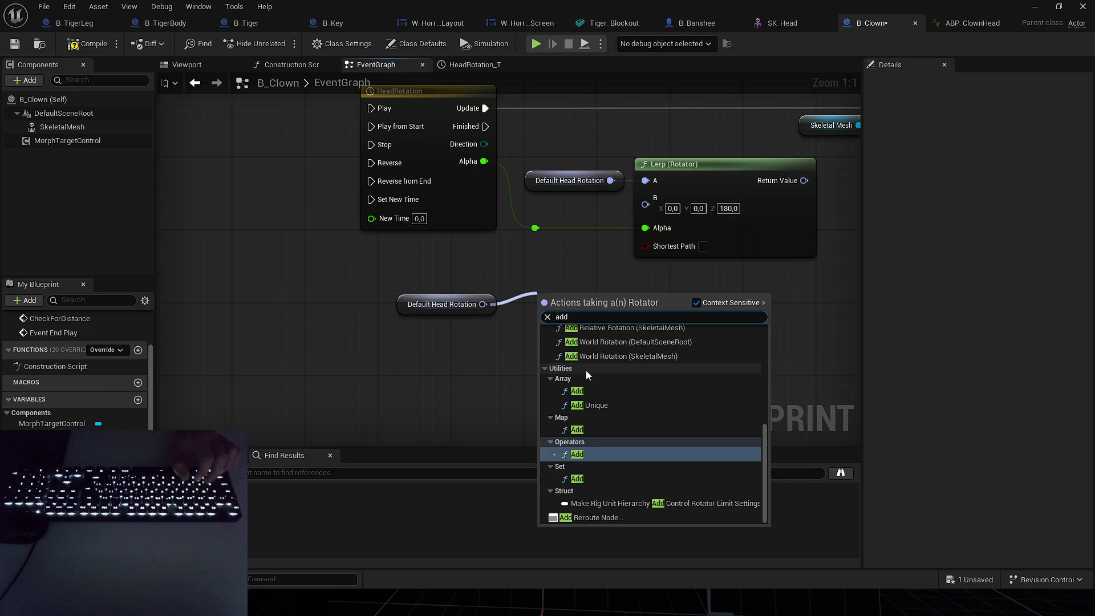
pyautogui.scroll(5, 586, 371)
pyautogui.write('+')
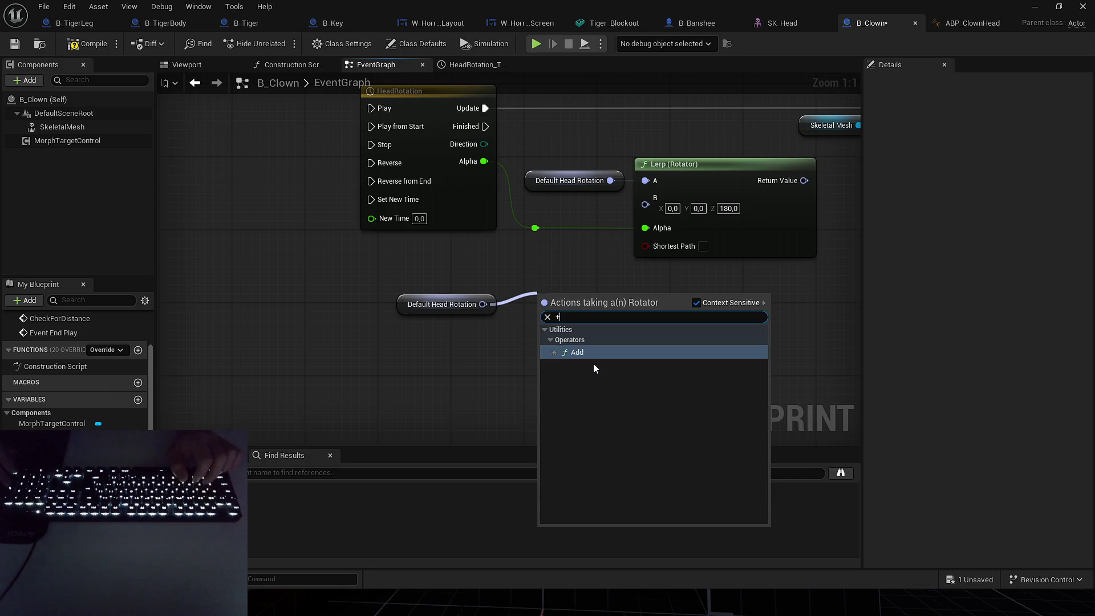
pyautogui.press('BackSpace')
pyautogui.write('combine')
pyautogui.press('Return')
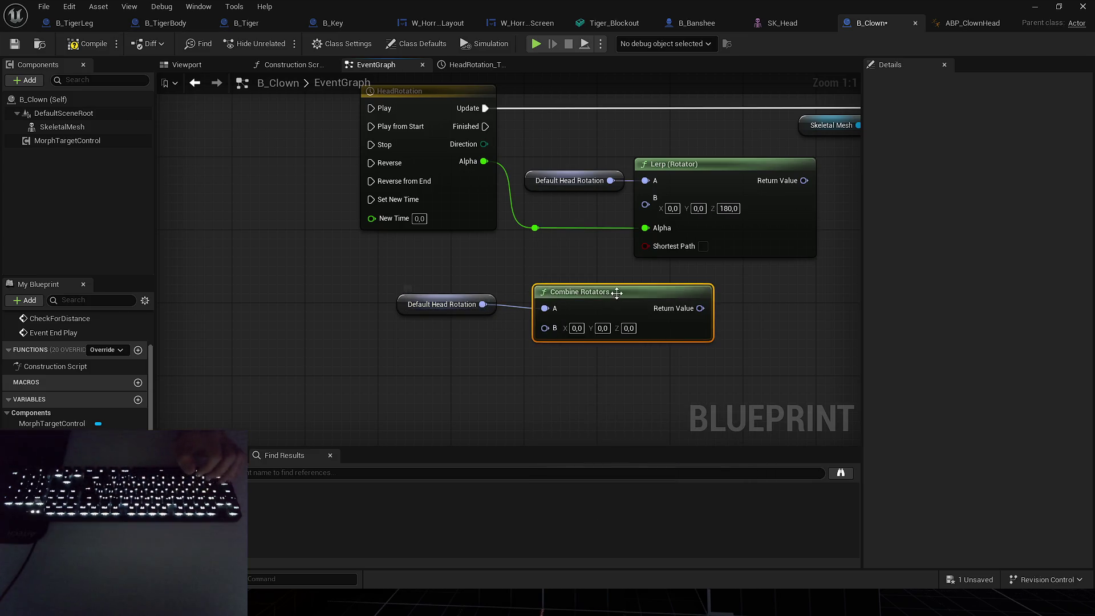
pyautogui.moveTo(605, 302); pyautogui.dragTo(597, 293)
pyautogui.moveTo(438, 277); pyautogui.dragTo(613, 388)
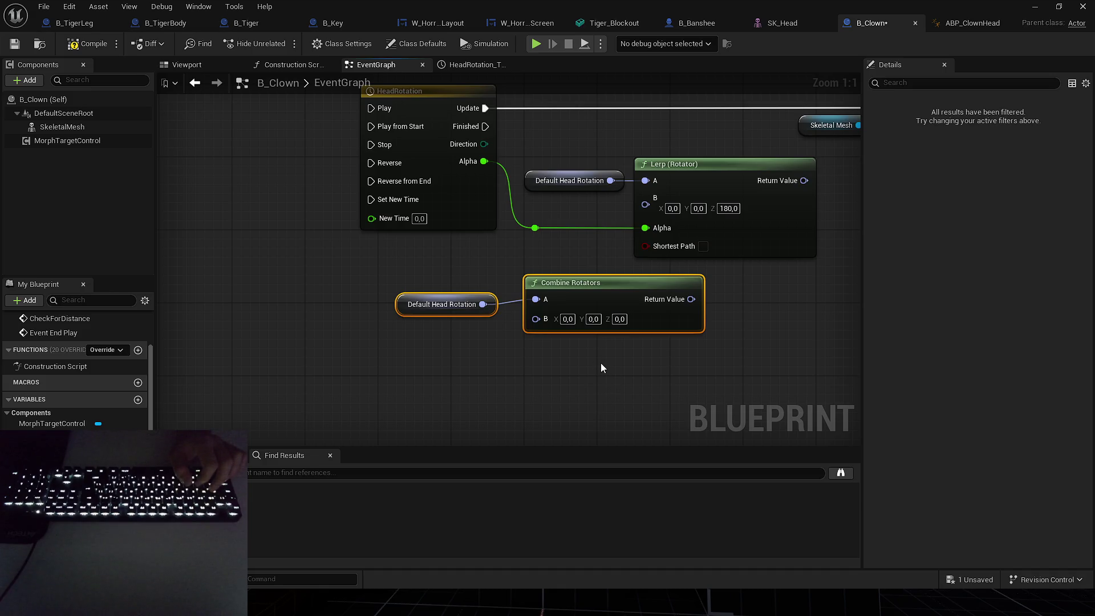
pyautogui.press('q')
pyautogui.click(578, 356)
pyautogui.click(570, 298)
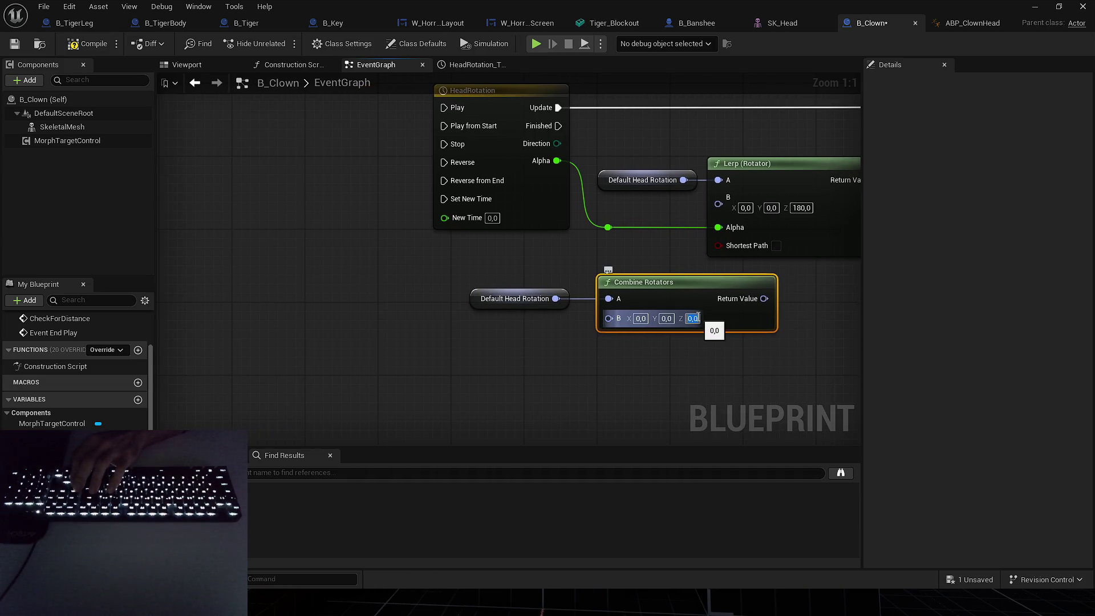
pyautogui.write('180')
pyautogui.press('Return')
pyautogui.click(829, 422)
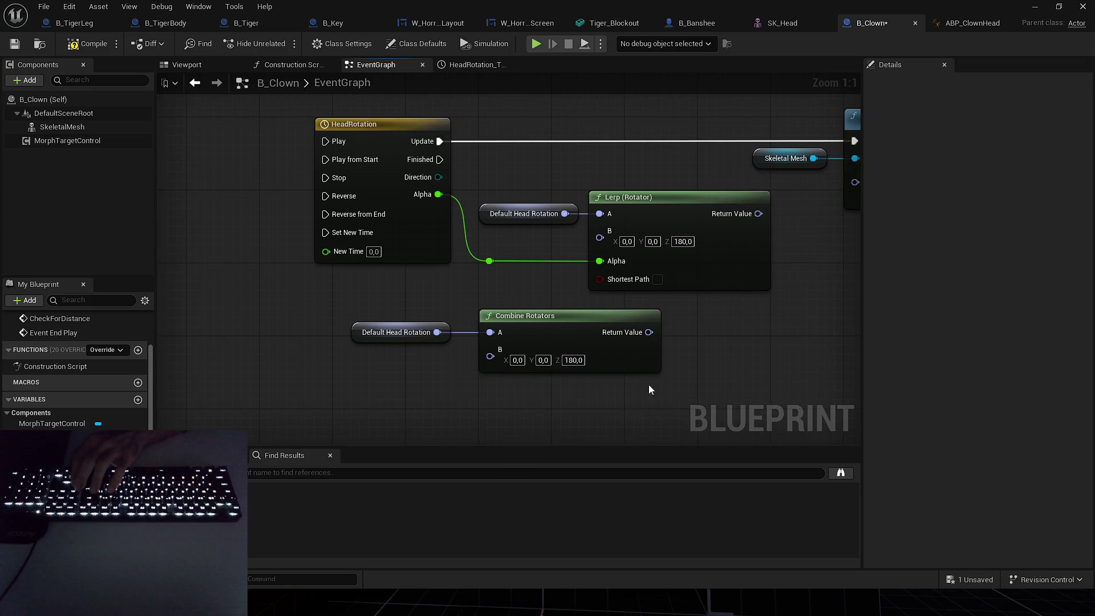
# Wire Combine Rotators into Lerp's B and Lerp's Return Value into New Rotation.
pyautogui.moveTo(649, 324); pyautogui.dragTo(641, 246)
pyautogui.moveTo(636, 332); pyautogui.dragTo(599, 237)
pyautogui.moveTo(444, 296)
pyautogui.mouseDown()
pyautogui.moveTo(546, 325)
pyautogui.moveTo(465, 288)
pyautogui.moveTo(492, 255)
pyautogui.mouseUp()
pyautogui.moveTo(706, 369)
pyautogui.mouseDown()
pyautogui.moveTo(658, 389)
pyautogui.moveTo(447, 417)
pyautogui.mouseUp()
pyautogui.moveTo(466, 259)
pyautogui.mouseDown()
pyautogui.moveTo(610, 237)
pyautogui.moveTo(595, 220)
pyautogui.mouseUp()
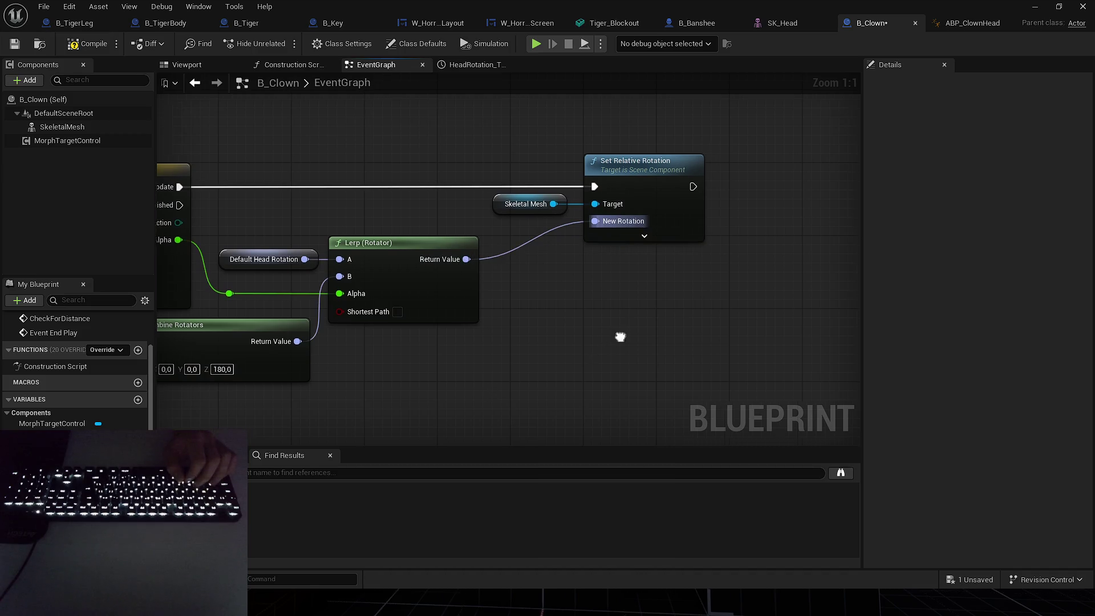
pyautogui.scroll(-6, 632, 355)
pyautogui.scroll(5, 537, 321)
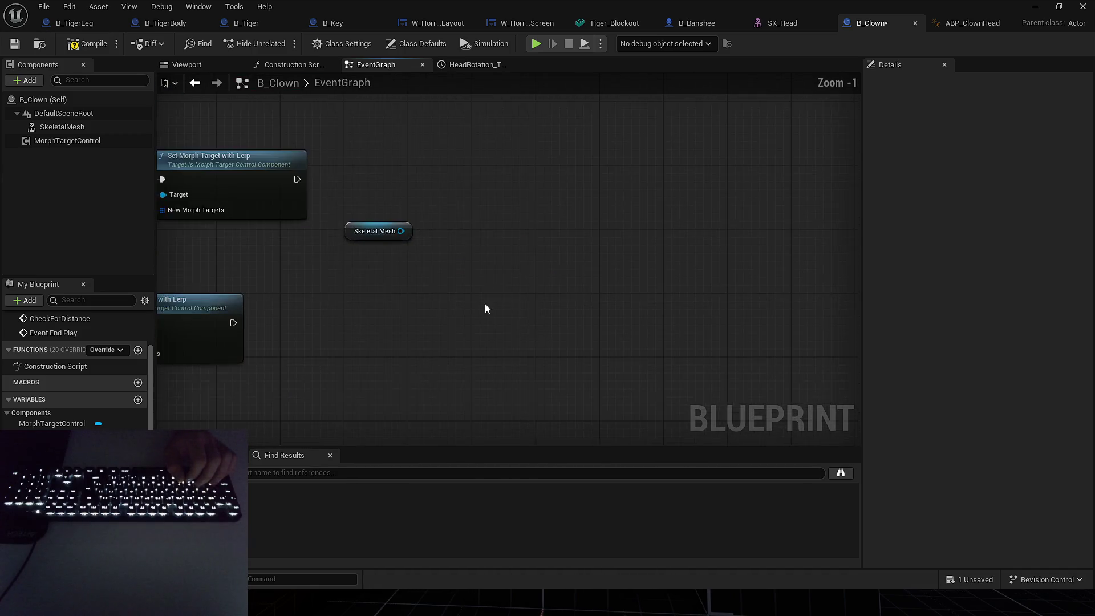
# Delete the stray Skeletal Mesh node from the graph.
pyautogui.scroll(1, 485, 308)
pyautogui.moveTo(450, 313); pyautogui.dragTo(567, 293)
pyautogui.click(566, 290)
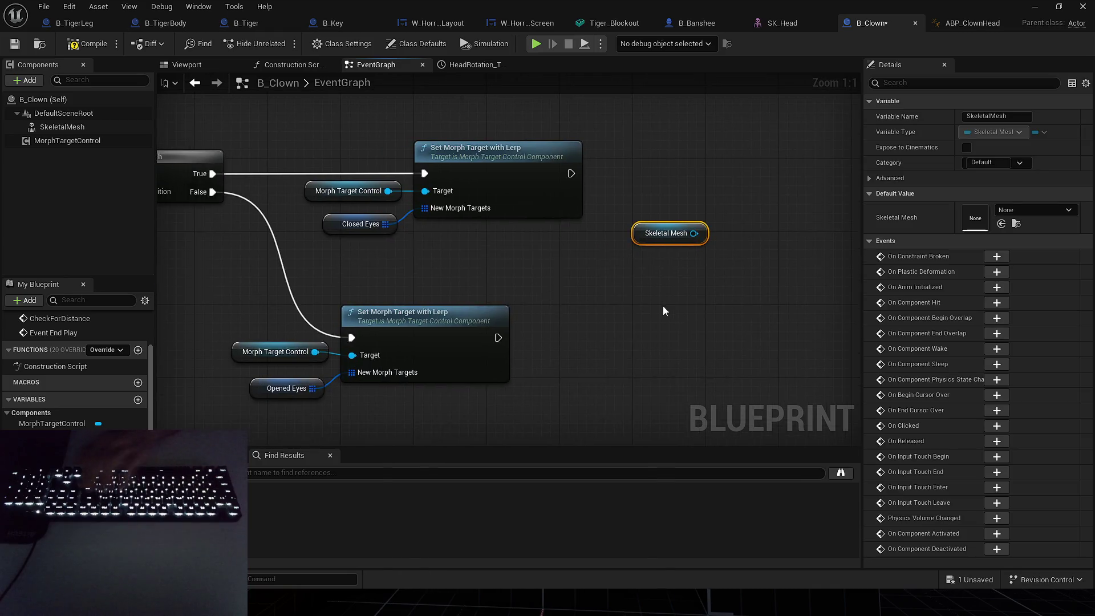
pyautogui.moveTo(662, 306); pyautogui.dragTo(551, 326)
pyautogui.press('Delete')
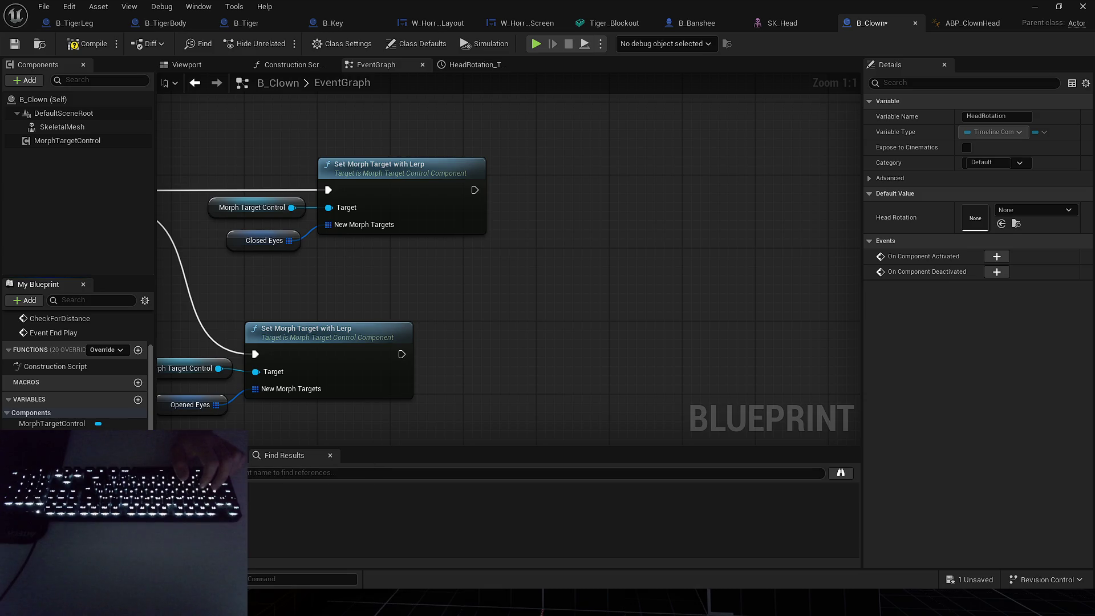
# Rename the HeadRotation timeline to HeadRotationTimeline.
pyautogui.moveTo(518, 268); pyautogui.dragTo(635, 183)
pyautogui.scroll(-4, 644, 214)
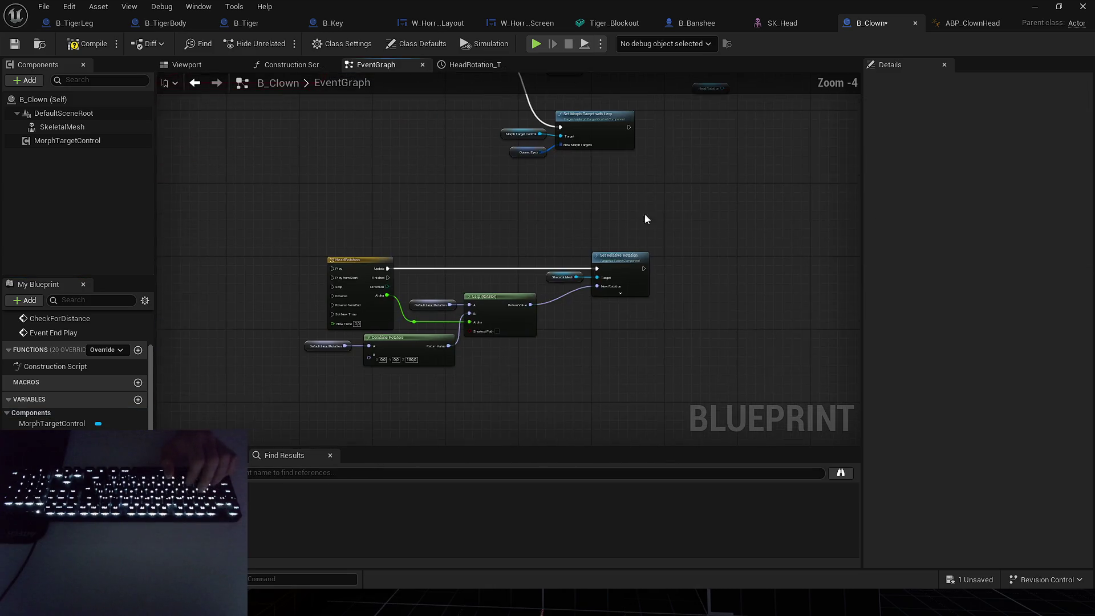
pyautogui.click(364, 261)
pyautogui.click(364, 260)
pyautogui.write('Timeline')
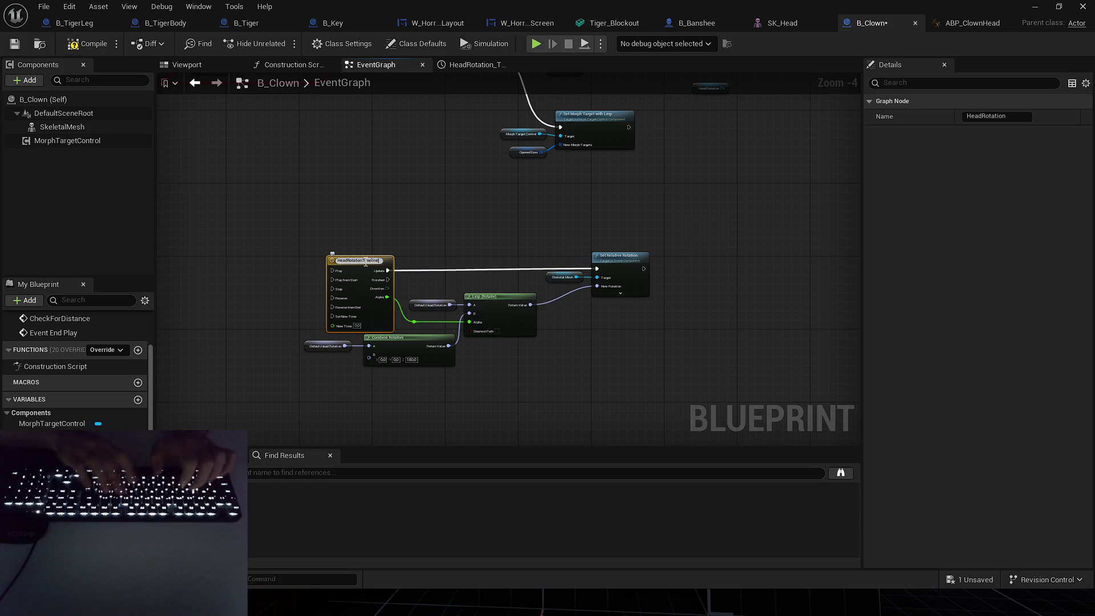
pyautogui.press('Return')
# Add a Play node for Head Rotation Timeline that runs after the closed-eyes morph.
pyautogui.scroll(3, 503, 257)
pyautogui.moveTo(364, 305); pyautogui.dragTo(440, 243)
pyautogui.write('play')
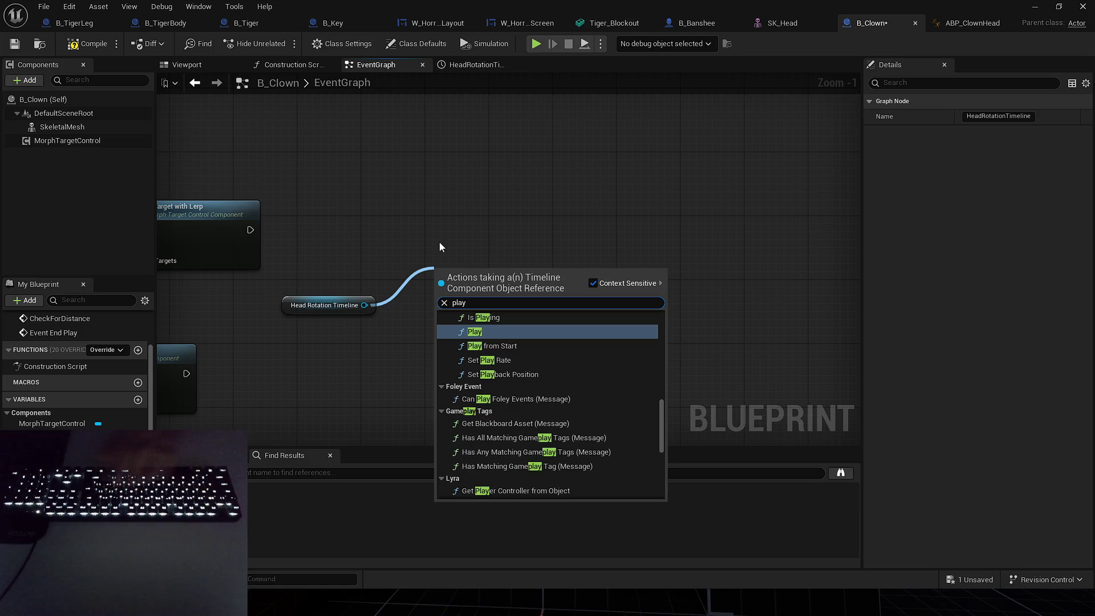
pyautogui.press('Return')
pyautogui.moveTo(461, 277)
pyautogui.mouseDown()
pyautogui.moveTo(420, 222)
pyautogui.moveTo(251, 229)
pyautogui.mouseUp()
pyautogui.moveTo(485, 232); pyautogui.dragTo(455, 224)
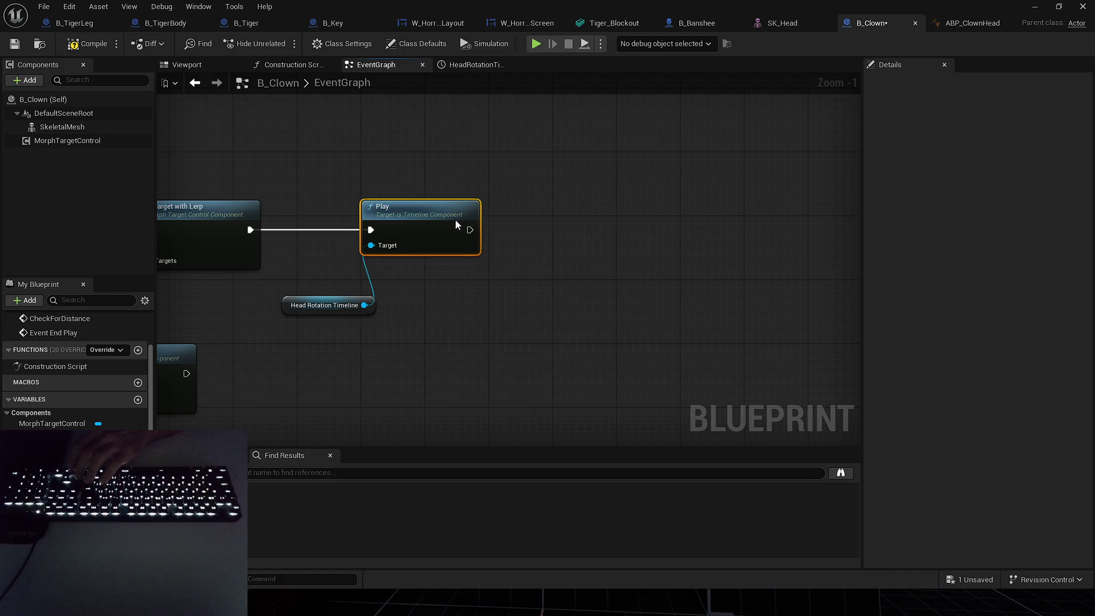
pyautogui.moveTo(288, 304); pyautogui.dragTo(361, 263)
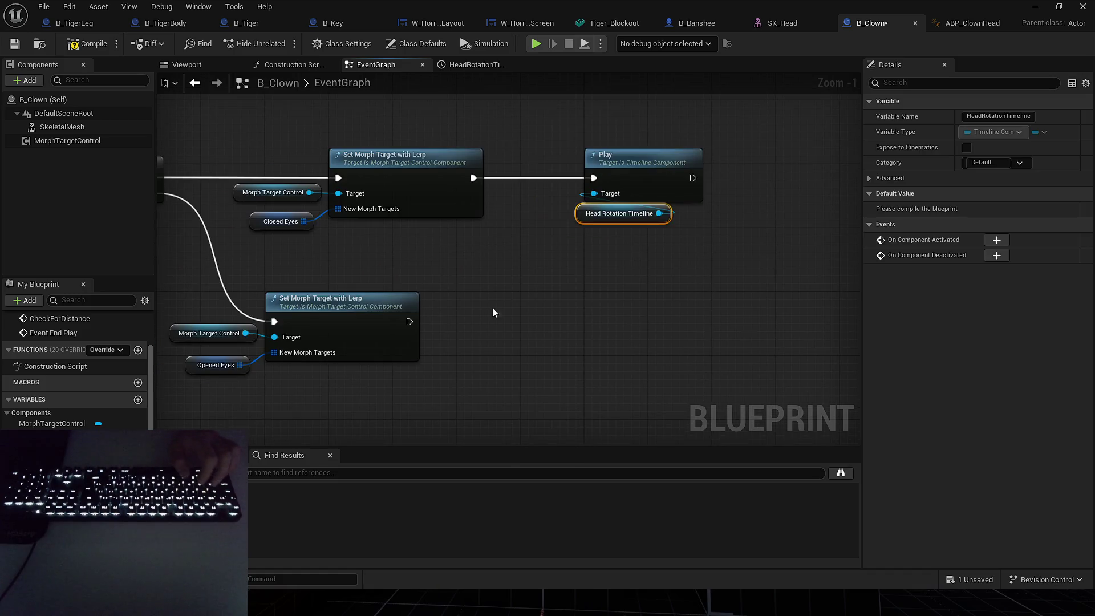
# Add a Reverse node for Head Rotation Timeline that runs after the opened-eyes morph.
pyautogui.hotkey('ctrl', 'w')
pyautogui.moveTo(539, 317); pyautogui.dragTo(573, 291)
pyautogui.write('reverse')
pyautogui.press('Return')
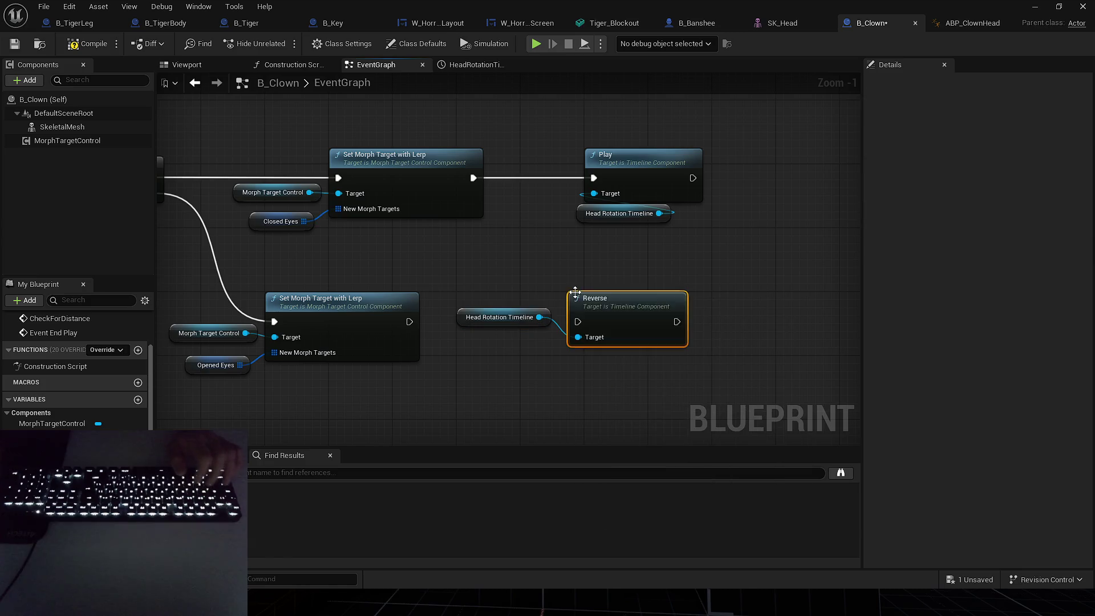
pyautogui.moveTo(474, 318)
pyautogui.mouseDown()
pyautogui.moveTo(566, 362)
pyautogui.moveTo(583, 358)
pyautogui.mouseUp()
pyautogui.click(553, 214)
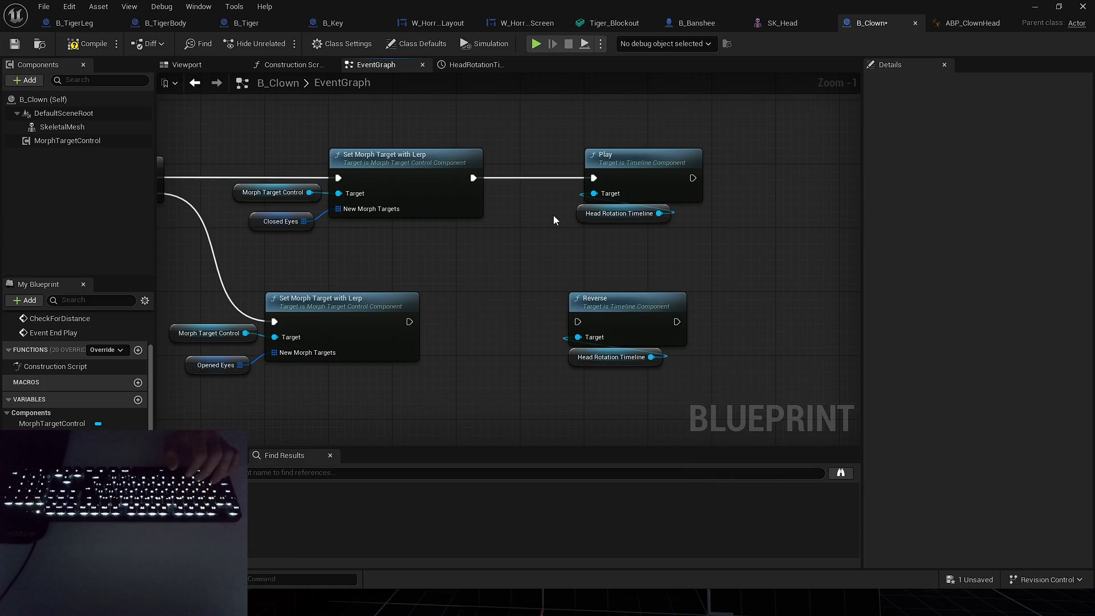
pyautogui.moveTo(619, 214); pyautogui.dragTo(626, 213)
pyautogui.moveTo(562, 288)
pyautogui.mouseDown()
pyautogui.moveTo(616, 334)
pyautogui.moveTo(405, 319)
pyautogui.mouseUp()
pyautogui.moveTo(612, 318); pyautogui.dragTo(628, 318)
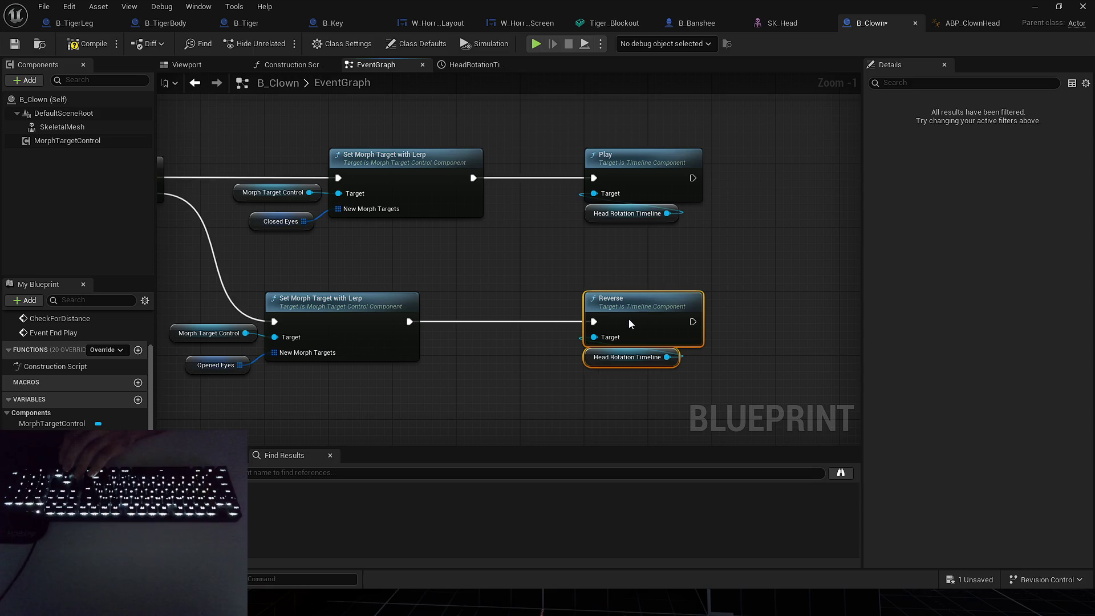
# Compile and save the B_Clown blueprint, then minimize the editor.
pyautogui.click(558, 280)
pyautogui.press('F7')
pyautogui.hotkey('ctrl', 's')
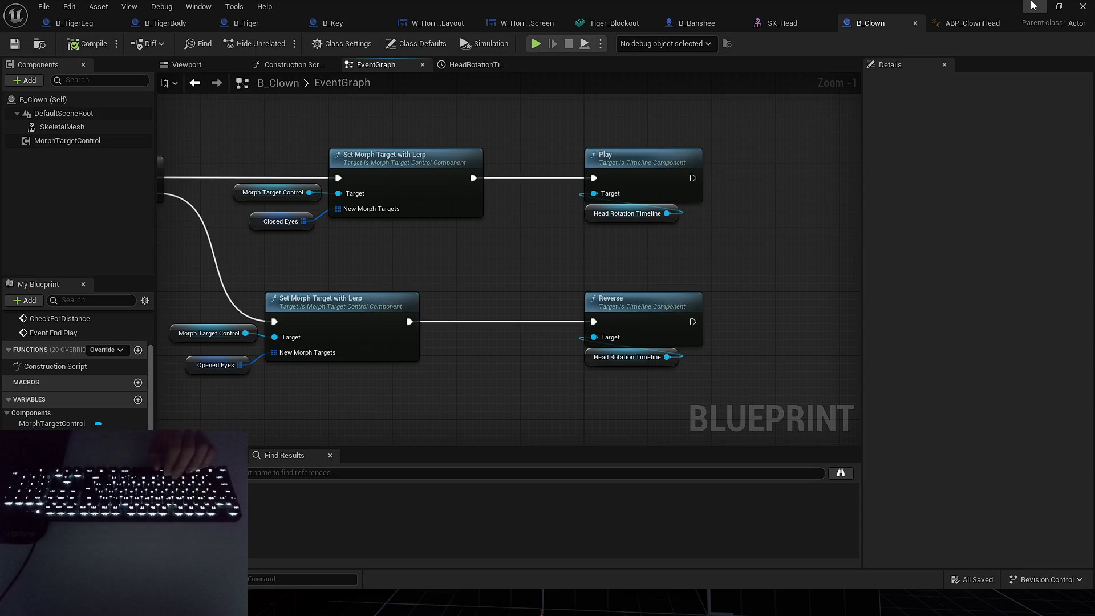
pyautogui.click(1032, 6)
pyautogui.hotkey('alt', 'p')
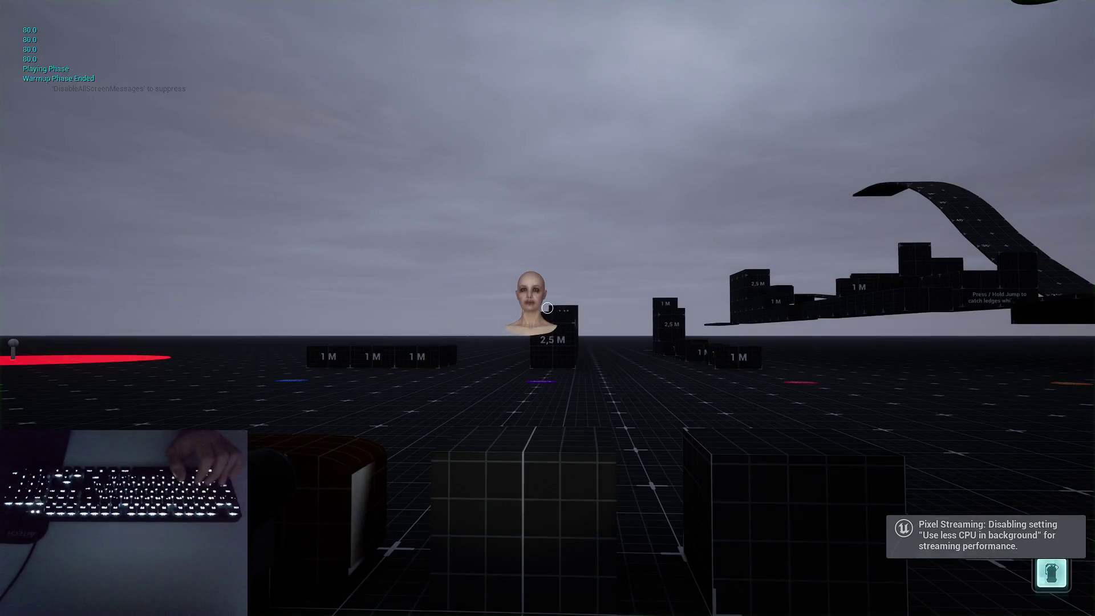
pyautogui.press('w')
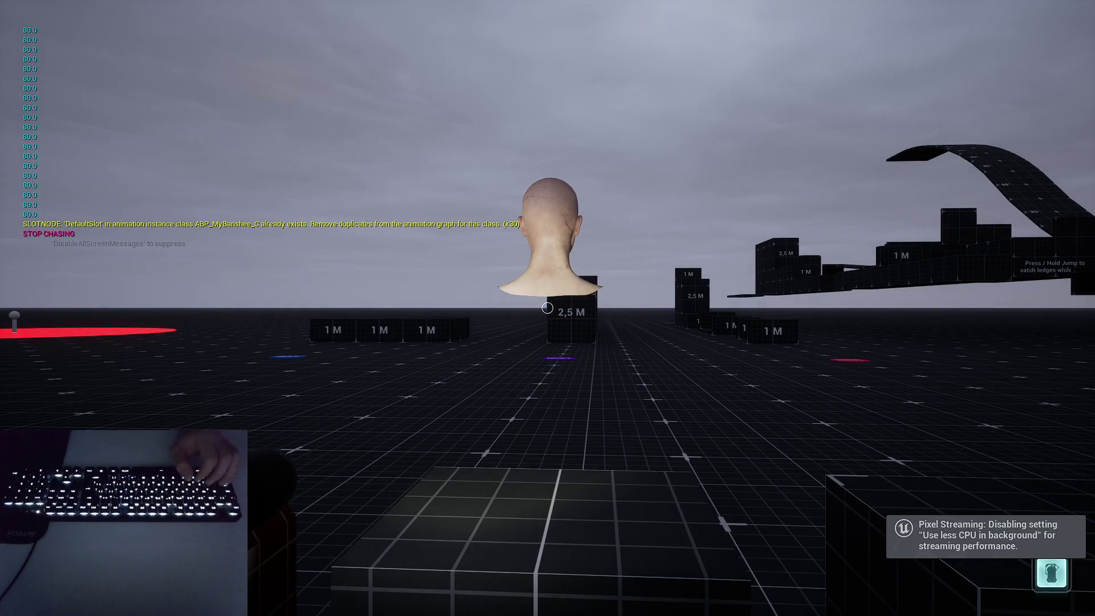
pyautogui.press('s')
pyautogui.press('w')
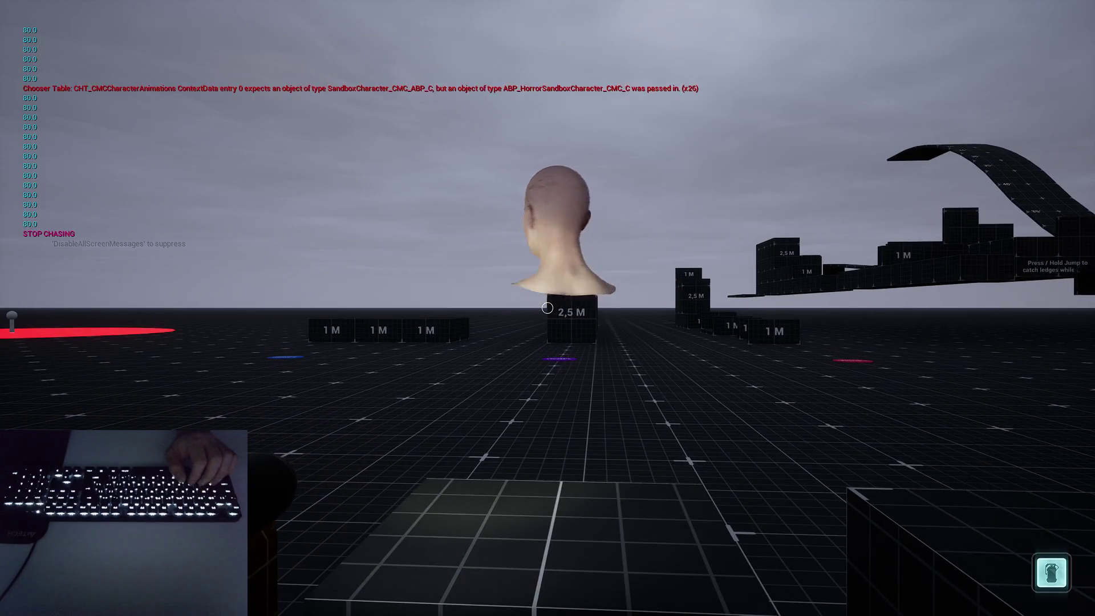
pyautogui.hotkey('alt', 'Tab')
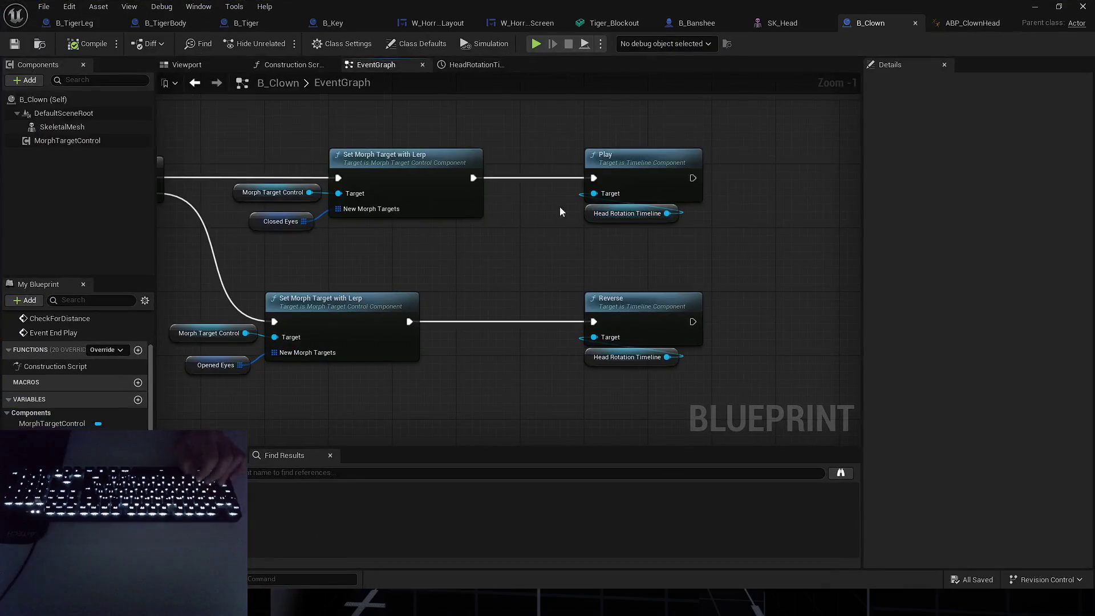
pyautogui.moveTo(559, 213); pyautogui.dragTo(593, 281)
pyautogui.moveTo(476, 274); pyautogui.dragTo(653, 267)
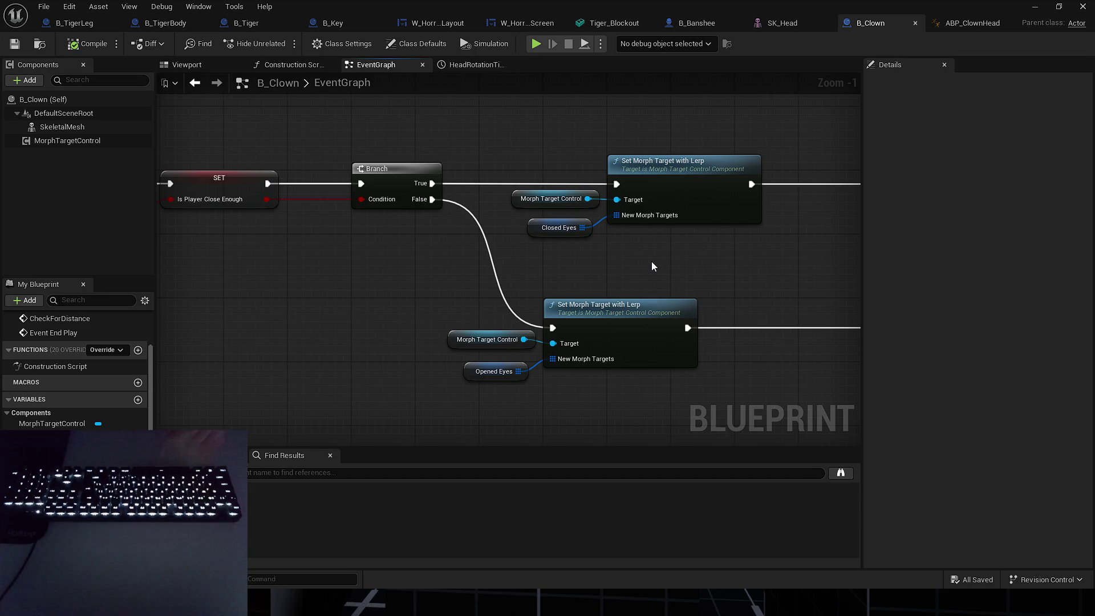
pyautogui.scroll(-3, 604, 236)
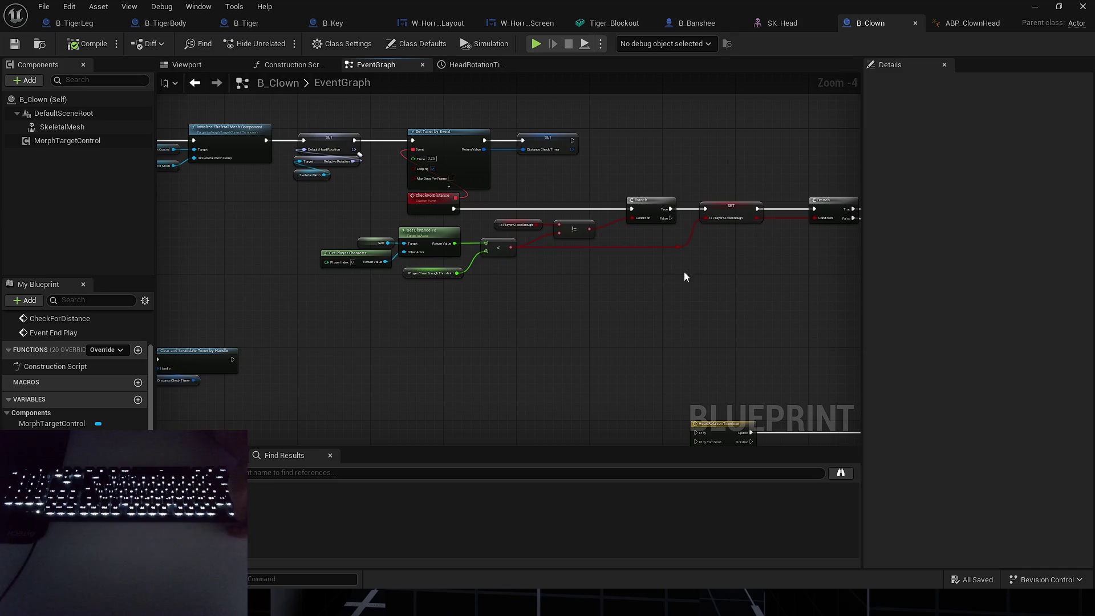
pyautogui.moveTo(684, 276); pyautogui.dragTo(423, 236)
pyautogui.moveTo(855, 285)
pyautogui.mouseDown()
pyautogui.moveTo(718, 287)
pyautogui.moveTo(411, 262)
pyautogui.mouseUp()
pyautogui.scroll(2, 456, 250)
pyautogui.scroll(1, 456, 250)
pyautogui.click(457, 252)
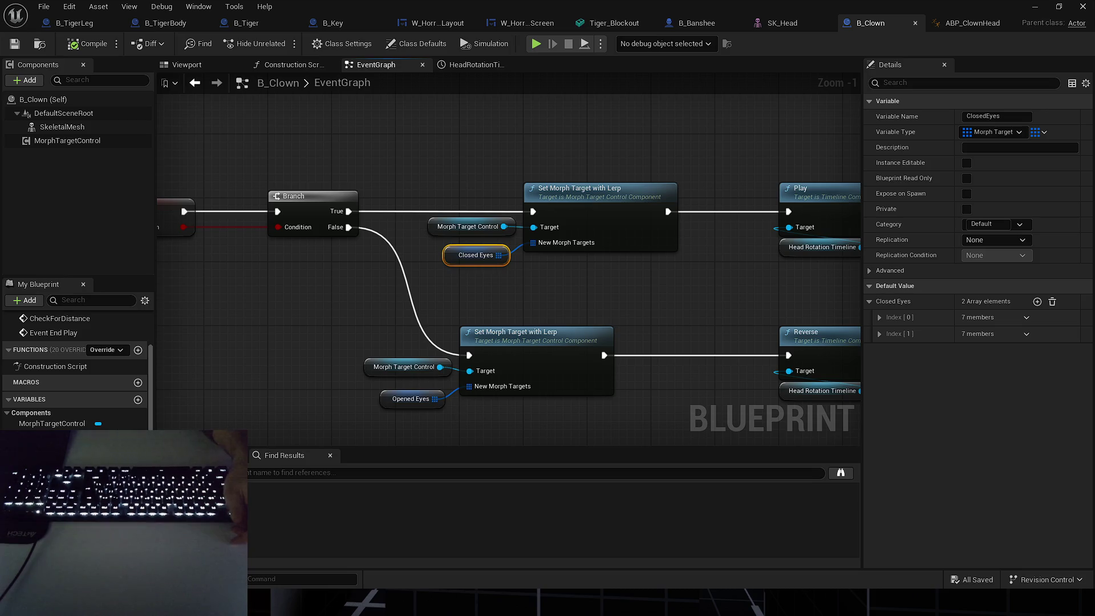
pyautogui.moveTo(637, 310); pyautogui.dragTo(603, 303)
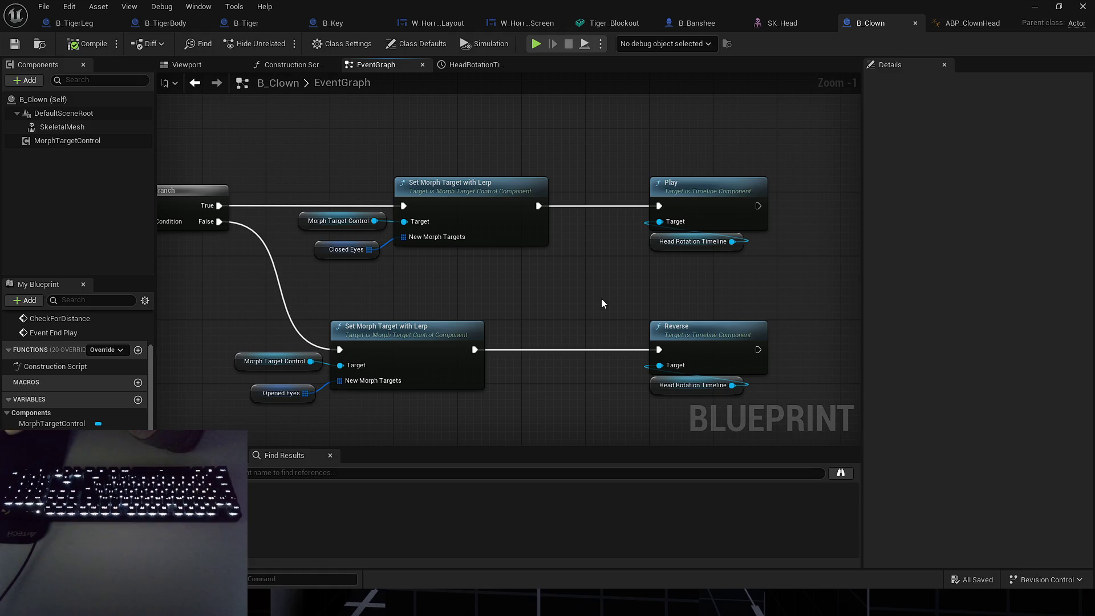
pyautogui.click(686, 183)
pyautogui.moveTo(497, 235); pyautogui.dragTo(631, 231)
pyautogui.moveTo(425, 166)
pyautogui.mouseDown()
pyautogui.moveTo(625, 272)
pyautogui.moveTo(682, 282)
pyautogui.mouseUp()
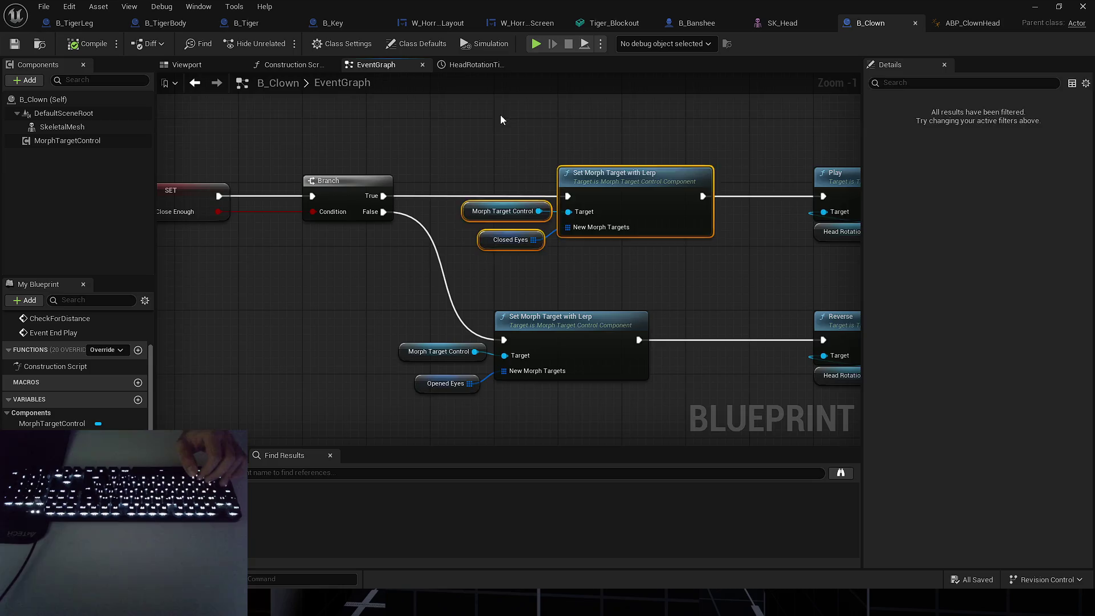
pyautogui.click(501, 115)
pyautogui.scroll(-3, 584, 169)
pyautogui.moveTo(695, 170); pyautogui.dragTo(474, 196)
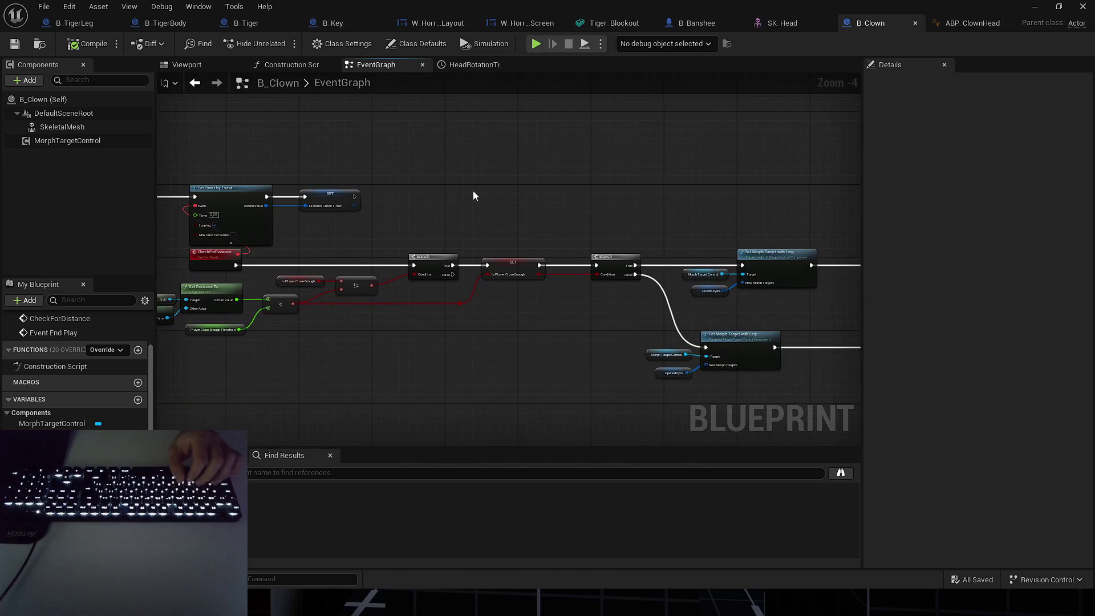
pyautogui.moveTo(67, 140); pyautogui.dragTo(374, 189)
pyautogui.scroll(3, 399, 193)
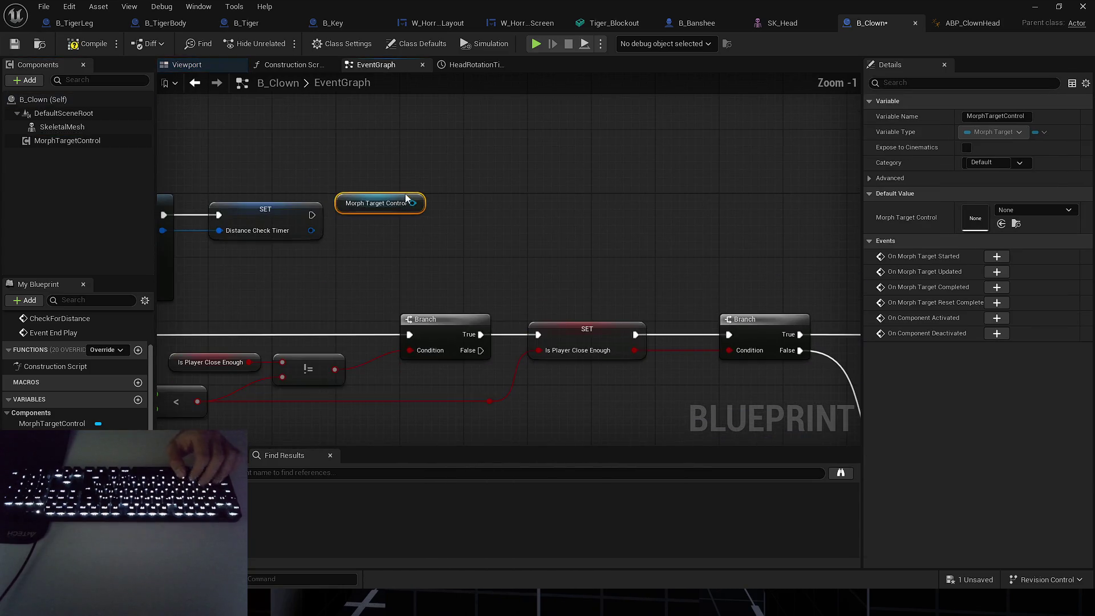
# Add Assign On Morph Target Completed from Morph Target Control, creating OnMorphTargetCompleted_Event.
pyautogui.moveTo(551, 107); pyautogui.dragTo(551, 107)
pyautogui.write('assign')
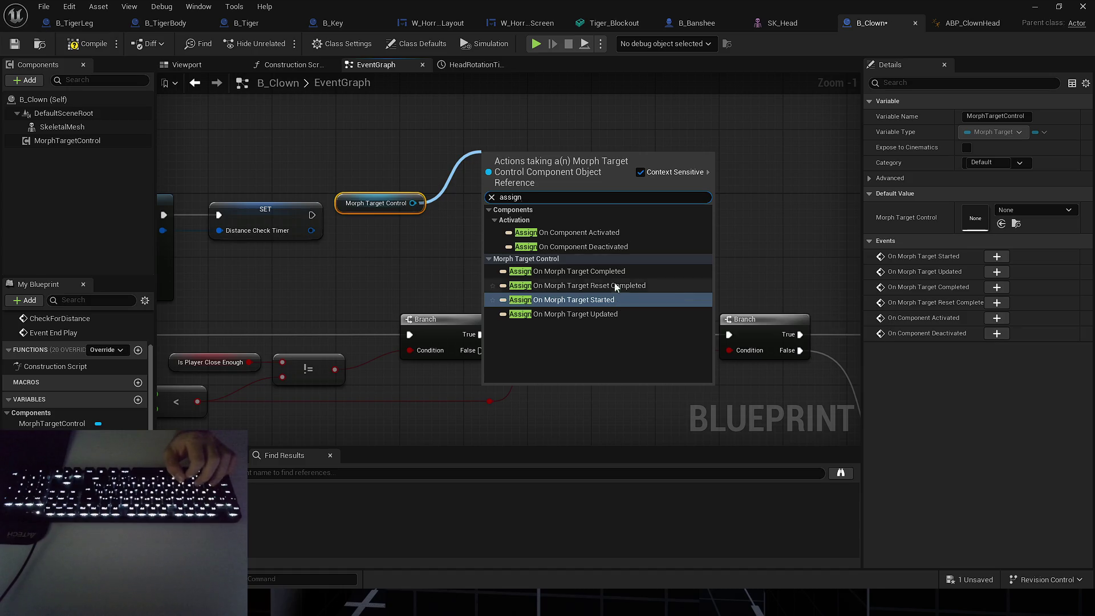
pyautogui.click(625, 272)
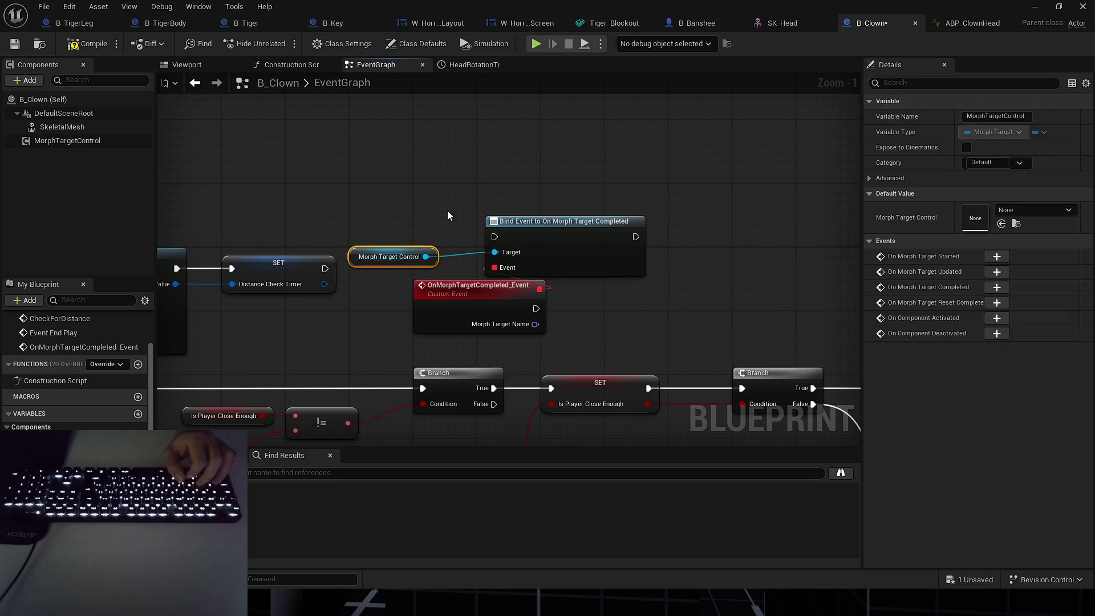
pyautogui.click(403, 255)
pyautogui.click(416, 227)
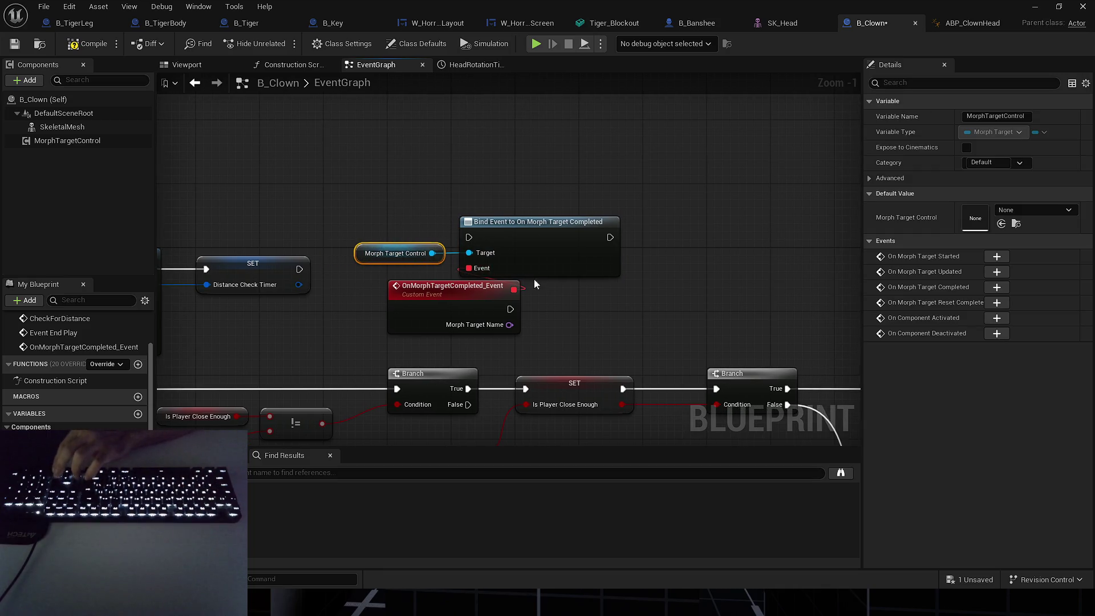
pyautogui.moveTo(534, 278); pyautogui.dragTo(669, 218)
pyautogui.moveTo(598, 234)
pyautogui.mouseDown()
pyautogui.moveTo(651, 215)
pyautogui.moveTo(579, 201)
pyautogui.mouseUp()
pyautogui.scroll(-1, 628, 205)
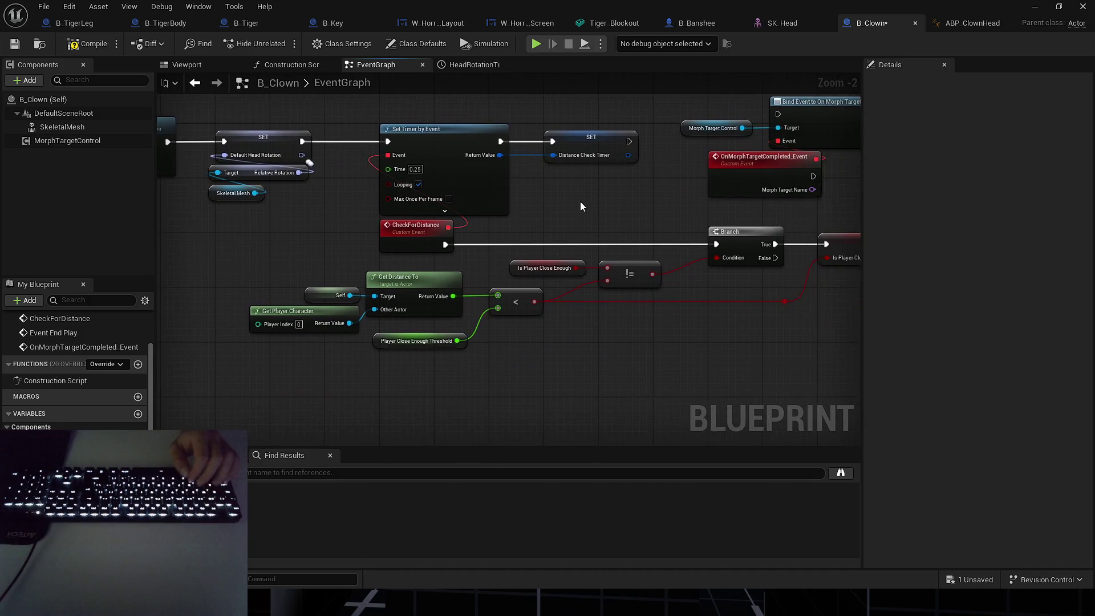
# Select the Event End Play and timer-clearing nodes and delete the selection.
pyautogui.scroll(-2, 578, 206)
pyautogui.moveTo(487, 194)
pyautogui.mouseDown()
pyautogui.moveTo(401, 271)
pyautogui.moveTo(419, 251)
pyautogui.mouseUp()
pyautogui.scroll(-1, 552, 210)
pyautogui.moveTo(552, 211)
pyautogui.mouseDown()
pyautogui.moveTo(389, 238)
pyautogui.moveTo(464, 240)
pyautogui.mouseUp()
pyautogui.moveTo(421, 173)
pyautogui.mouseDown()
pyautogui.moveTo(505, 218)
pyautogui.moveTo(471, 317)
pyautogui.mouseUp()
pyautogui.scroll(-2, 505, 223)
pyautogui.scroll(4, 448, 313)
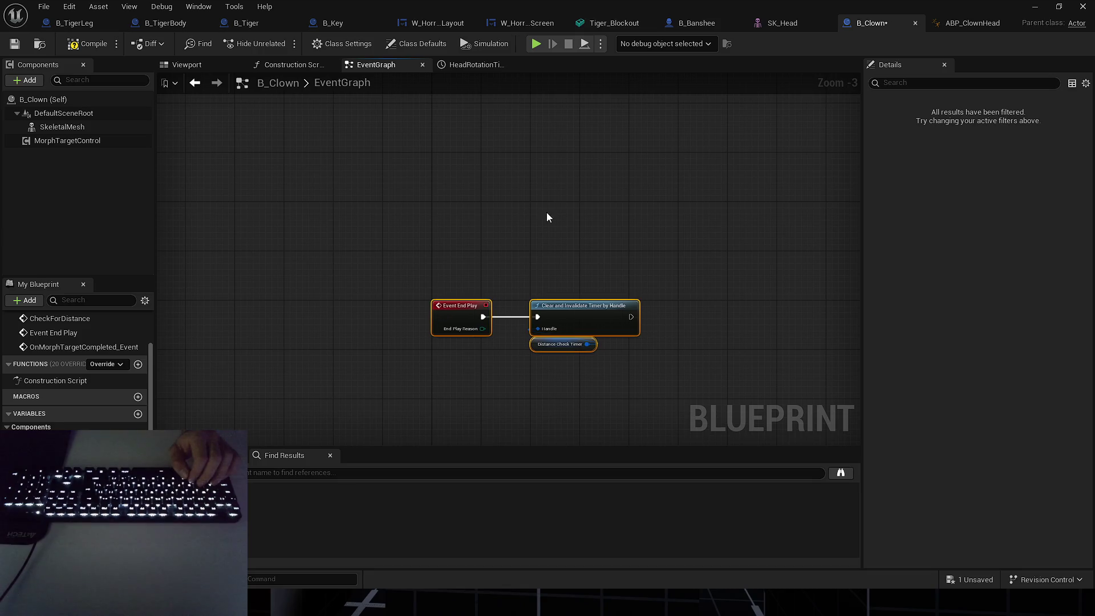
pyautogui.press('Delete')
pyautogui.scroll(-1, 421, 317)
pyautogui.moveTo(472, 247); pyautogui.dragTo(503, 234)
pyautogui.scroll(3, 484, 223)
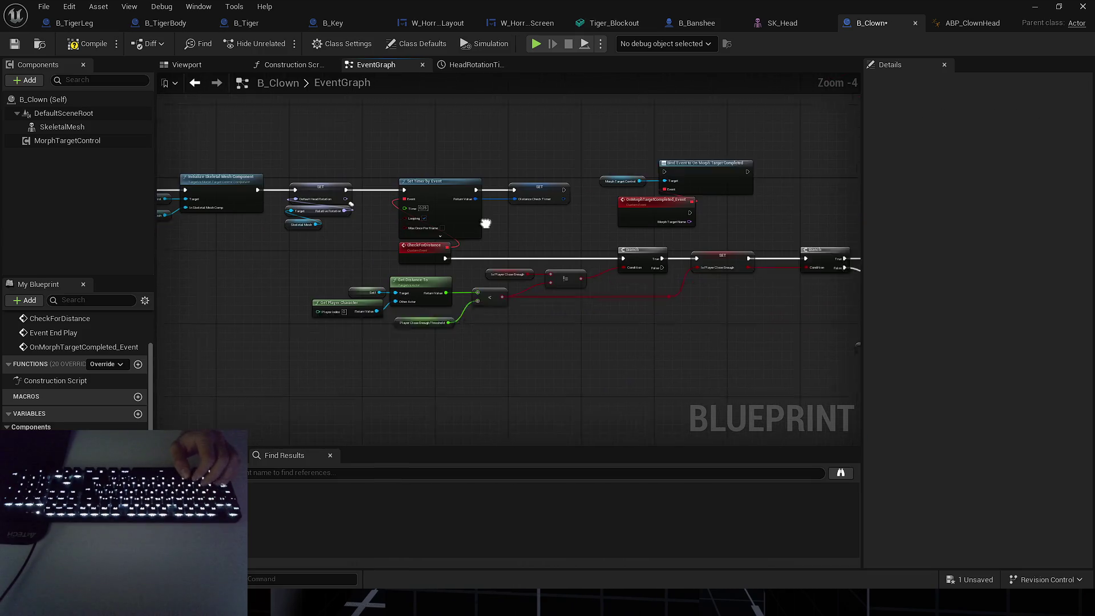
pyautogui.scroll(-5, 459, 262)
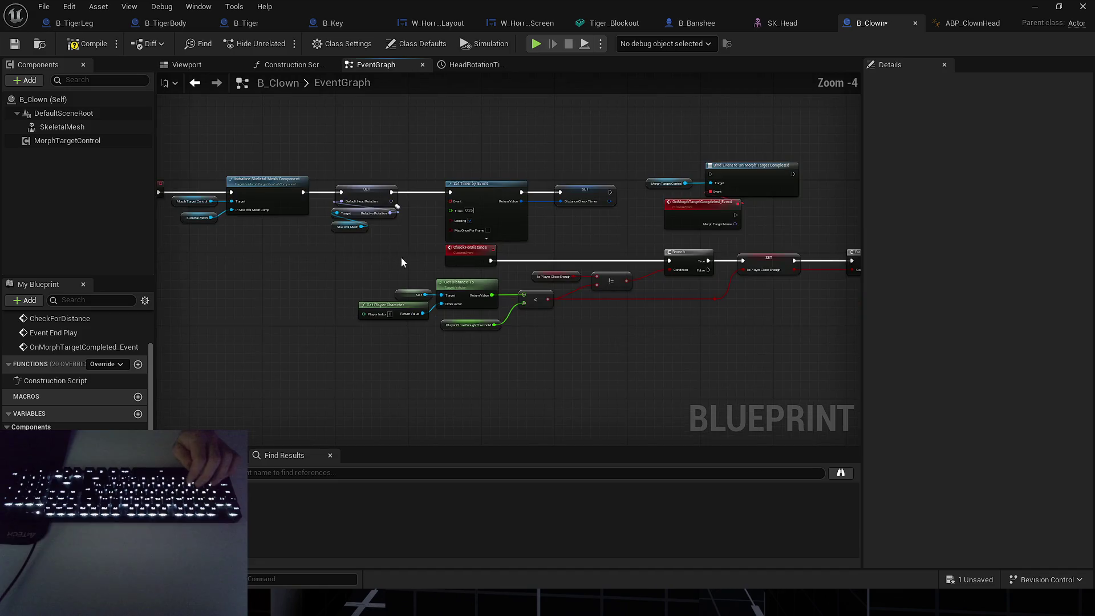
# Rearrange the timeline and Event End Play node groups to the left of the graph.
pyautogui.moveTo(377, 254); pyautogui.dragTo(858, 330)
pyautogui.moveTo(579, 245); pyautogui.dragTo(556, 251)
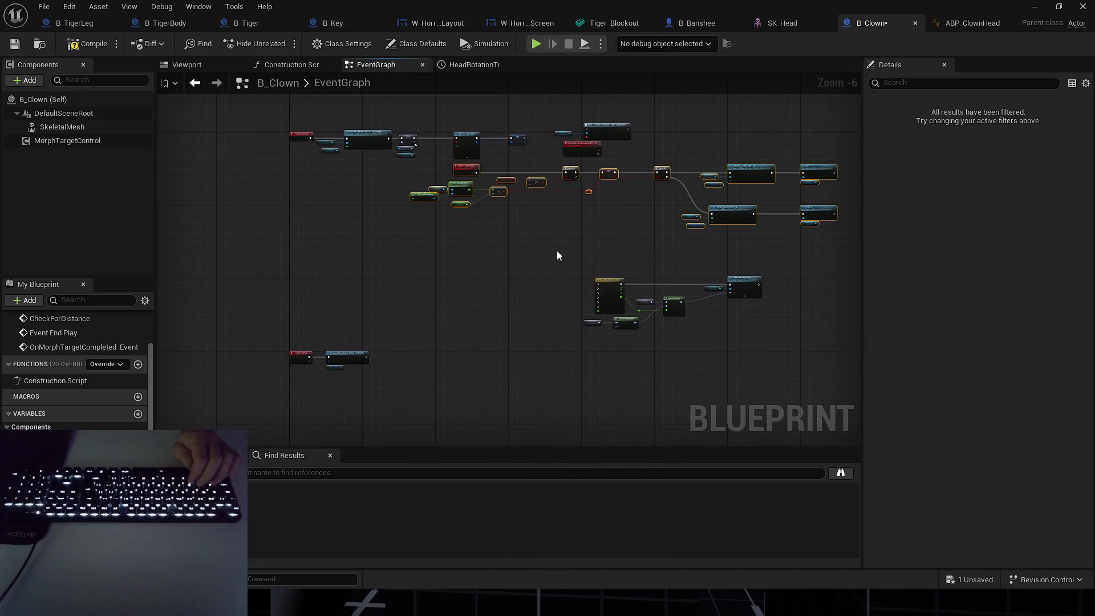
pyautogui.moveTo(608, 283); pyautogui.dragTo(305, 292)
pyautogui.scroll(3, 245, 325)
pyautogui.moveTo(439, 235)
pyautogui.mouseDown()
pyautogui.moveTo(427, 261)
pyautogui.moveTo(481, 86)
pyautogui.mouseUp()
pyautogui.moveTo(659, 307)
pyautogui.mouseDown()
pyautogui.moveTo(489, 242)
pyautogui.moveTo(471, 326)
pyautogui.mouseUp()
pyautogui.scroll(-4, 532, 275)
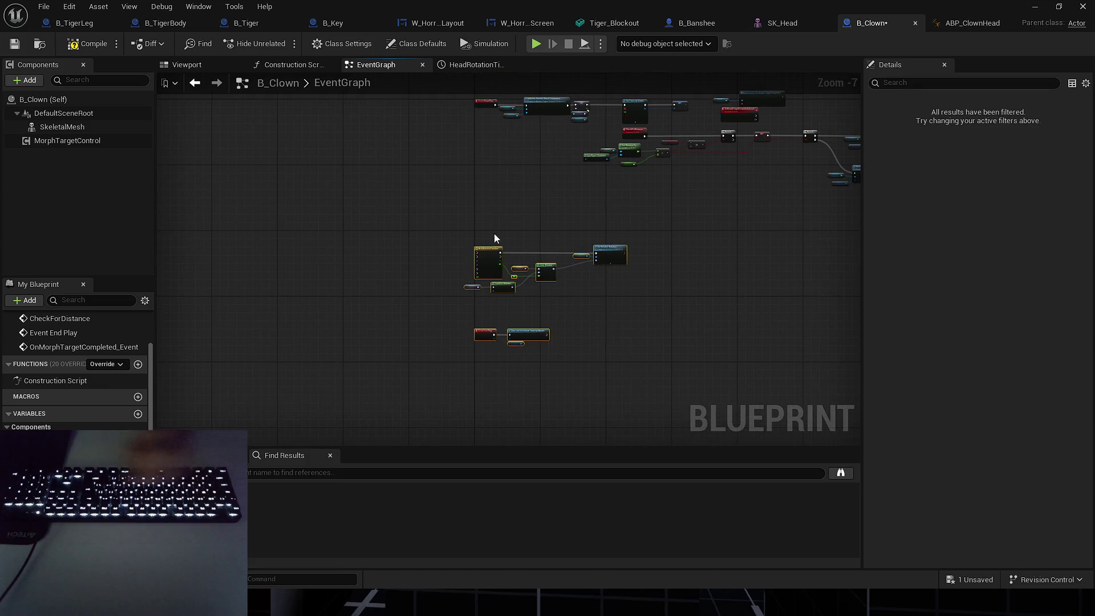
pyautogui.scroll(5, 485, 250)
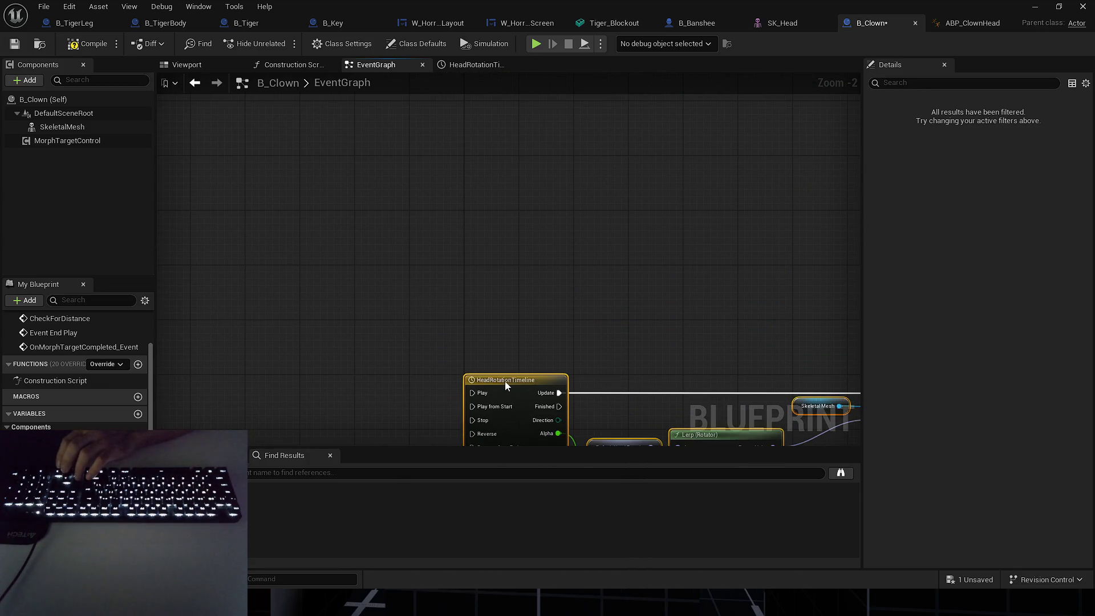
pyautogui.scroll(-4, 593, 270)
pyautogui.scroll(2, 430, 150)
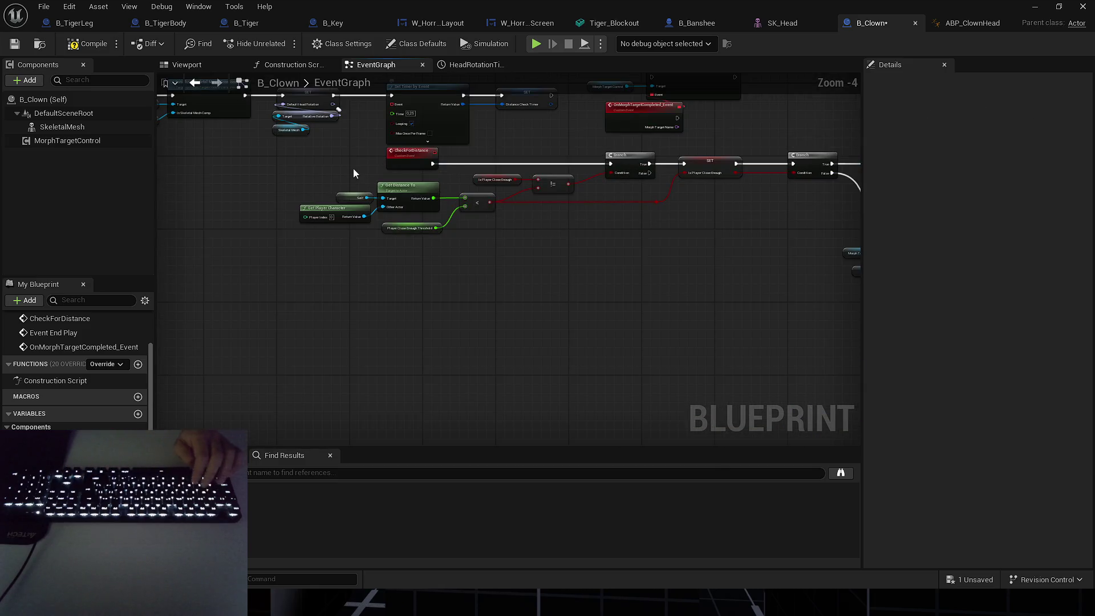
pyautogui.scroll(-2, 354, 169)
pyautogui.moveTo(323, 170); pyautogui.dragTo(798, 276)
pyautogui.scroll(4, 482, 190)
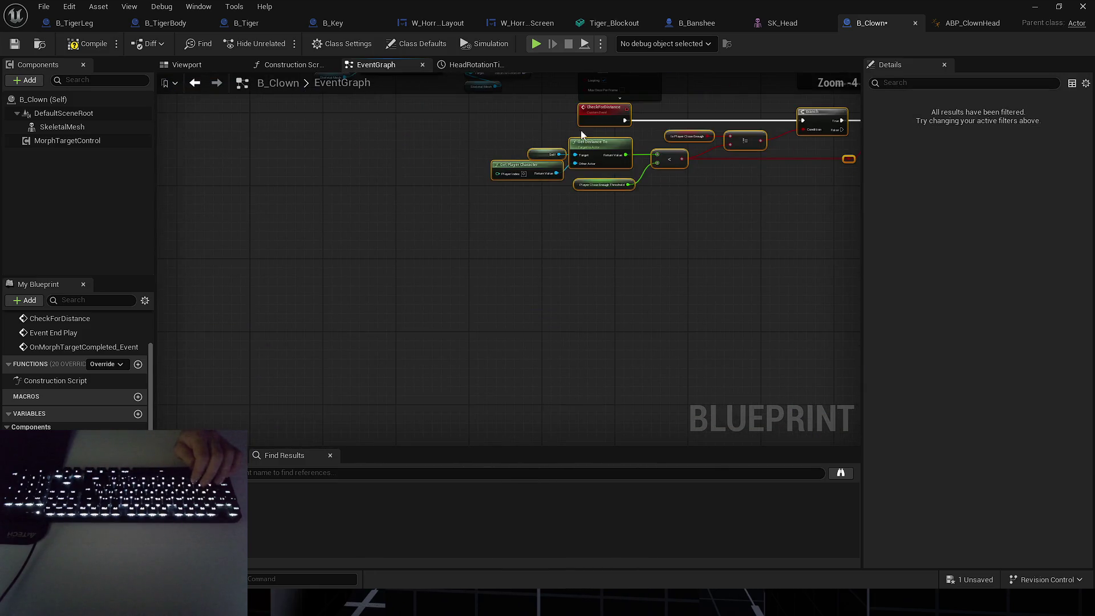
pyautogui.moveTo(610, 163); pyautogui.dragTo(422, 193)
pyautogui.click(481, 136)
pyautogui.scroll(-3, 481, 136)
pyautogui.moveTo(413, 234)
pyautogui.mouseDown()
pyautogui.moveTo(521, 251)
pyautogui.moveTo(448, 152)
pyautogui.moveTo(539, 223)
pyautogui.mouseUp()
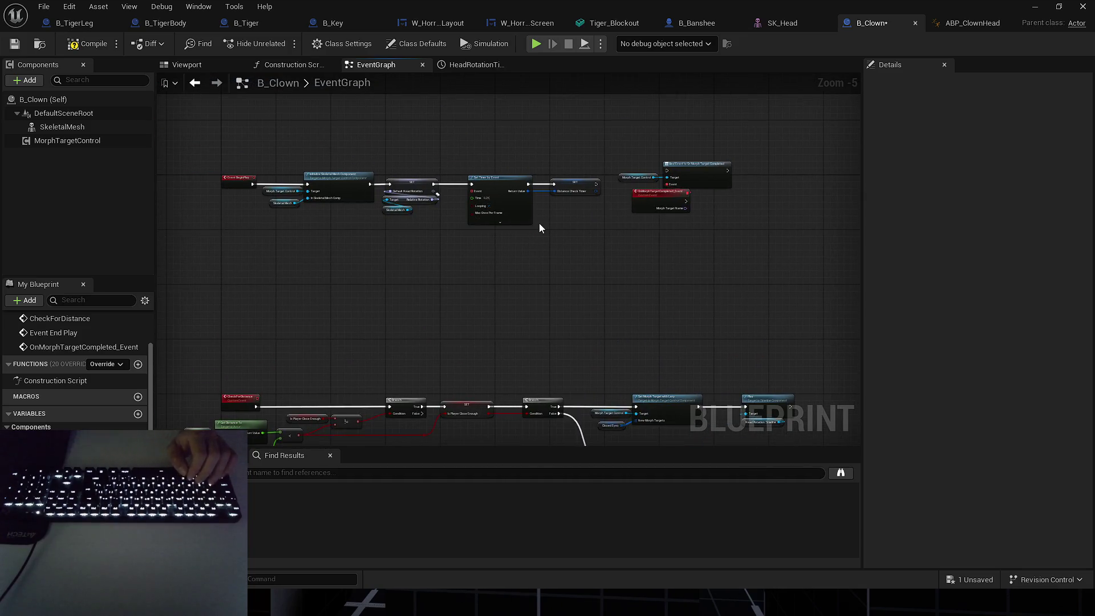
pyautogui.scroll(4, 539, 224)
# Feed Set Timer by Event's Event pin a Create Event bound to CheckForDistance.
pyautogui.moveTo(378, 160); pyautogui.dragTo(403, 289)
pyautogui.click(442, 337)
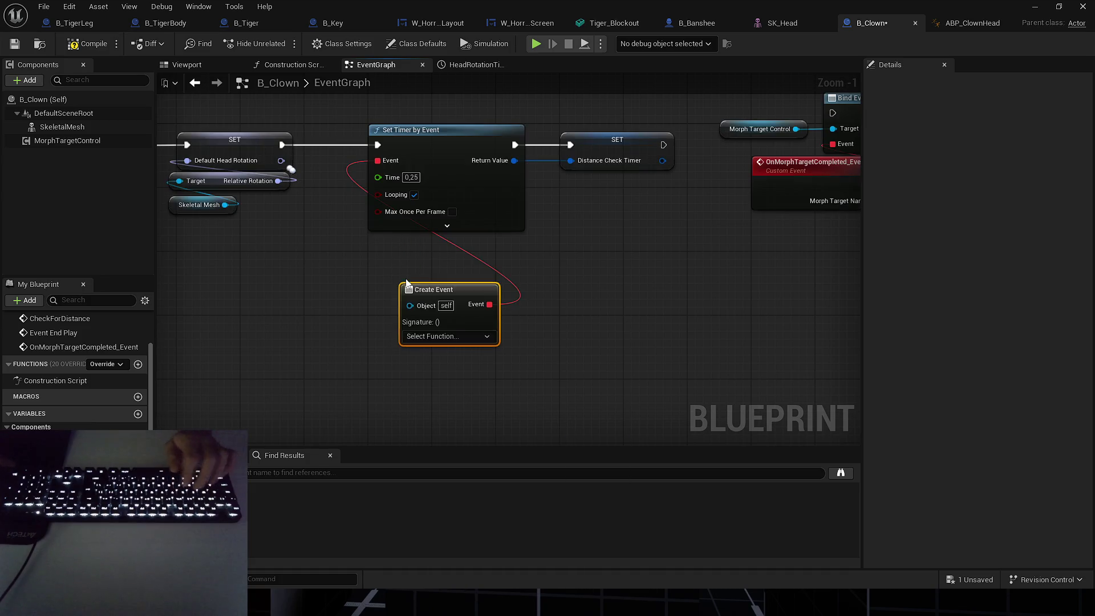
pyautogui.click(443, 336)
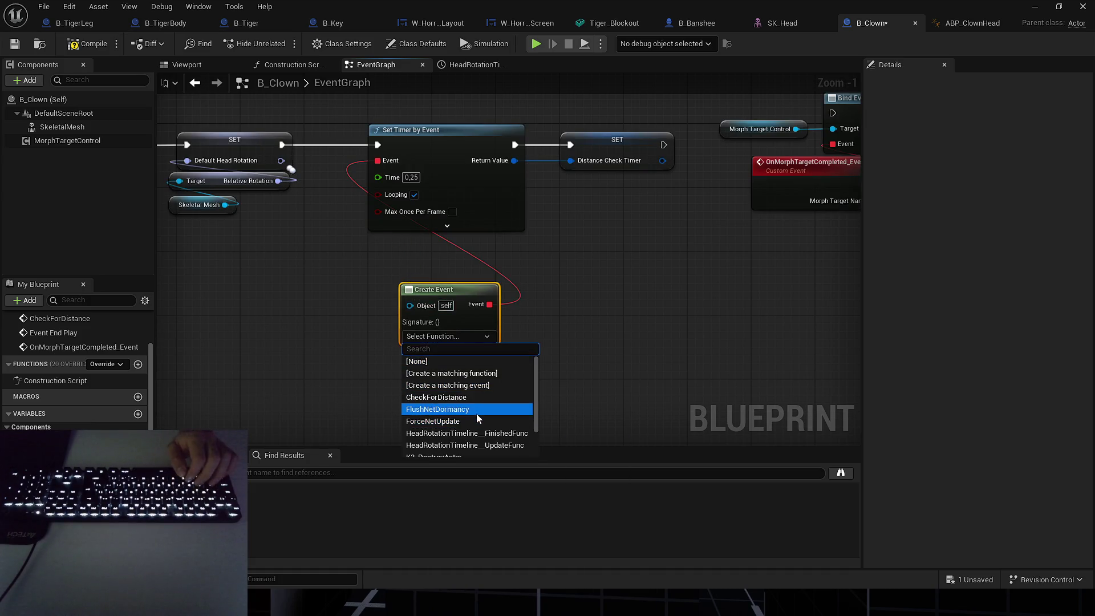
pyautogui.scroll(-1, 469, 404)
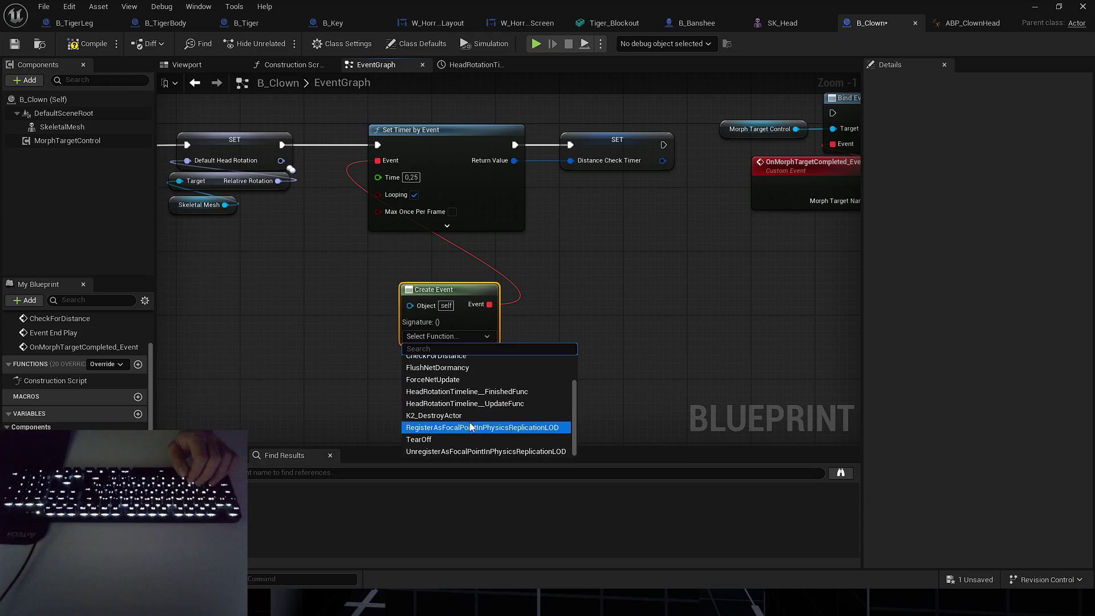
pyautogui.write('check')
pyautogui.click(458, 364)
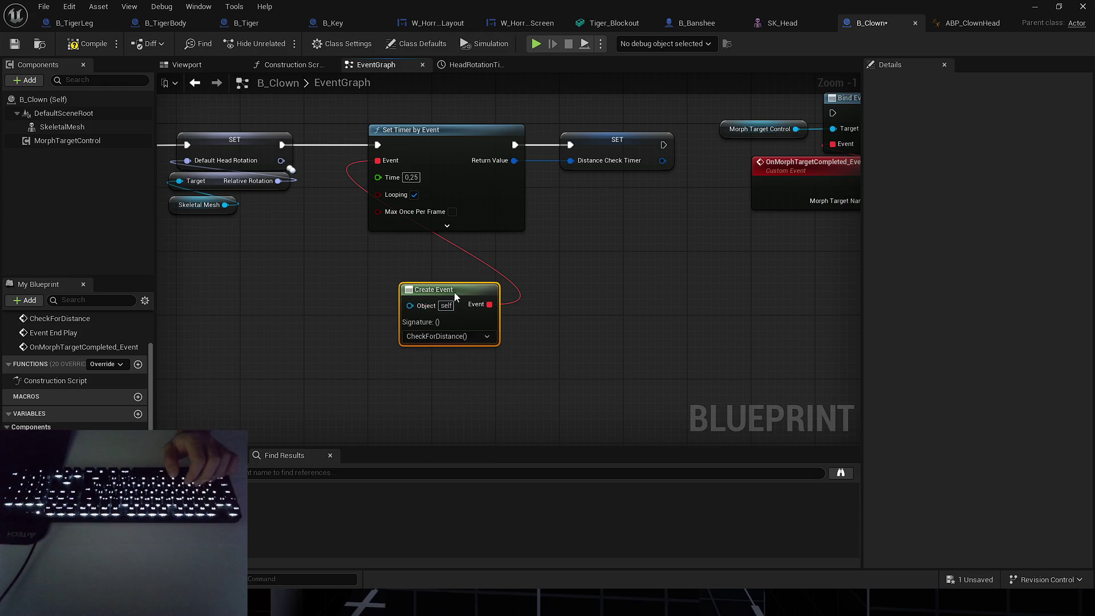
pyautogui.moveTo(453, 292); pyautogui.dragTo(422, 244)
pyautogui.click(578, 267)
# Move the Bind Event nodes over and run Bind Event after the Distance Check Timer SET.
pyautogui.moveTo(627, 202); pyautogui.dragTo(571, 258)
pyautogui.moveTo(672, 155)
pyautogui.mouseDown()
pyautogui.moveTo(639, 179)
pyautogui.moveTo(475, 180)
pyautogui.mouseUp()
pyautogui.moveTo(646, 179); pyautogui.dragTo(669, 187)
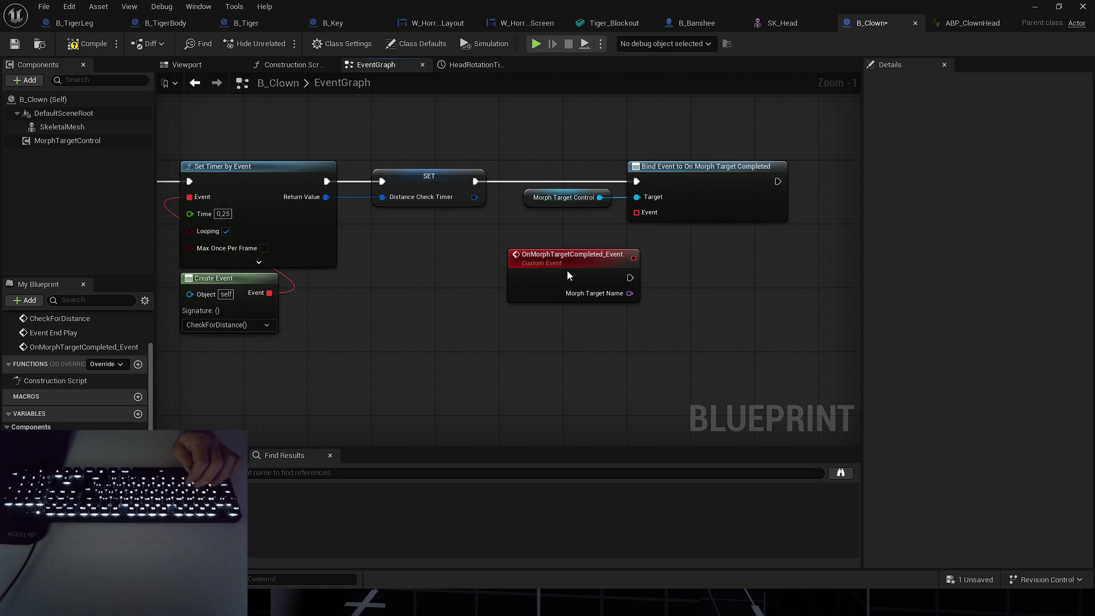
# Position OnMorphTargetCompleted_Event under Bind Event, above the Branch and Set Morph Target nodes.
pyautogui.moveTo(567, 269); pyautogui.dragTo(687, 245)
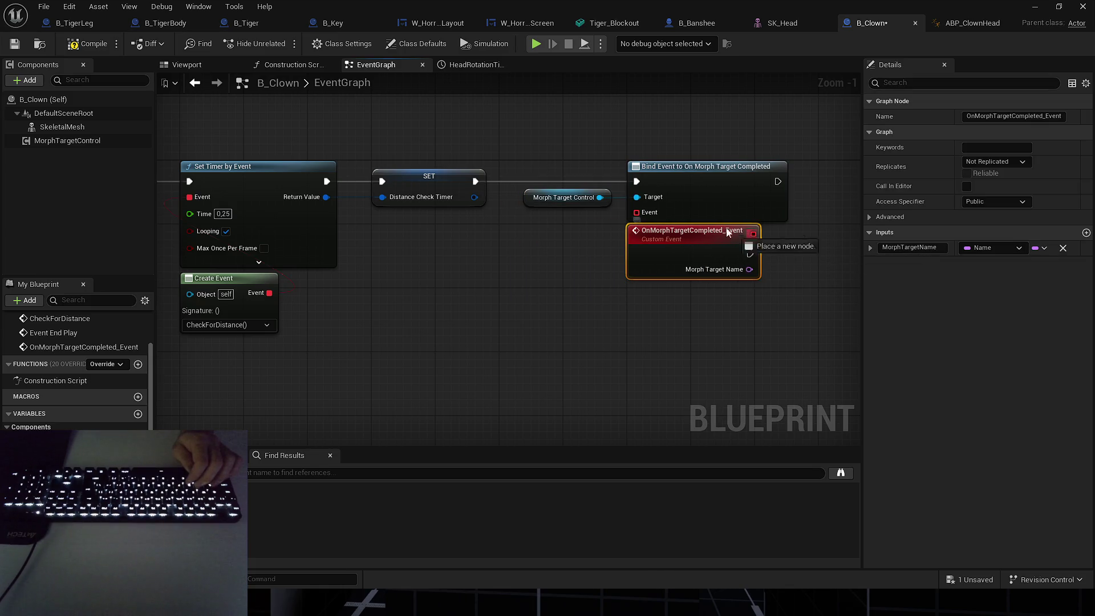
pyautogui.moveTo(709, 324); pyautogui.dragTo(535, 318)
pyautogui.moveTo(509, 270)
pyautogui.mouseDown()
pyautogui.moveTo(546, 272)
pyautogui.moveTo(497, 267)
pyautogui.moveTo(611, 281)
pyautogui.mouseUp()
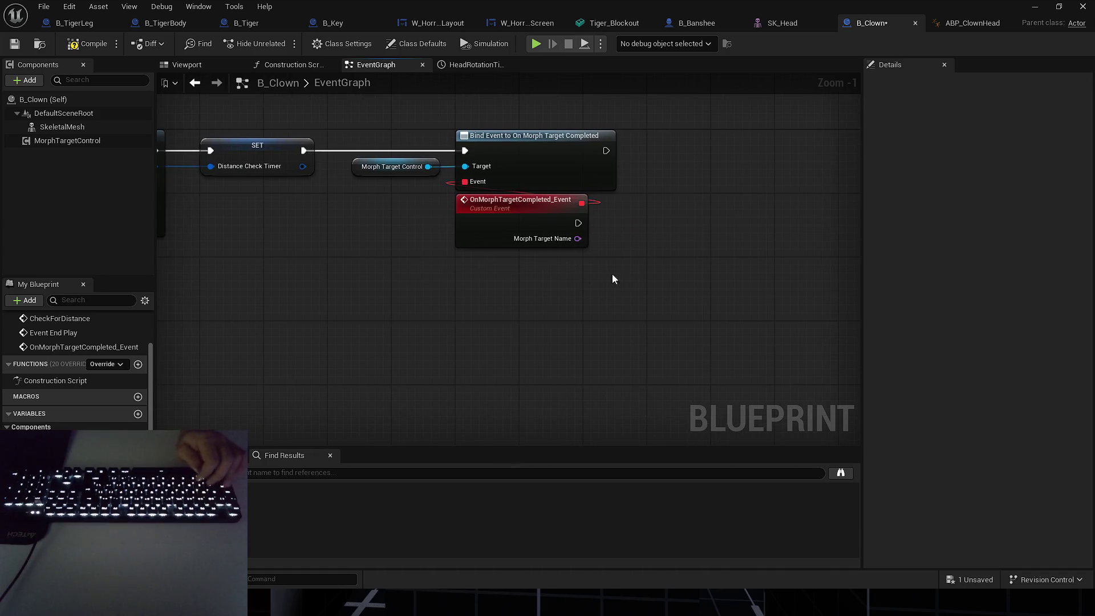
pyautogui.moveTo(586, 236); pyautogui.dragTo(498, 240)
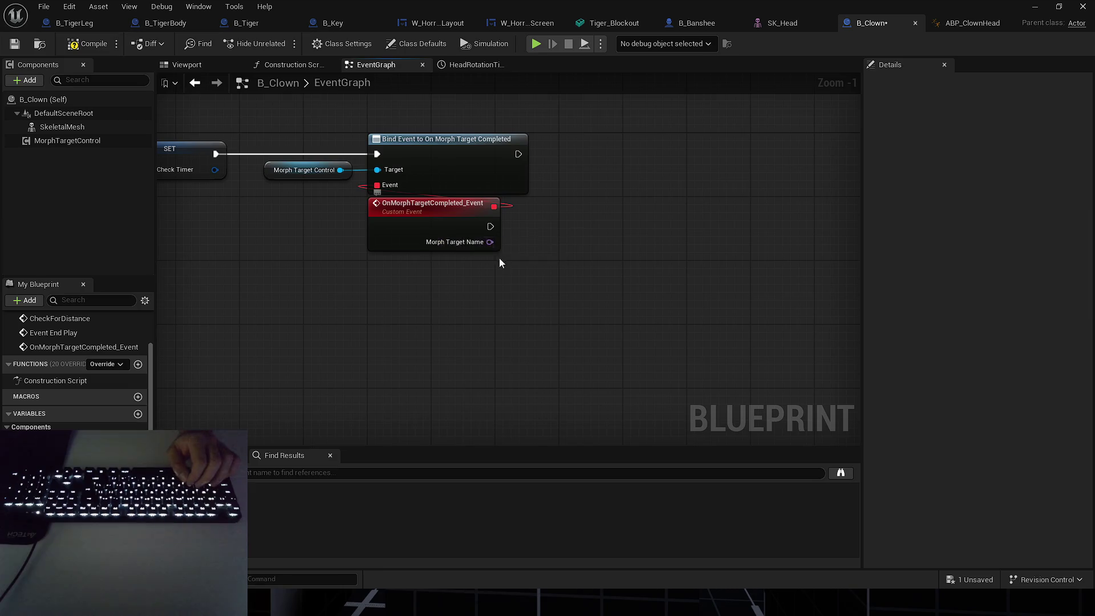
pyautogui.scroll(-7, 499, 262)
pyautogui.scroll(5, 573, 240)
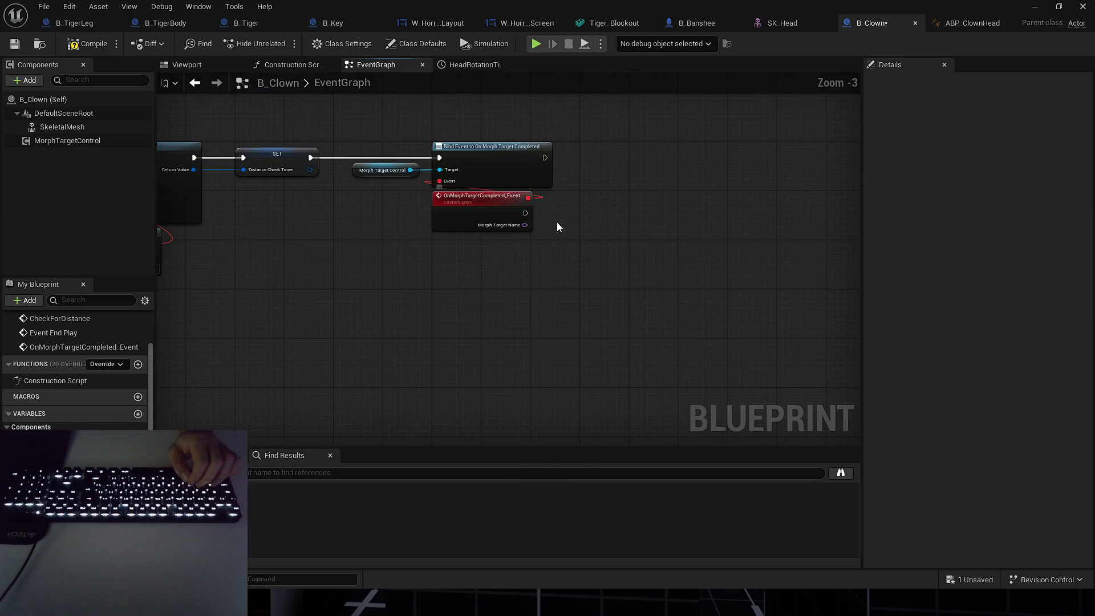
pyautogui.moveTo(557, 225); pyautogui.dragTo(626, 232)
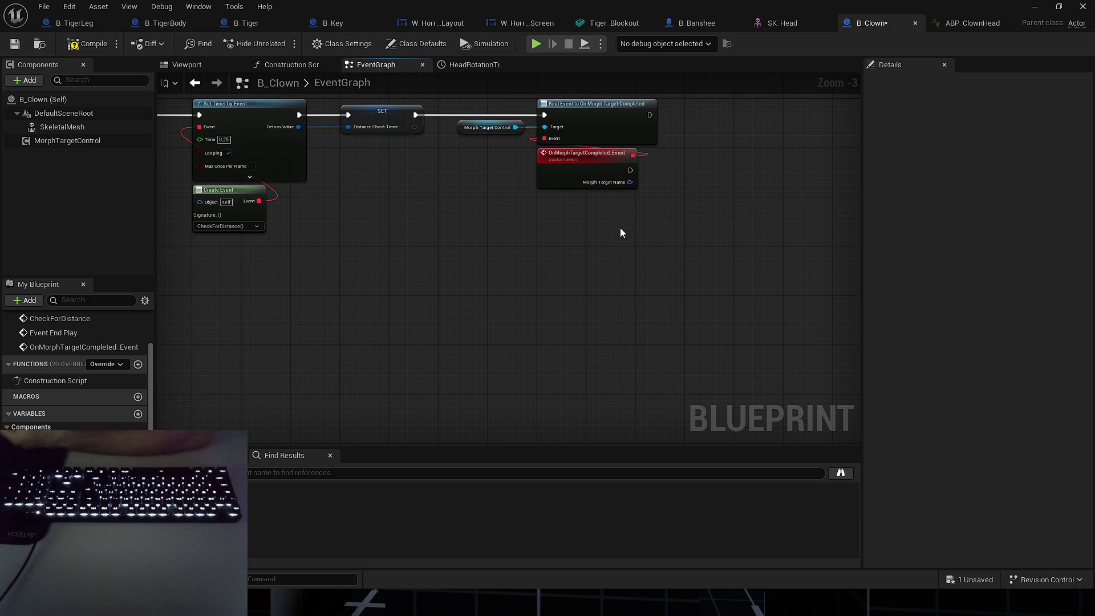
pyautogui.scroll(-2, 621, 227)
pyautogui.moveTo(539, 239)
pyautogui.mouseDown()
pyautogui.moveTo(515, 174)
pyautogui.moveTo(507, 188)
pyautogui.mouseUp()
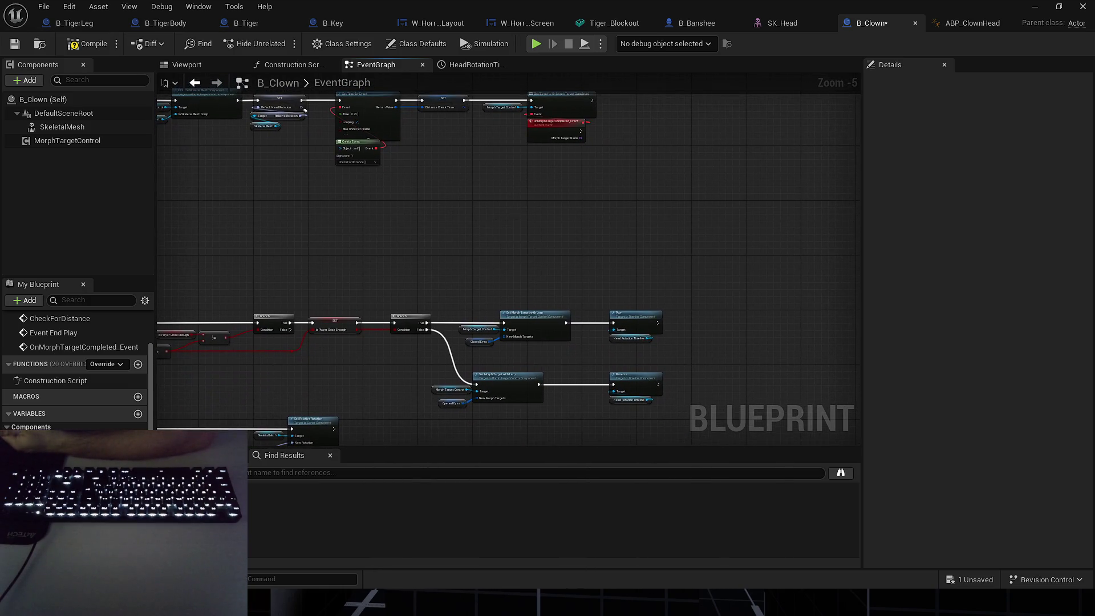
pyautogui.scroll(4, 508, 173)
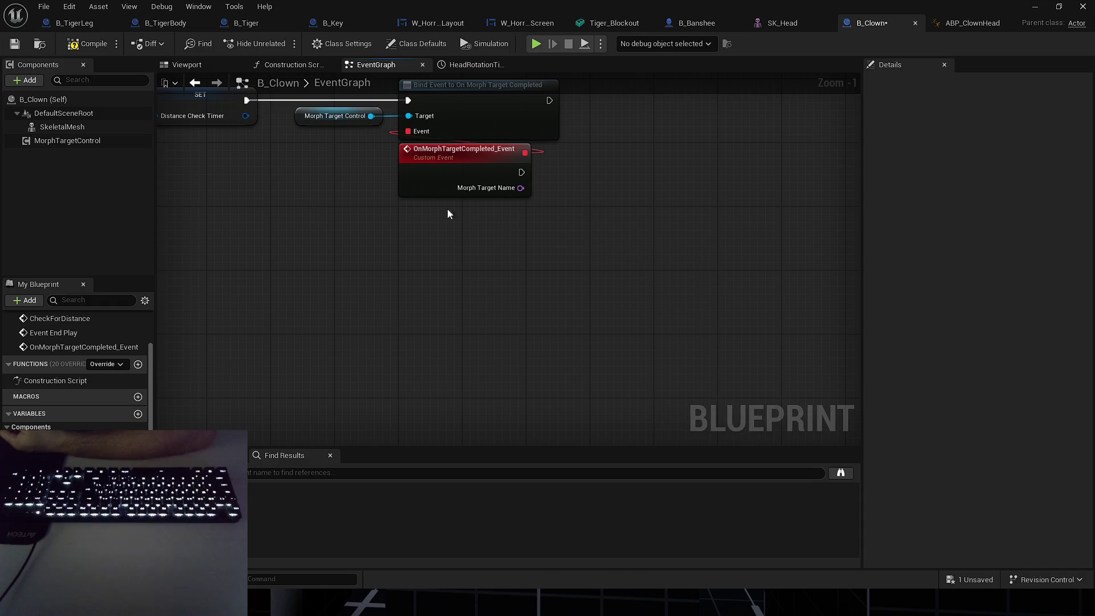
# Add an Assign On Morph Target Started binding, then undo it.
pyautogui.moveTo(370, 115); pyautogui.dragTo(408, 262)
pyautogui.write('assign')
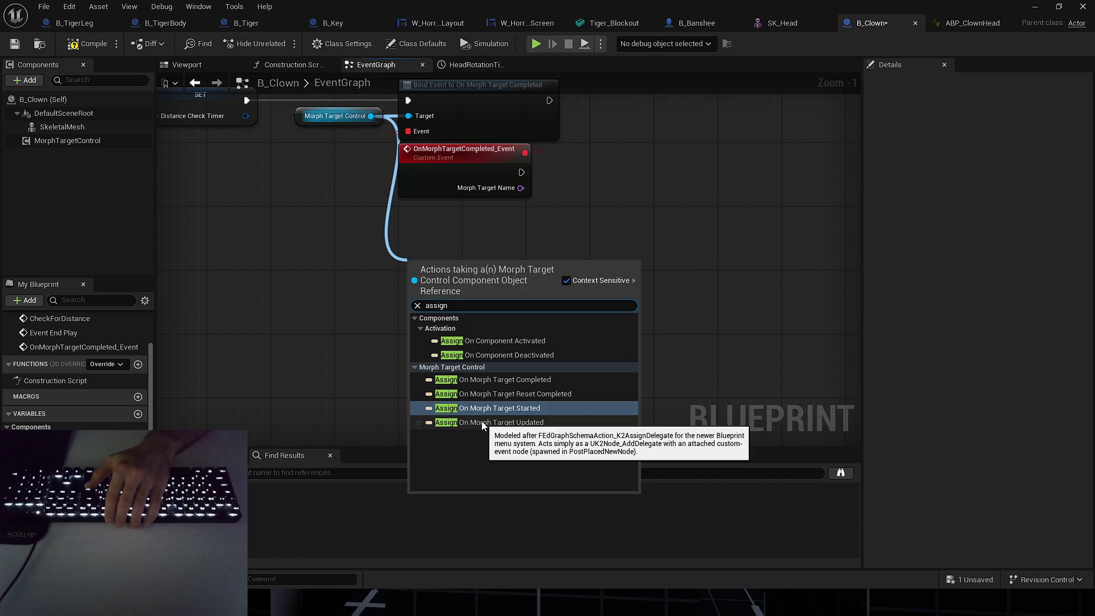
pyautogui.click(536, 409)
pyautogui.hotkey('ctrl', 'z')
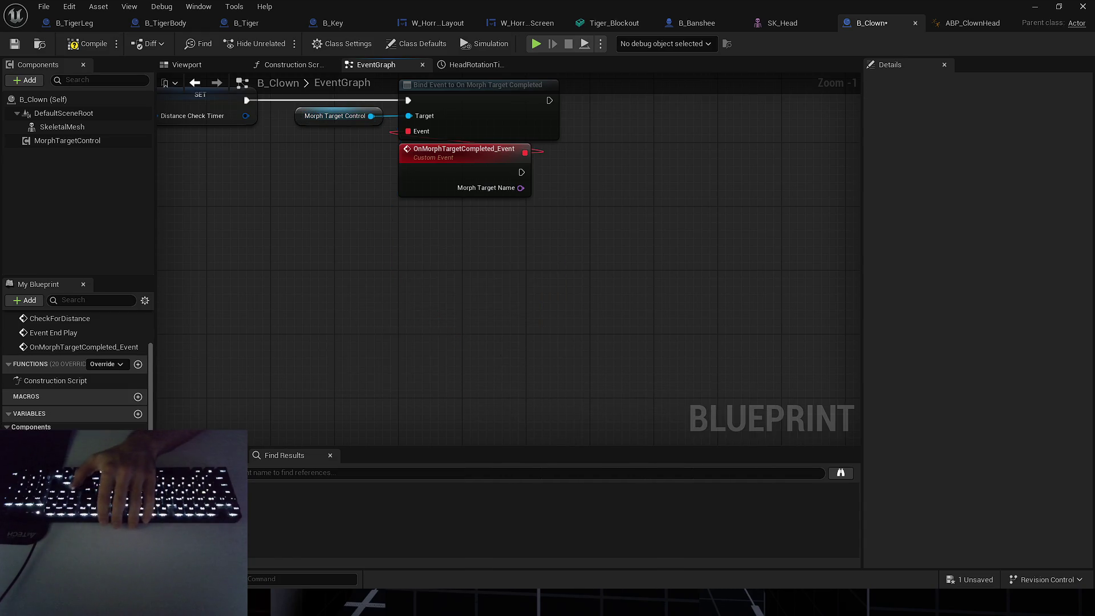
# Add an Equal (==) node fed by the event's Morph Target Name.
pyautogui.moveTo(404, 269); pyautogui.dragTo(506, 302)
pyautogui.write('==')
pyautogui.press('Return')
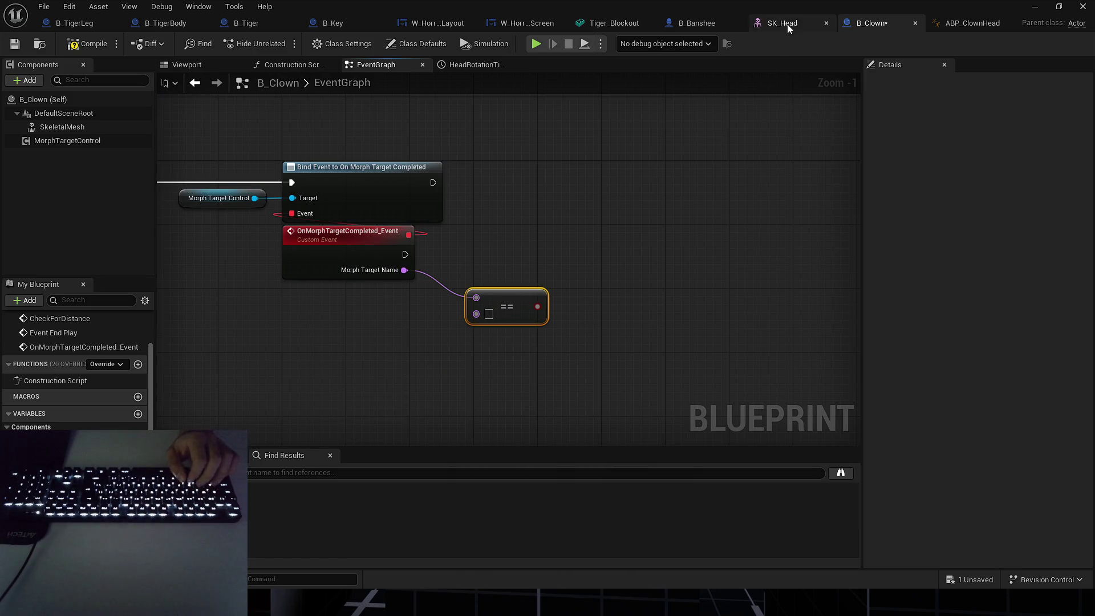
# Set the == node's second input to eyeBlinkLeft, taken from the Opened Eyes defaults.
pyautogui.click(57, 450)
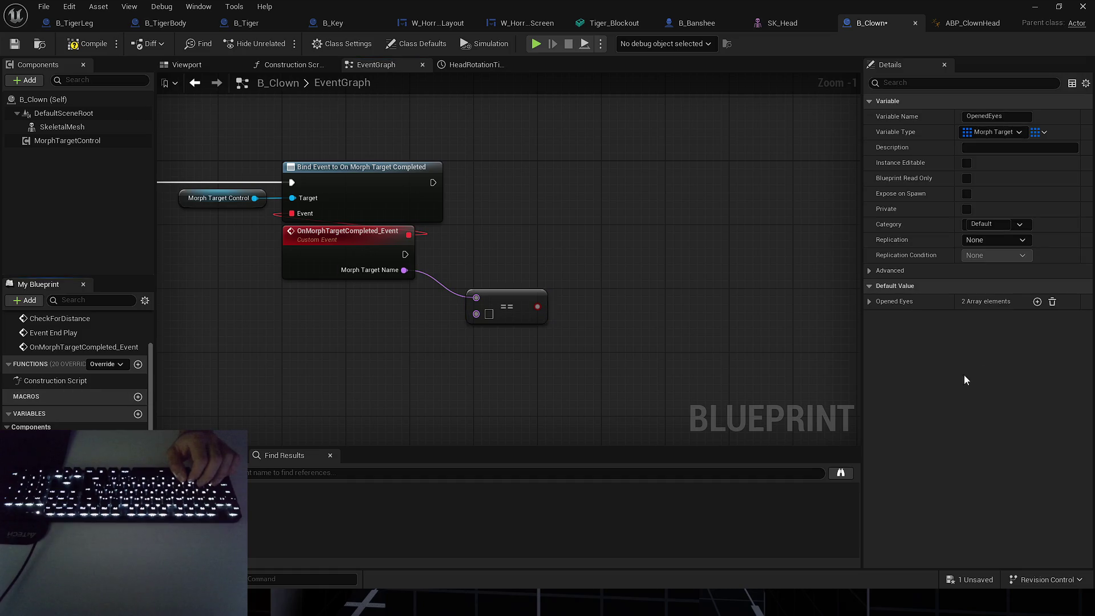
pyautogui.click(868, 301)
pyautogui.click(878, 317)
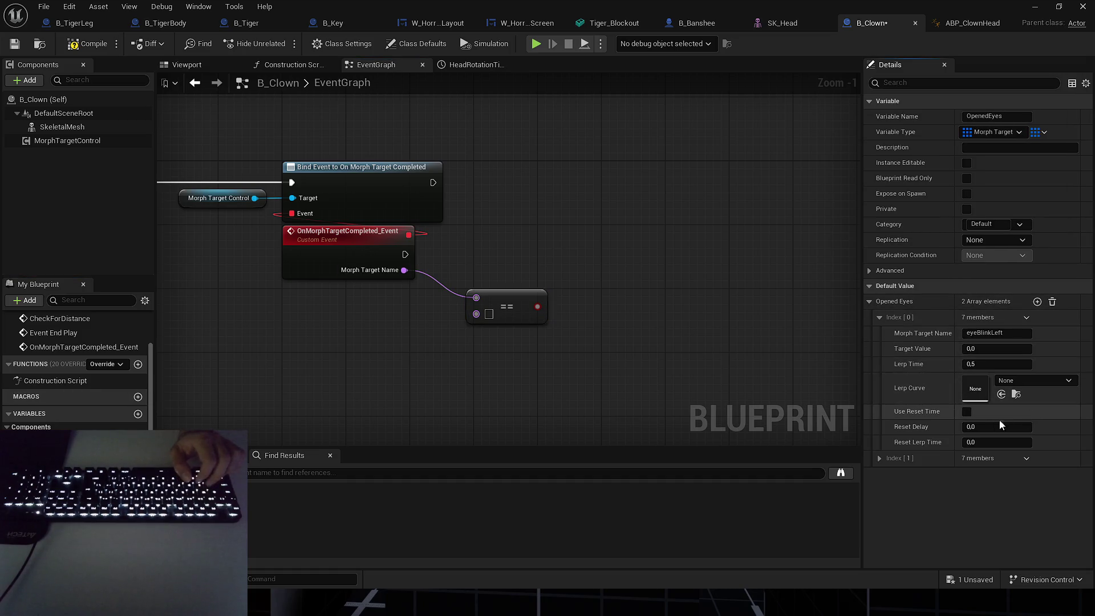
pyautogui.click(651, 240)
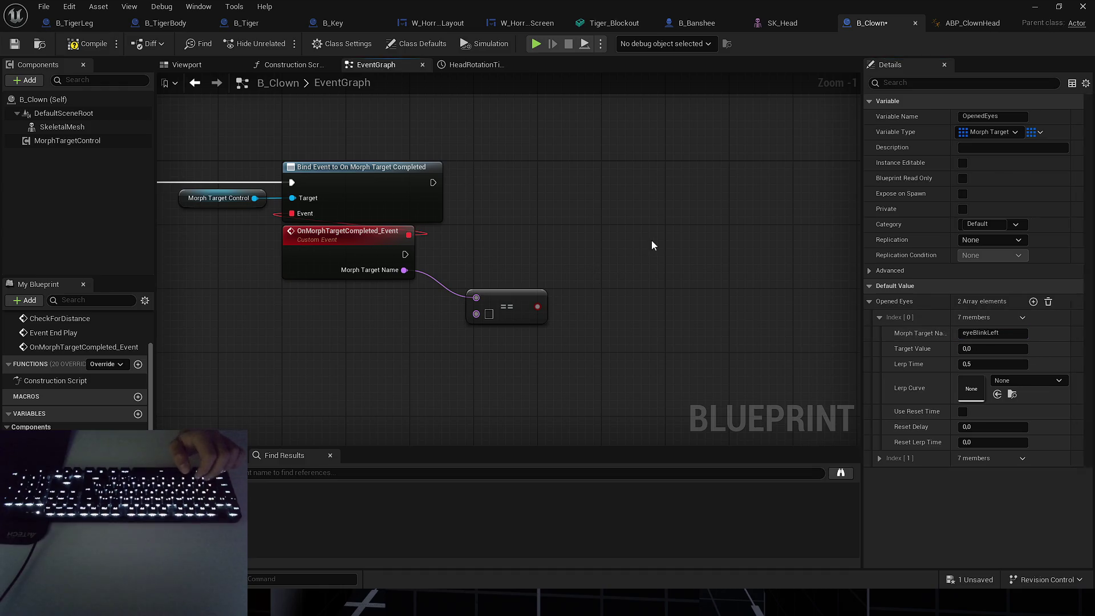
pyautogui.write('eyeBlinkLeft')
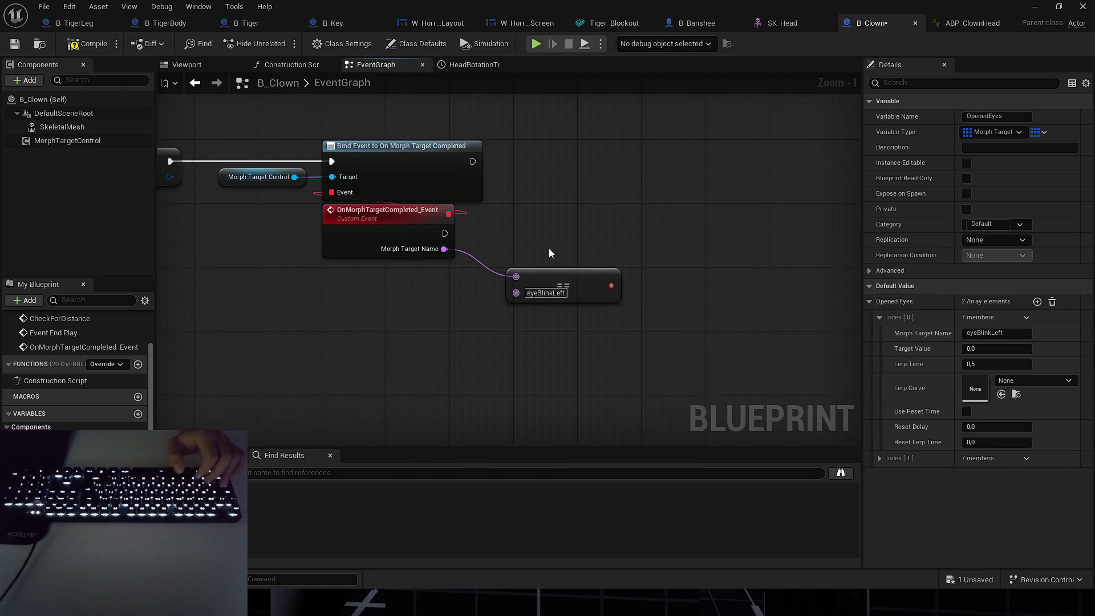
pyautogui.click(552, 278)
pyautogui.moveTo(524, 274)
pyautogui.mouseDown()
pyautogui.moveTo(576, 277)
pyautogui.moveTo(583, 234)
pyautogui.moveTo(347, 239)
pyautogui.mouseUp()
# Add a Branch driven by the comparison result and tidy the surrounding nodes.
pyautogui.moveTo(624, 229); pyautogui.dragTo(598, 234)
pyautogui.click(596, 275)
pyautogui.moveTo(496, 280); pyautogui.dragTo(484, 282)
pyautogui.click(570, 314)
pyautogui.moveTo(570, 314); pyautogui.dragTo(558, 323)
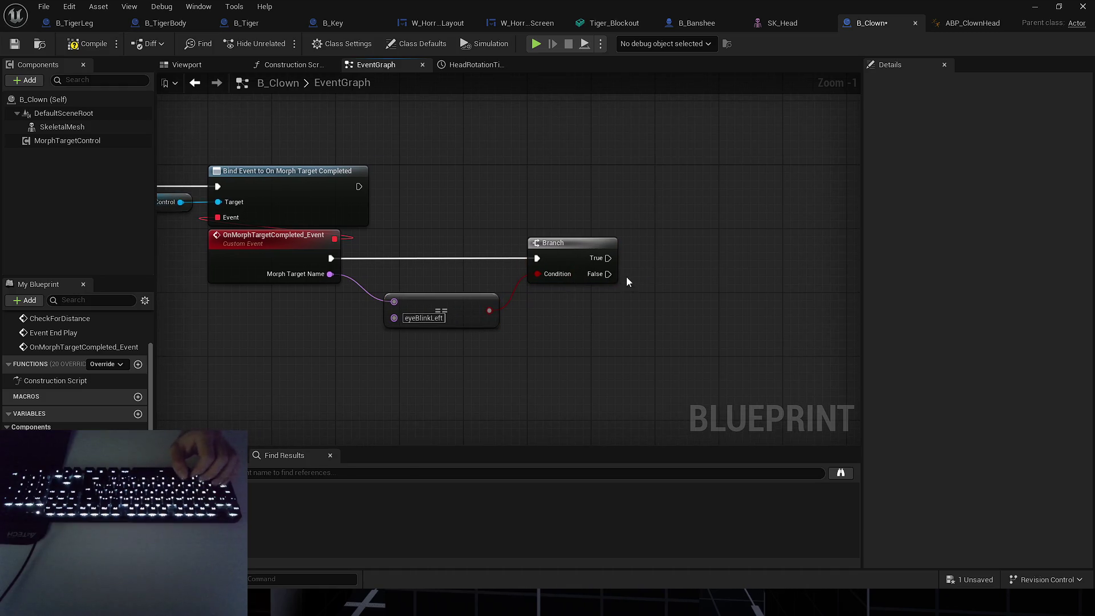
pyautogui.moveTo(767, 301); pyautogui.dragTo(709, 306)
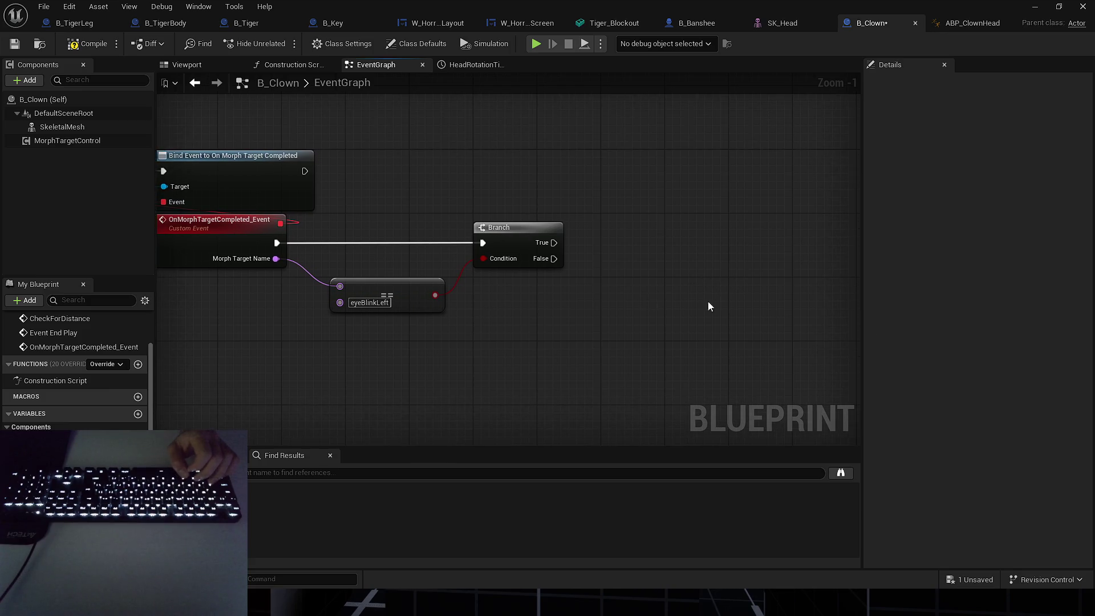
# Save the B_Clown blueprint and bring the rest of the event graph into view.
pyautogui.click(987, 584)
pyautogui.press('Return')
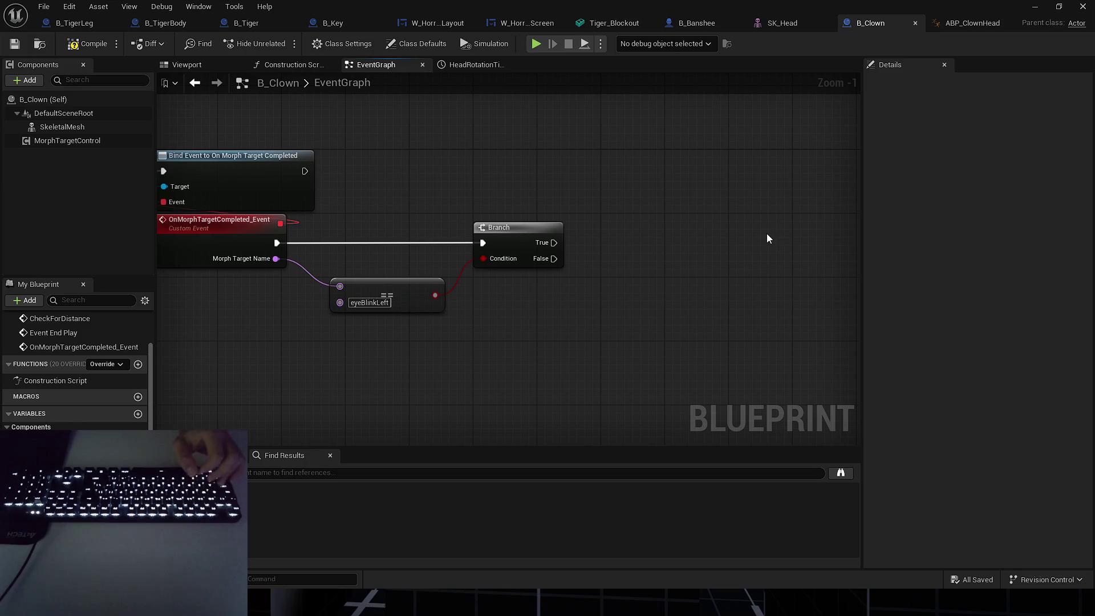
pyautogui.moveTo(766, 234); pyautogui.dragTo(770, 122)
pyautogui.scroll(-4, 598, 239)
pyautogui.scroll(3, 494, 273)
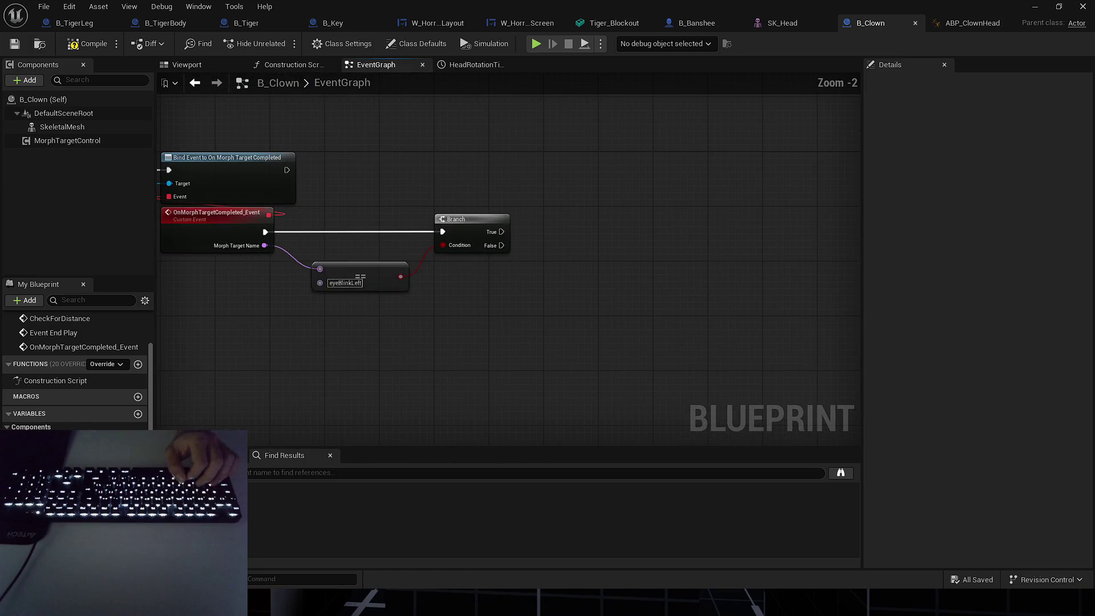
# Paste an Is Player Close Enough getter node beside the eyeBlinkLeft Branch.
pyautogui.hotkey('ctrl', 'v')
pyautogui.scroll(2, 565, 228)
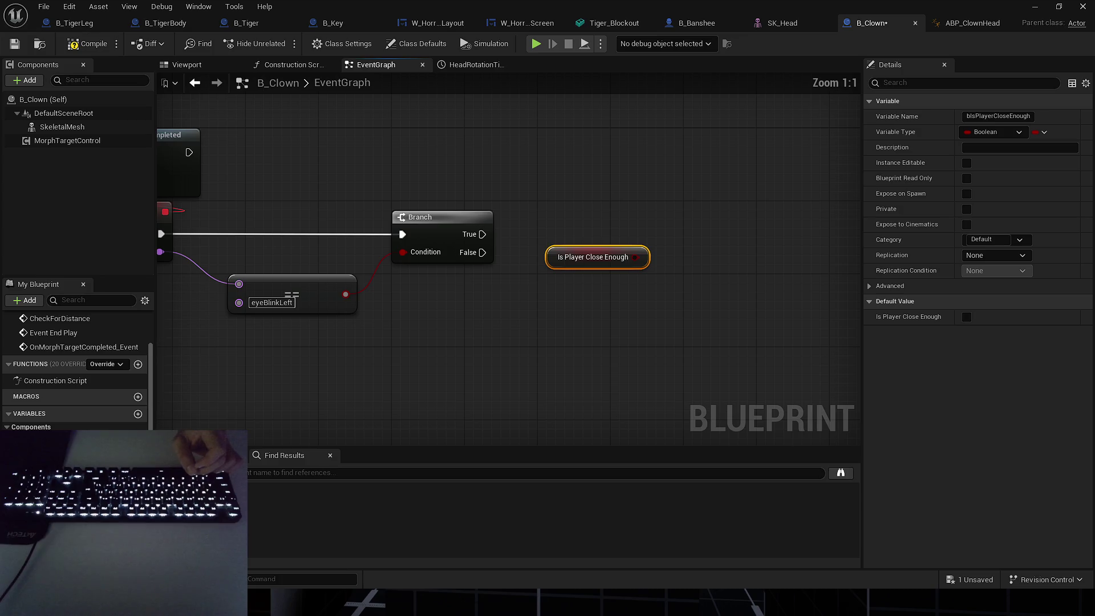
pyautogui.press('Escape')
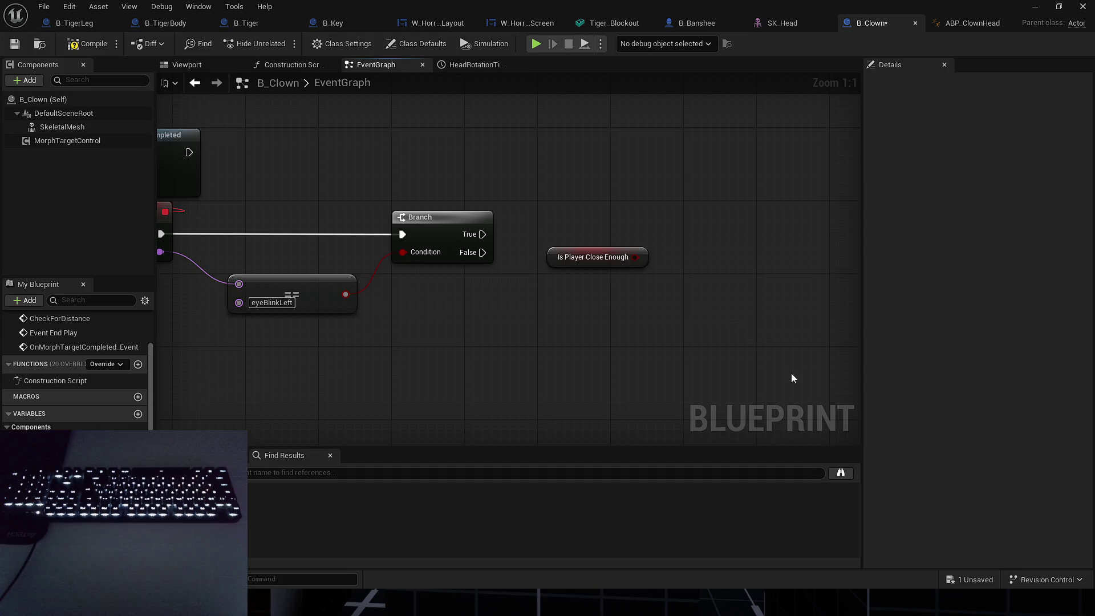
pyautogui.moveTo(652, 295); pyautogui.dragTo(668, 282)
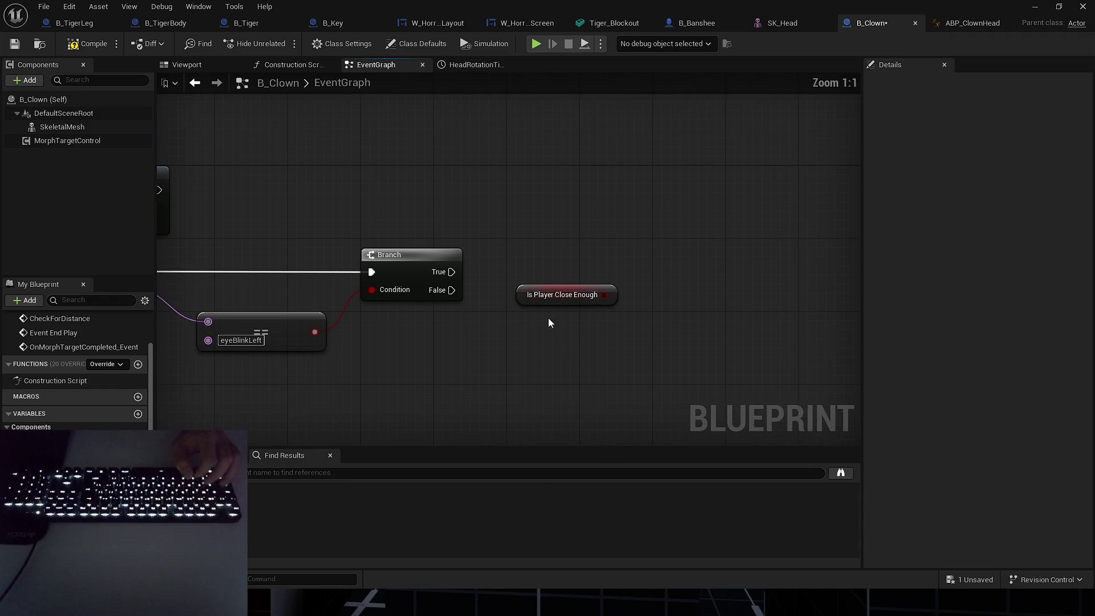
# Select the Is Player Close Enough node and save the blueprint.
pyautogui.click(502, 321)
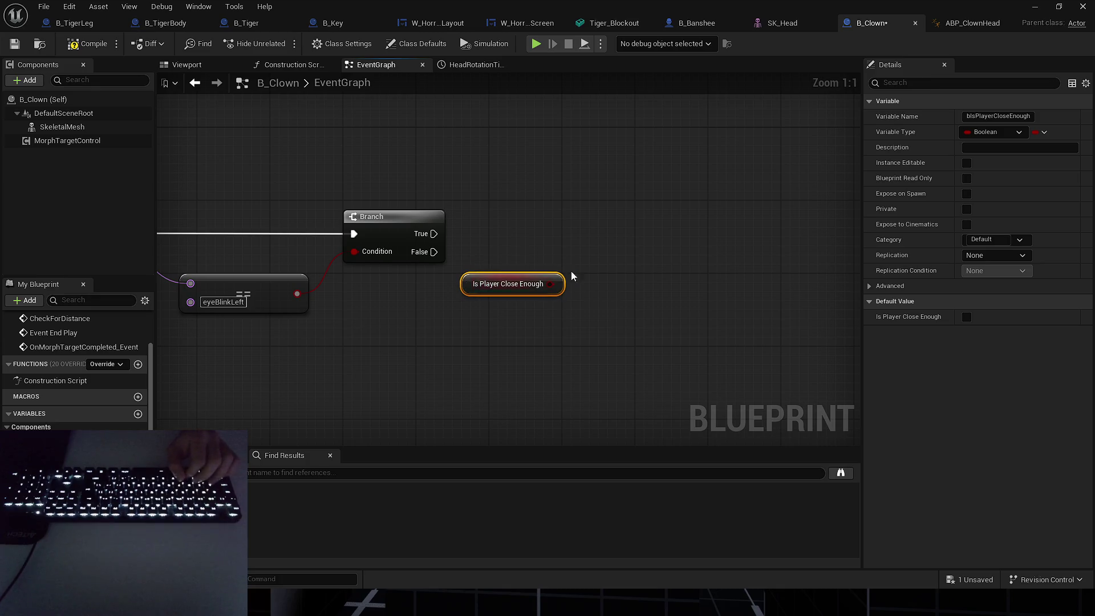
pyautogui.click(969, 580)
pyautogui.press('Return')
pyautogui.scroll(-5, 577, 262)
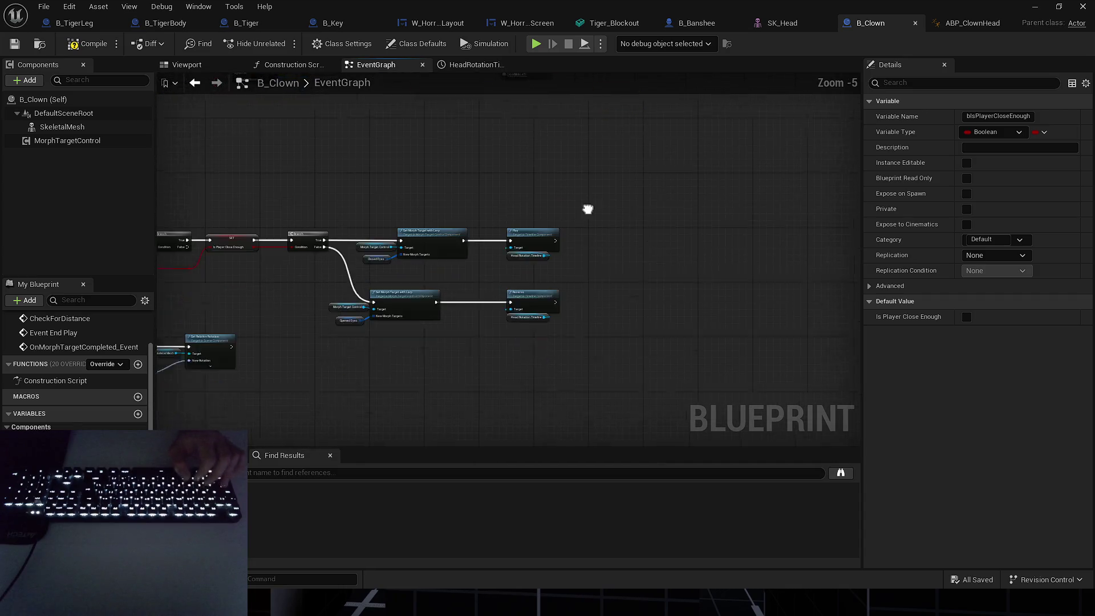
pyautogui.scroll(3, 484, 227)
# Add a second Branch off the first Branch's True, conditioned on Is Player Close Enough.
pyautogui.click(477, 167)
pyautogui.moveTo(483, 181); pyautogui.dragTo(396, 190)
pyautogui.moveTo(519, 173); pyautogui.dragTo(525, 179)
pyautogui.moveTo(432, 227); pyautogui.dragTo(506, 225)
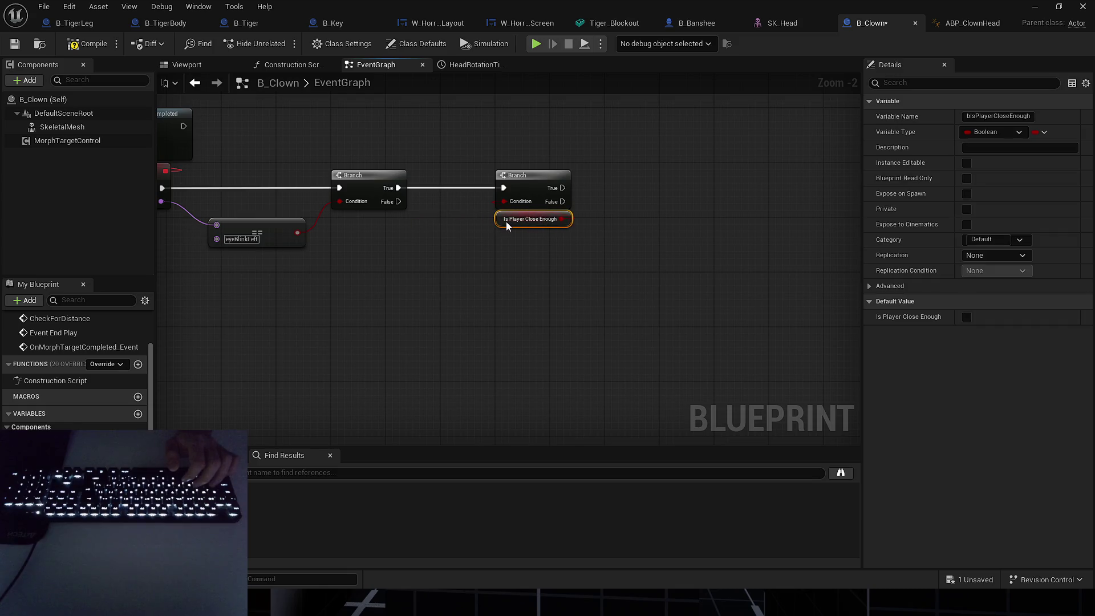
pyautogui.scroll(-2, 487, 263)
pyautogui.click(571, 171)
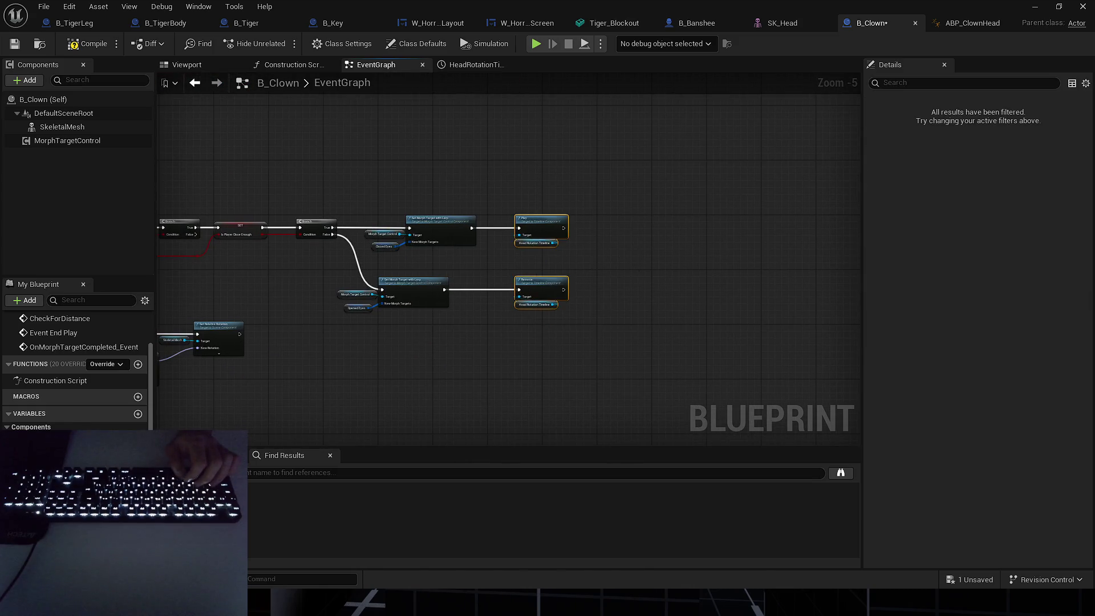
# Paste the timeline Play and Reverse nodes, wiring True to Play and False to Reverse.
pyautogui.scroll(-1, 611, 184)
pyautogui.hotkey('ctrl', 'c')
pyautogui.hotkey('ctrl', 'v')
pyautogui.scroll(5, 597, 192)
pyautogui.moveTo(476, 186)
pyautogui.mouseDown()
pyautogui.moveTo(633, 130)
pyautogui.moveTo(561, 263)
pyautogui.moveTo(633, 294)
pyautogui.mouseUp()
pyautogui.moveTo(684, 111)
pyautogui.mouseDown()
pyautogui.moveTo(660, 152)
pyautogui.moveTo(668, 166)
pyautogui.mouseUp()
# Move the Reverse node up beside Play, frame the whole event chain, and compile.
pyautogui.moveTo(560, 301); pyautogui.dragTo(640, 386)
pyautogui.moveTo(661, 344); pyautogui.dragTo(666, 275)
pyautogui.click(502, 319)
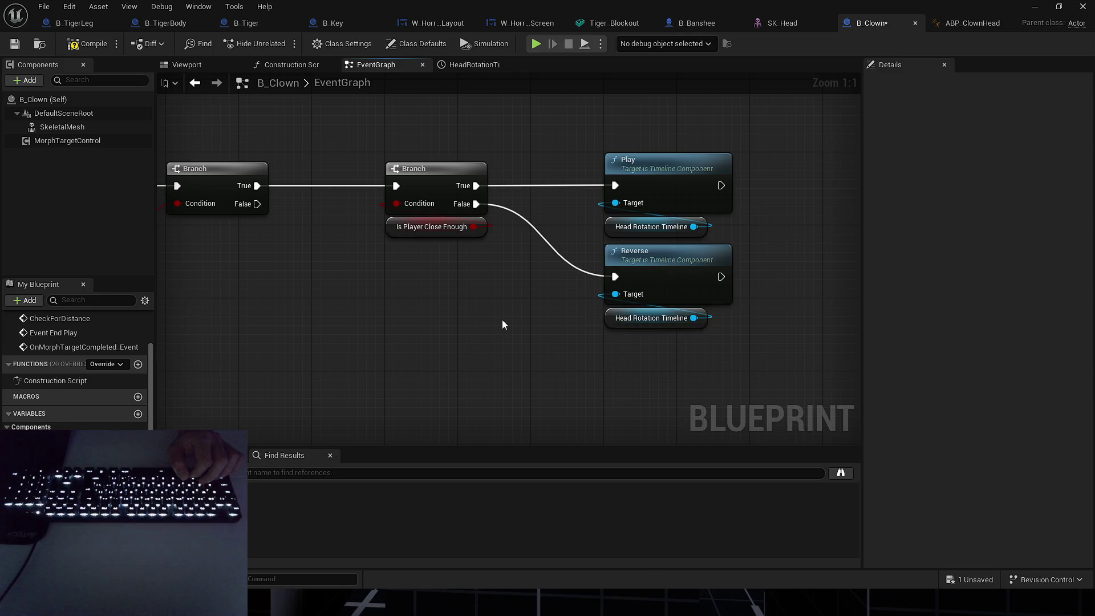
pyautogui.moveTo(684, 233); pyautogui.dragTo(746, 199)
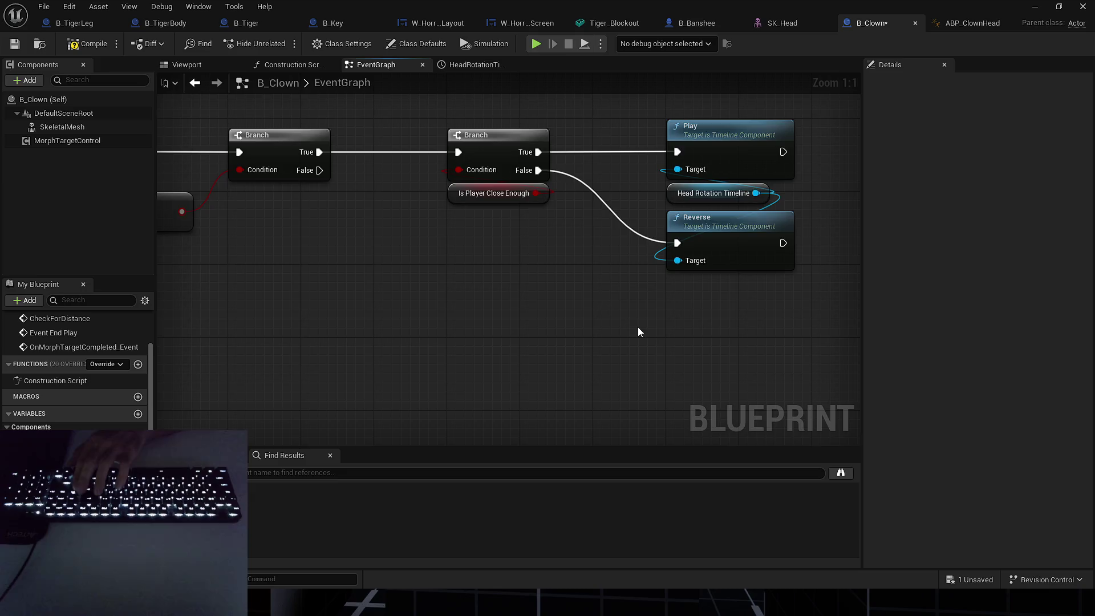
pyautogui.scroll(-5, 637, 326)
pyautogui.moveTo(581, 331); pyautogui.dragTo(623, 191)
pyautogui.moveTo(628, 305); pyautogui.dragTo(747, 308)
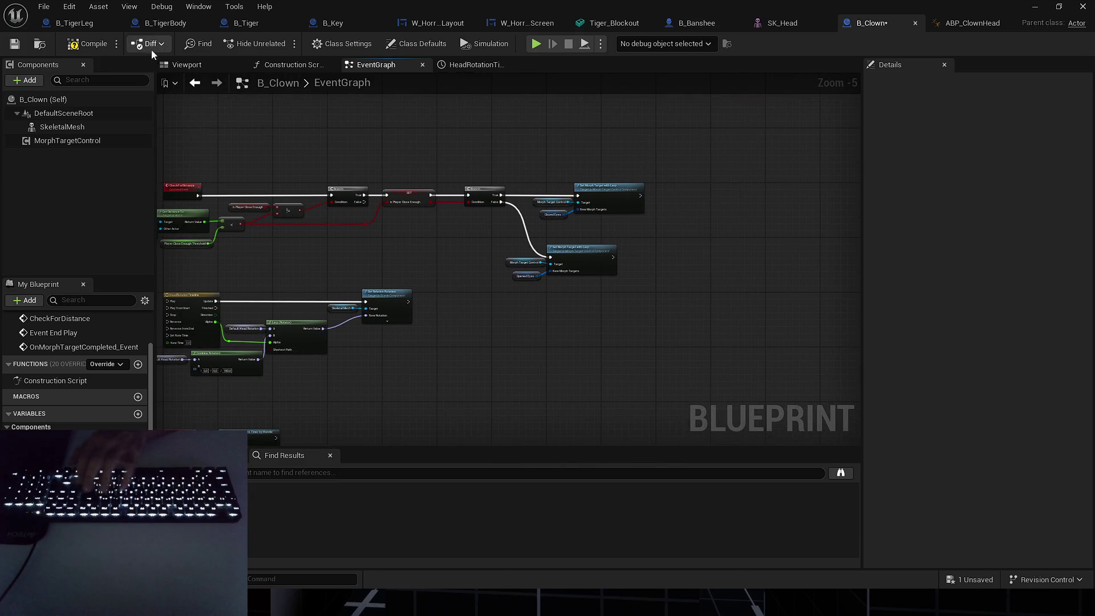
pyautogui.click(85, 44)
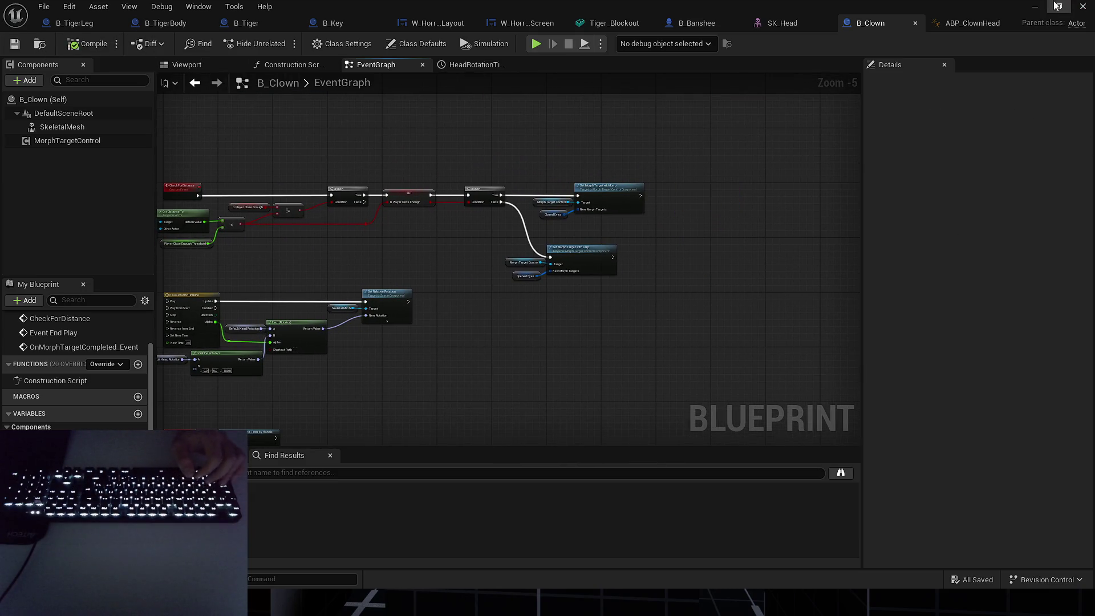
# Play the level, walk toward the clown head, then switch back to B_Clown.
pyautogui.click(1055, 5)
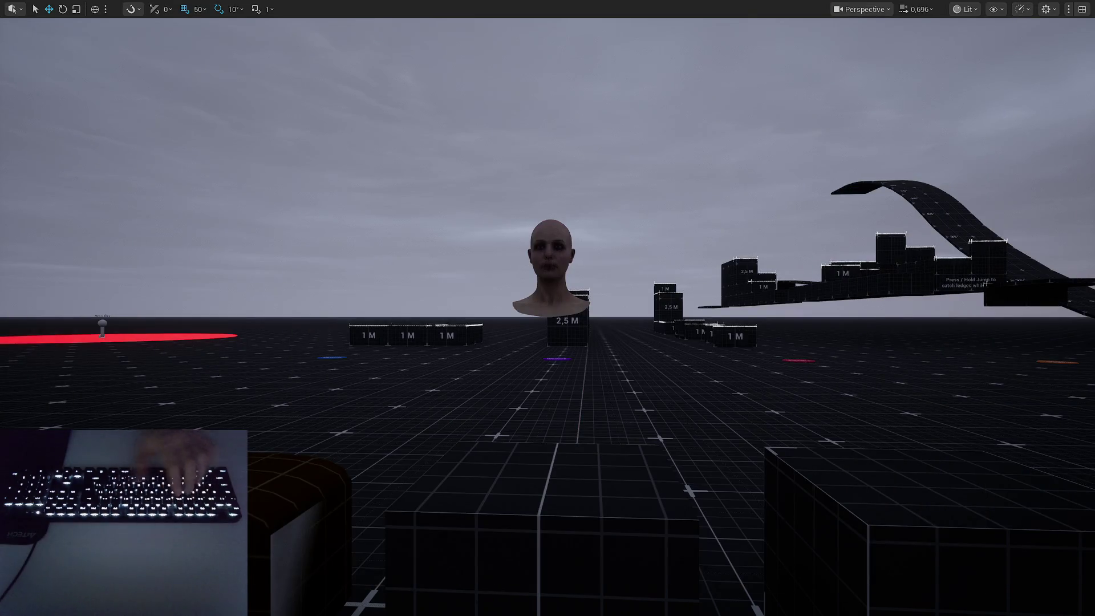
pyautogui.hotkey('alt', 'p')
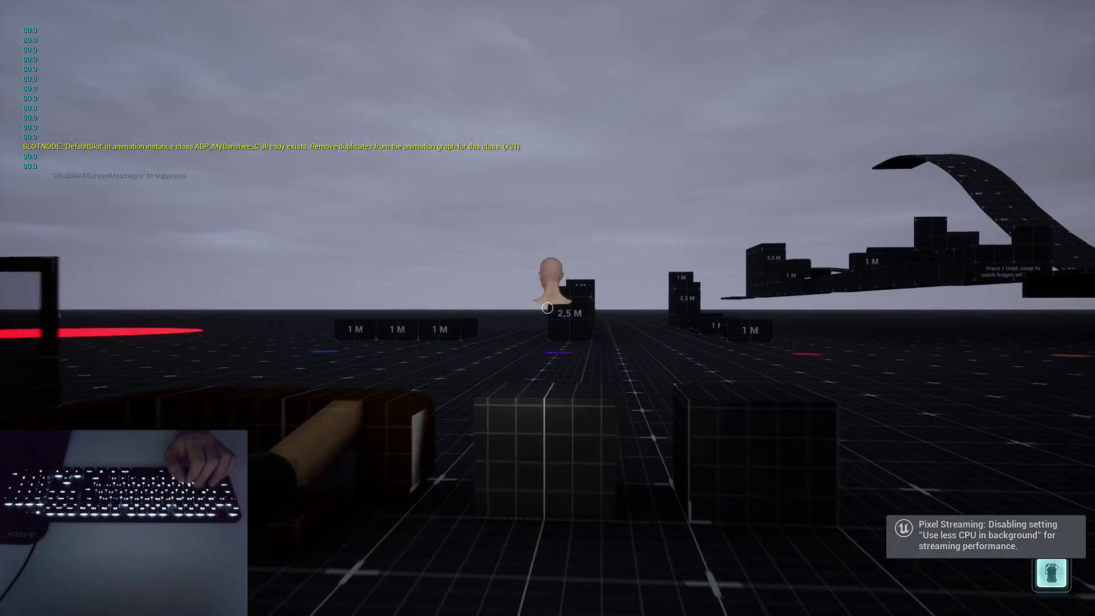
pyautogui.press('w')
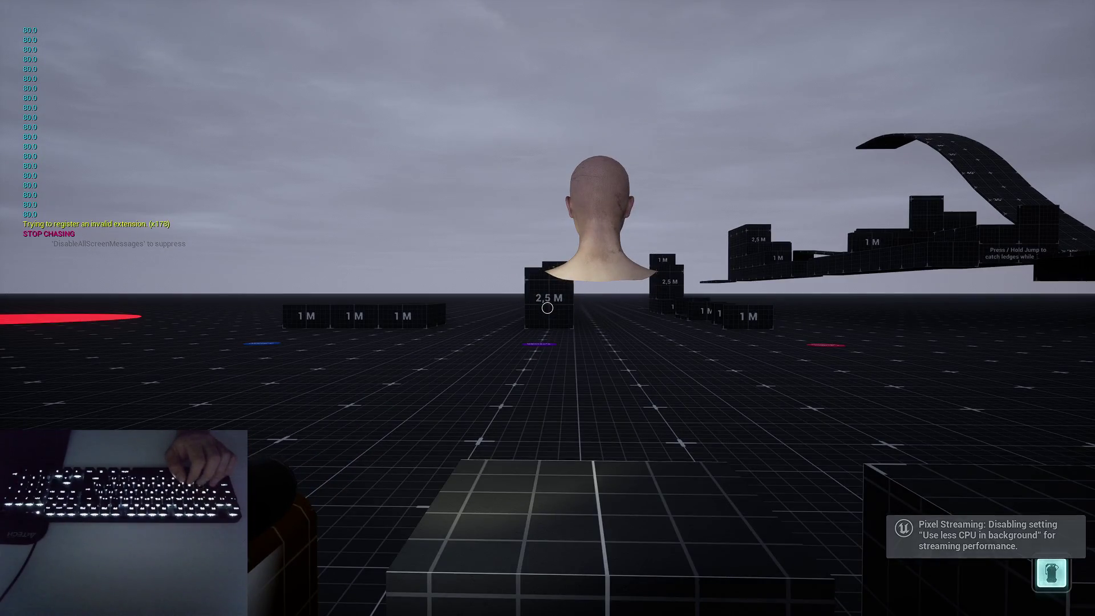
pyautogui.hotkey('alt', 'Tab')
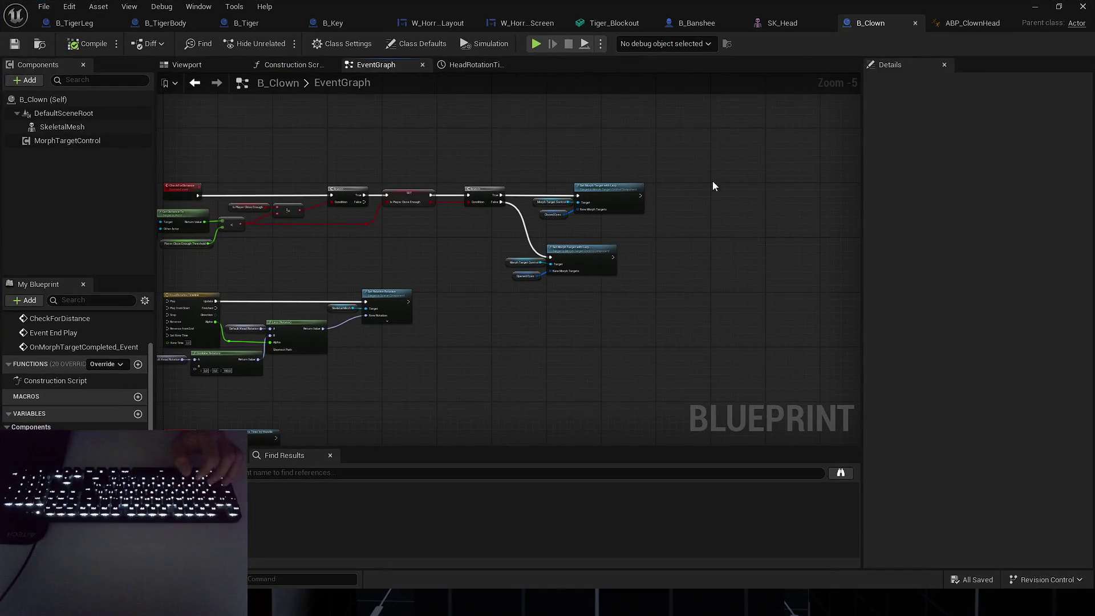
# Rearrange the Set Morph Target nodes and add a reroute straightening the Branch False wire.
pyautogui.scroll(3, 513, 325)
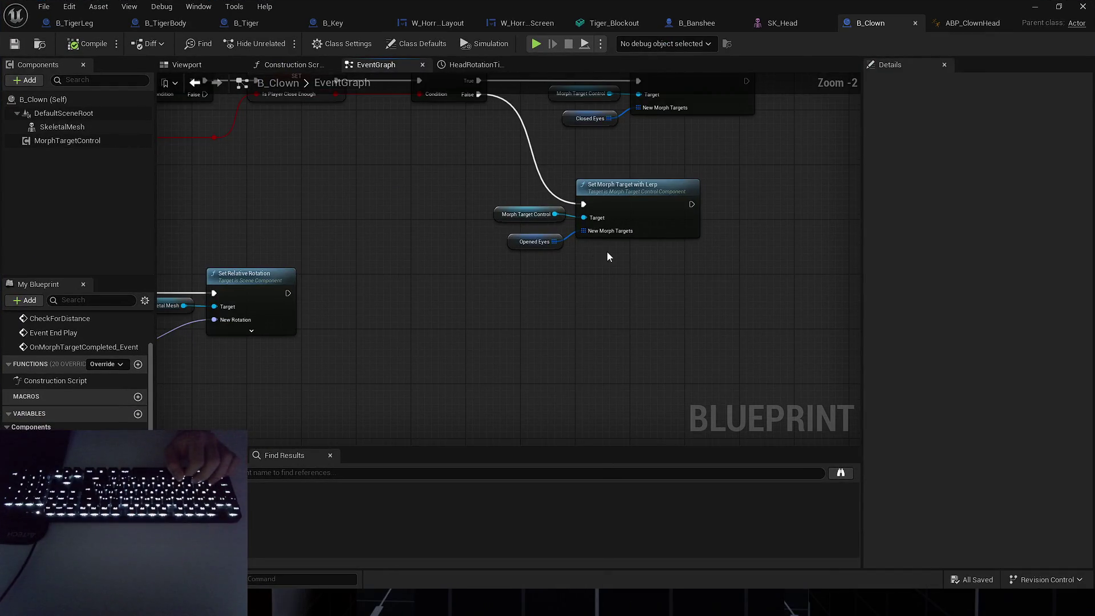
pyautogui.moveTo(526, 214); pyautogui.dragTo(526, 216)
pyautogui.moveTo(618, 148); pyautogui.dragTo(594, 231)
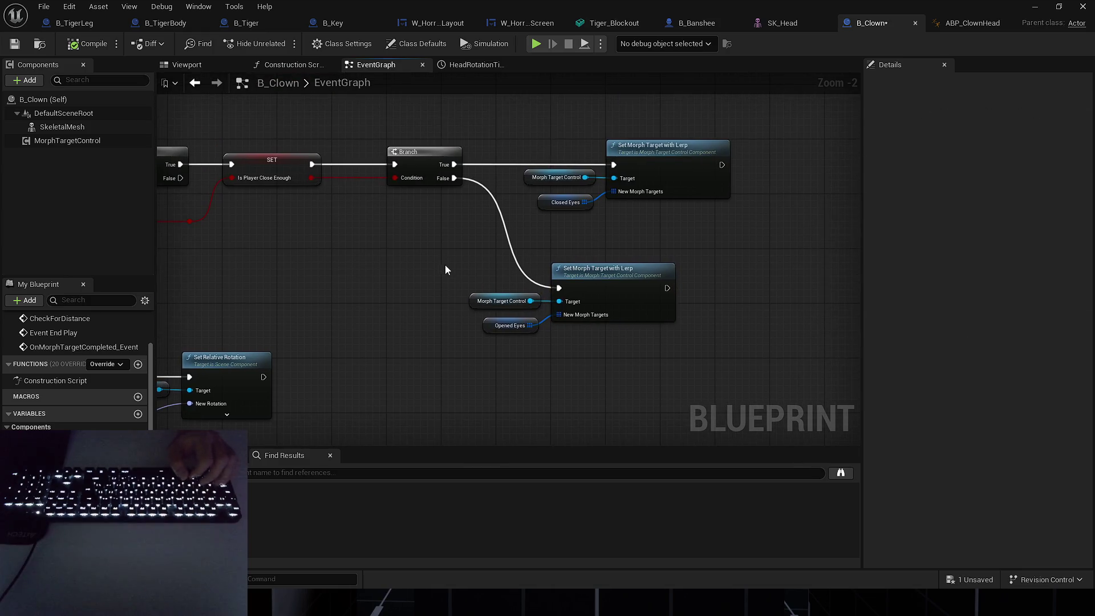
pyautogui.moveTo(445, 269); pyautogui.dragTo(570, 336)
pyautogui.moveTo(607, 278)
pyautogui.mouseDown()
pyautogui.moveTo(606, 266)
pyautogui.moveTo(666, 272)
pyautogui.mouseUp()
pyautogui.doubleClick(501, 192)
pyautogui.press('q')
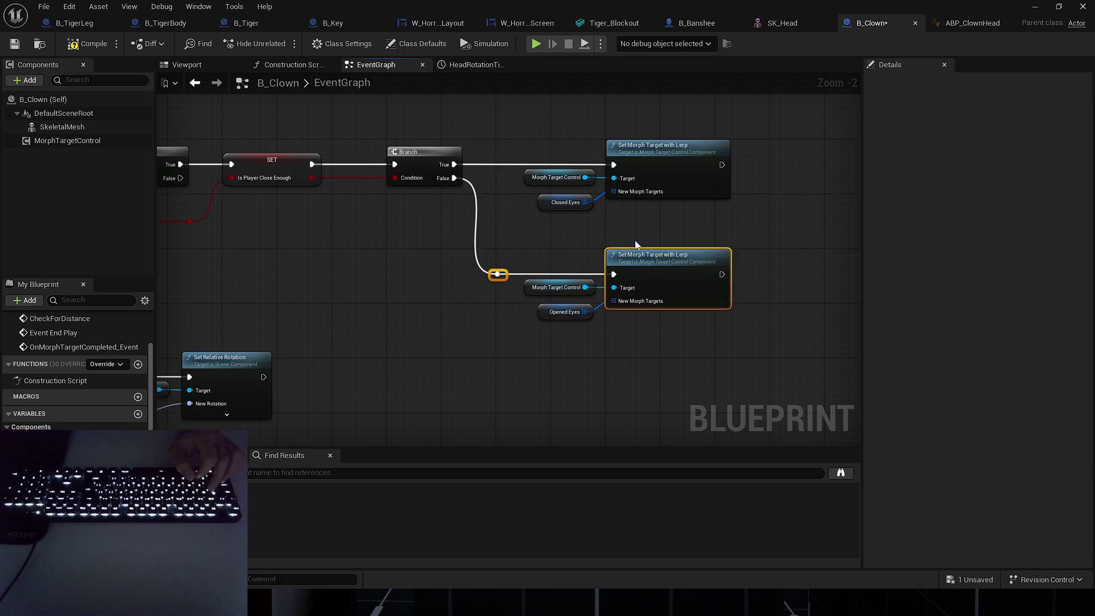
# Set both ClosedEyes entries' Lerp Time to 0,2.
pyautogui.click(561, 234)
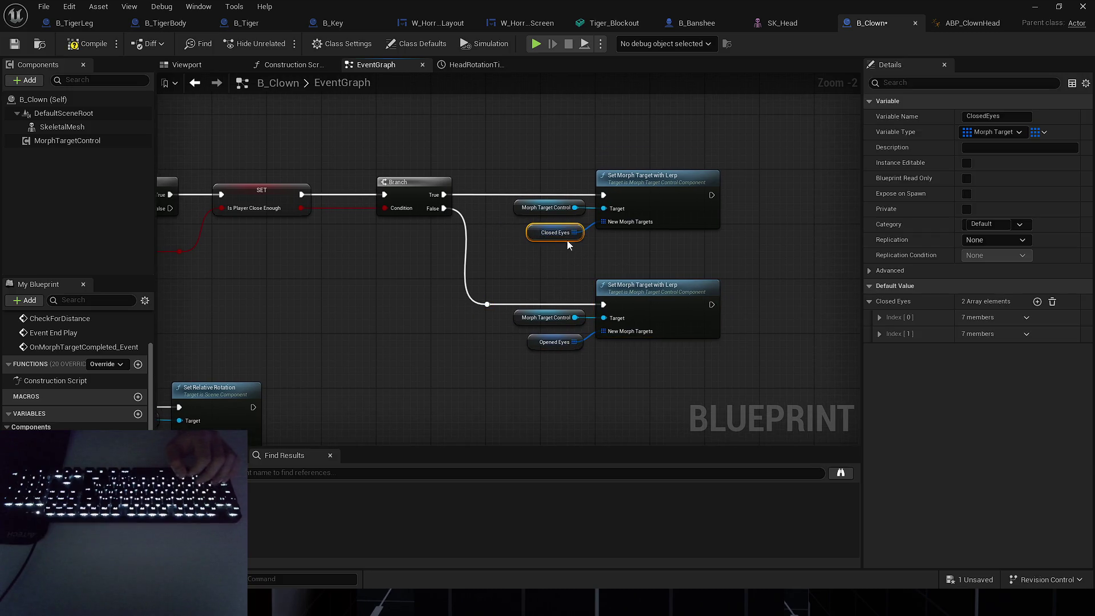
pyautogui.click(880, 334)
pyautogui.click(879, 317)
pyautogui.click(980, 364)
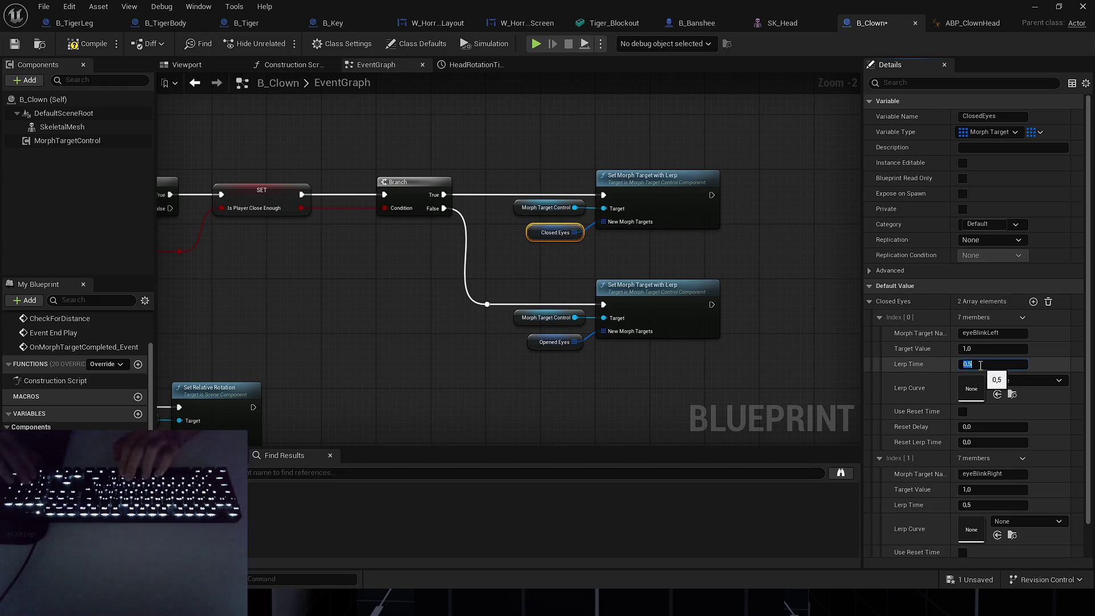
pyautogui.click(979, 505)
pyautogui.write('0,2')
pyautogui.press('Return')
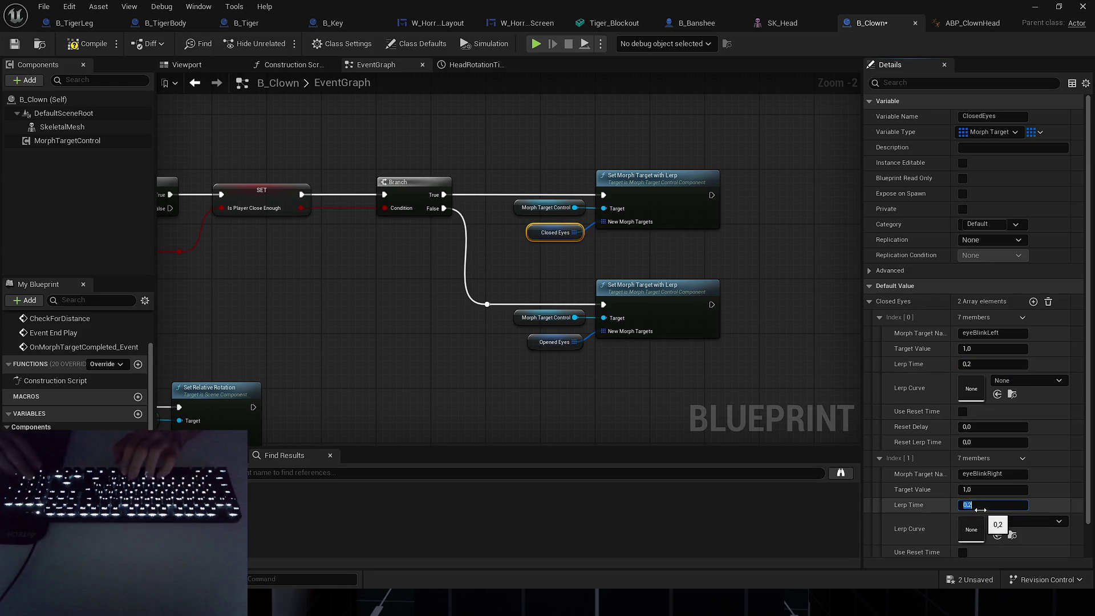
# Set the OpenedEyes Lerp Times to 1,0.
pyautogui.click(549, 342)
pyautogui.click(880, 317)
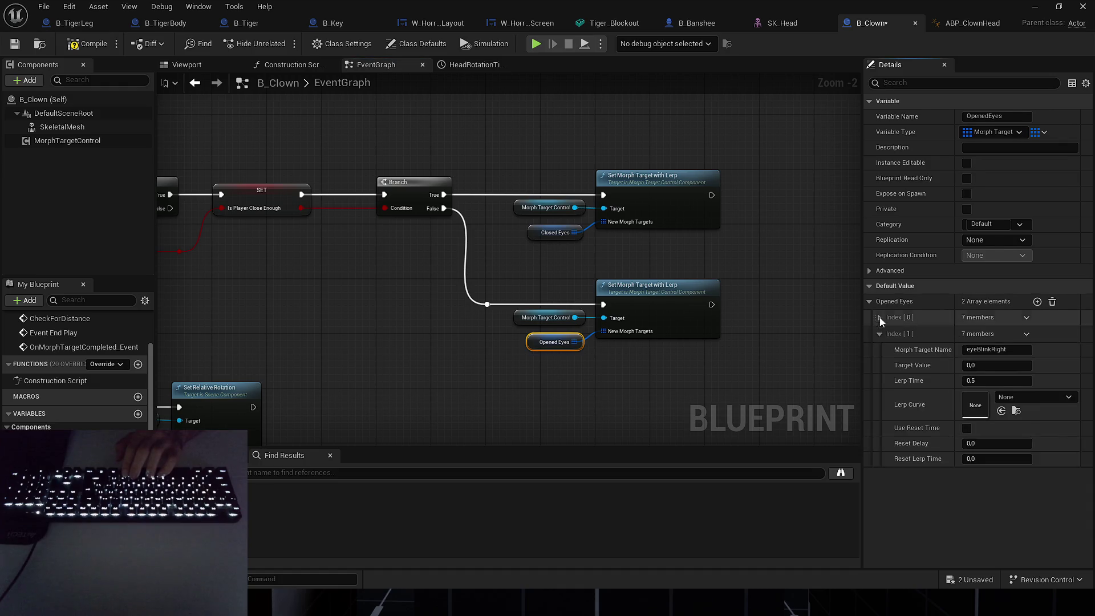
pyautogui.click(981, 364)
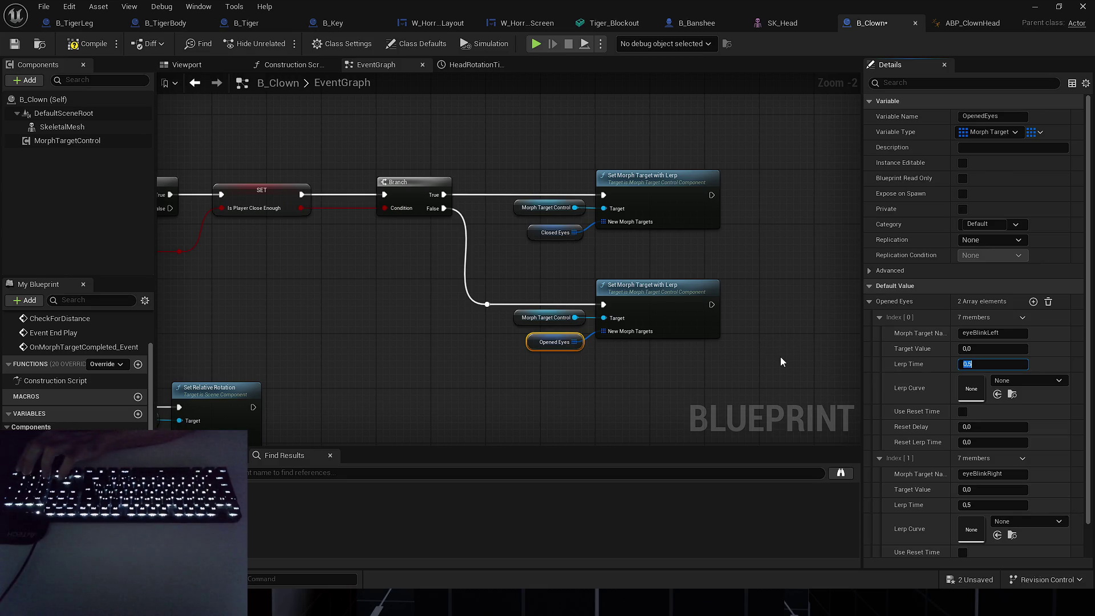
pyautogui.write('1,0')
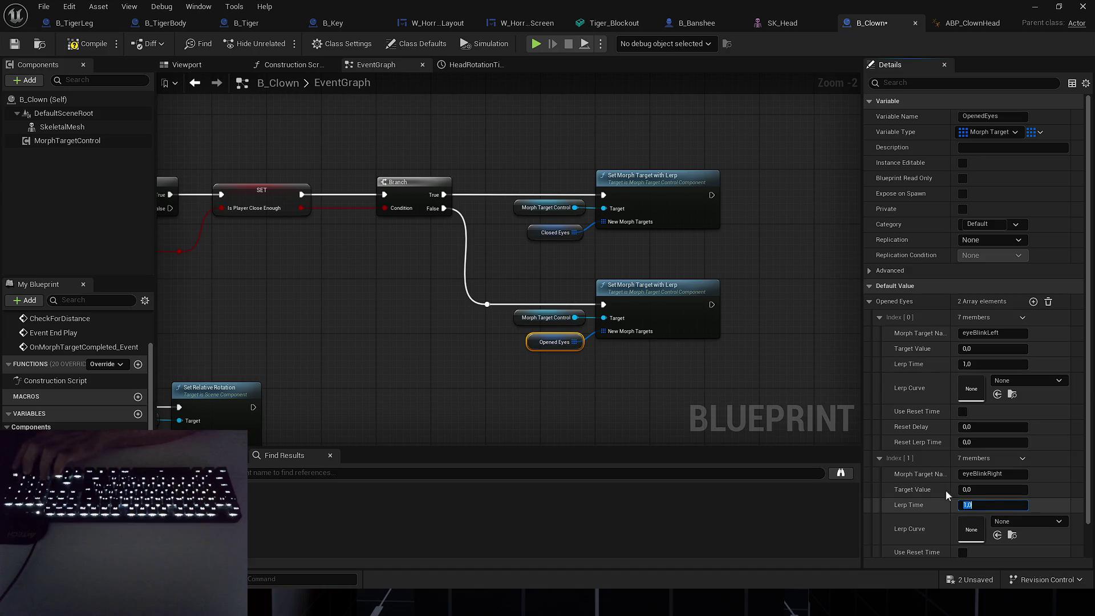
pyautogui.click(737, 265)
pyautogui.scroll(-2, 686, 379)
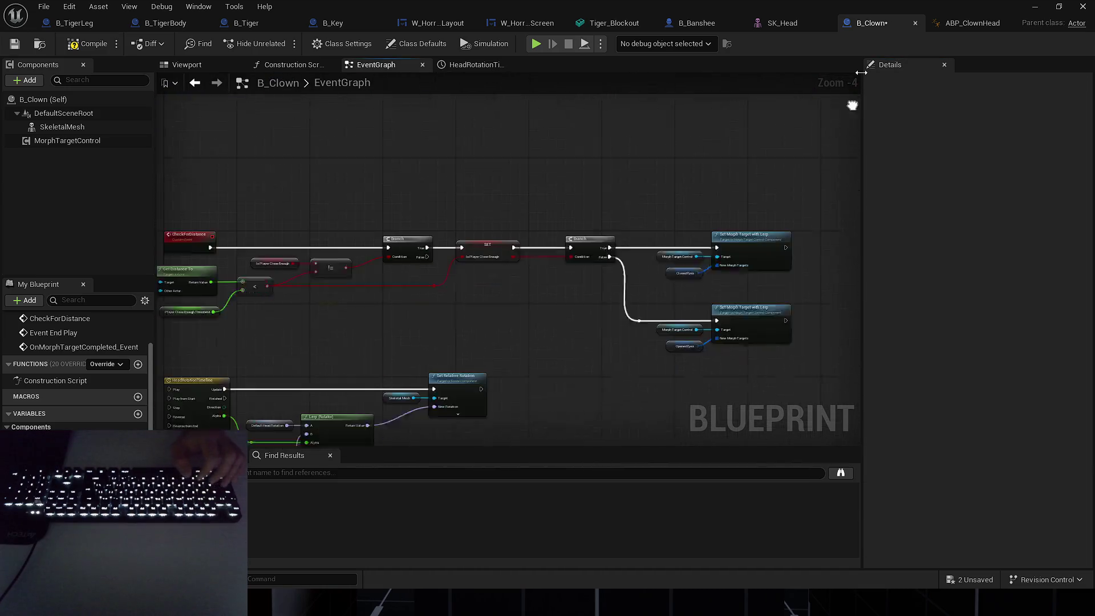
# Set HeadRotationTimeline's end key time and length to 0.5, compile and save, and return to EventGraph.
pyautogui.doubleClick(378, 185)
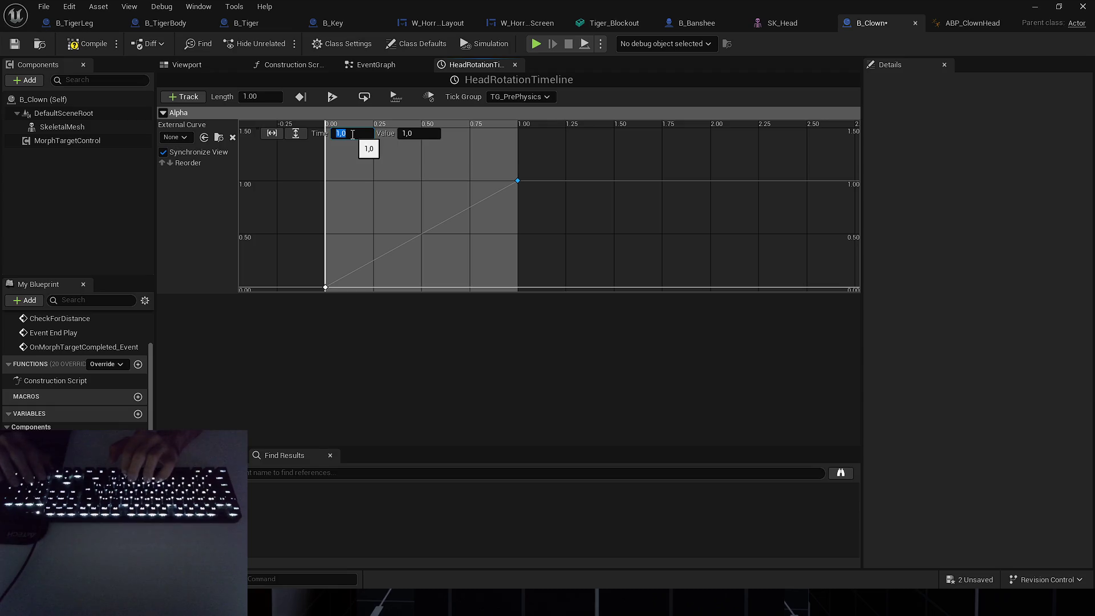
pyautogui.write('0,5')
pyautogui.press('Return')
pyautogui.write('0.5')
pyautogui.press('Return')
pyautogui.press('F7')
pyautogui.hotkey('ctrl', 's')
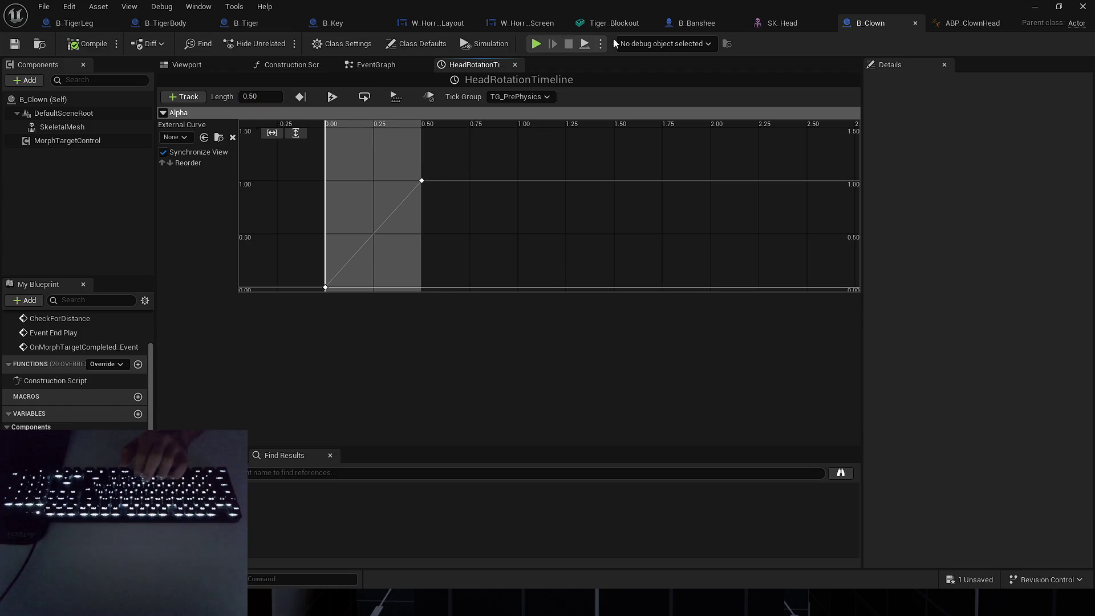
pyautogui.click(393, 65)
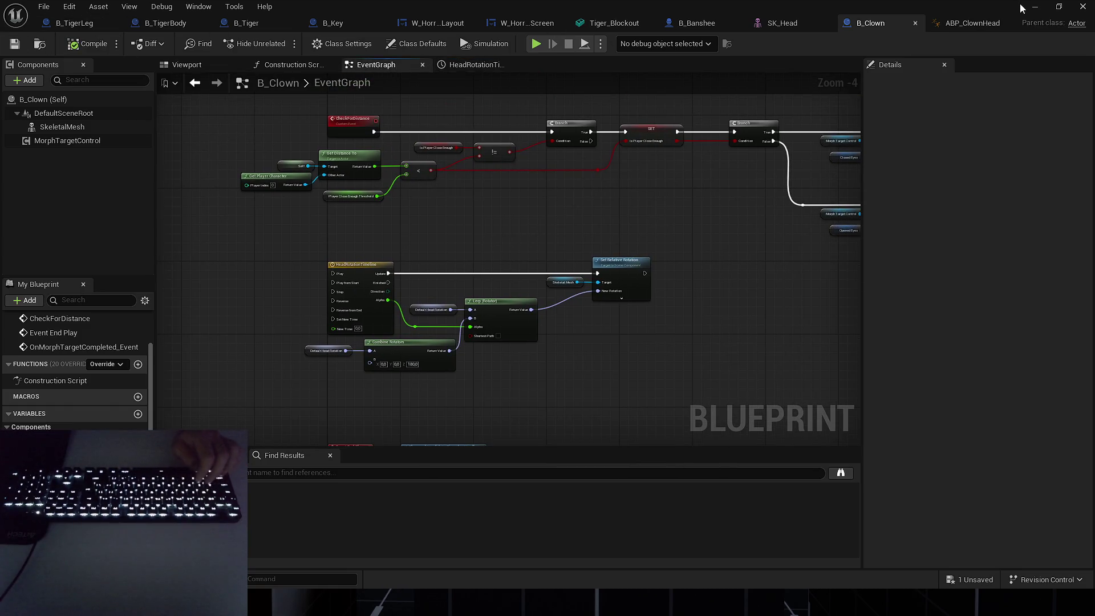
pyautogui.click(1034, 7)
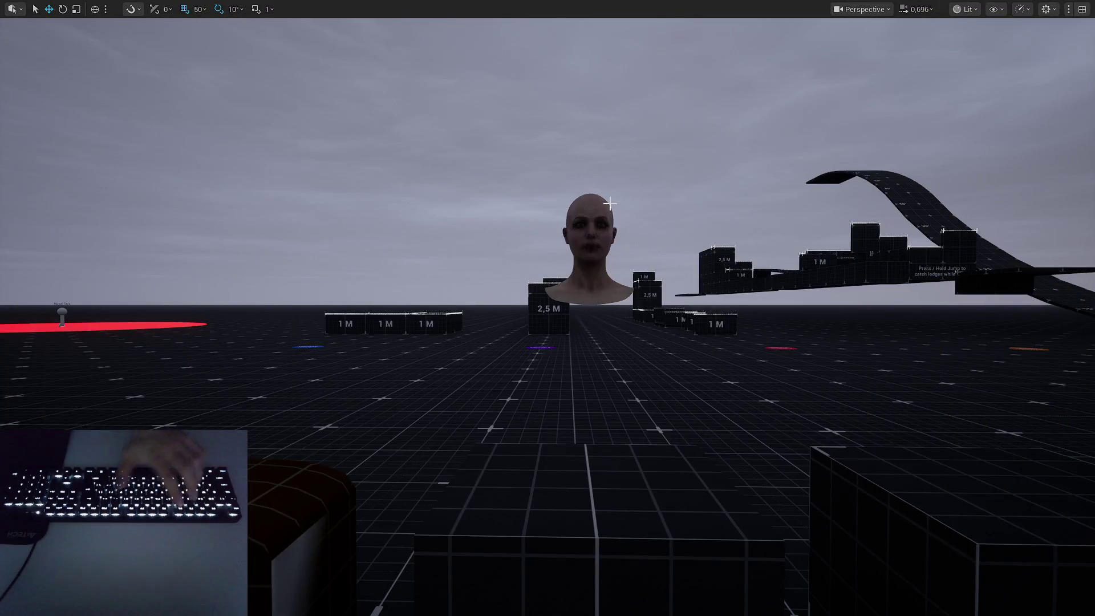
pyautogui.hotkey('alt', 'p')
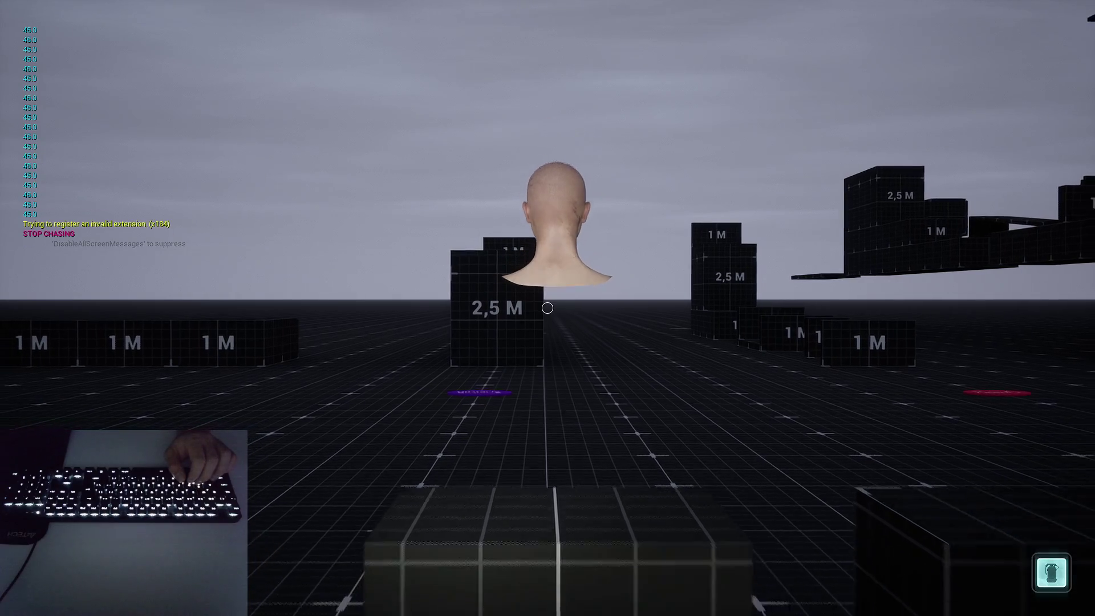
pyautogui.press('w')
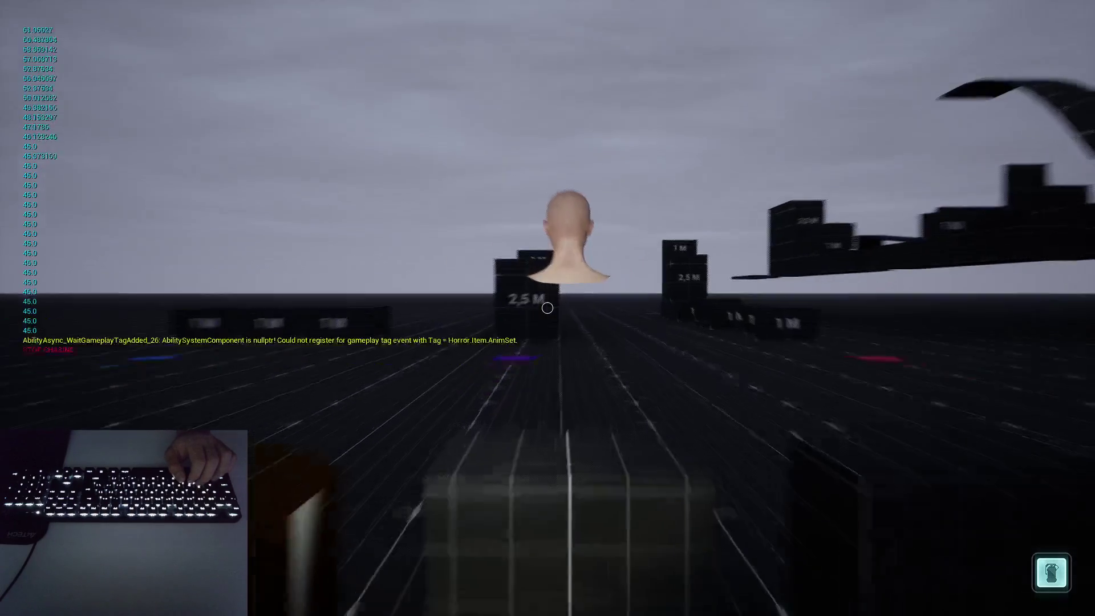
pyautogui.press('w')
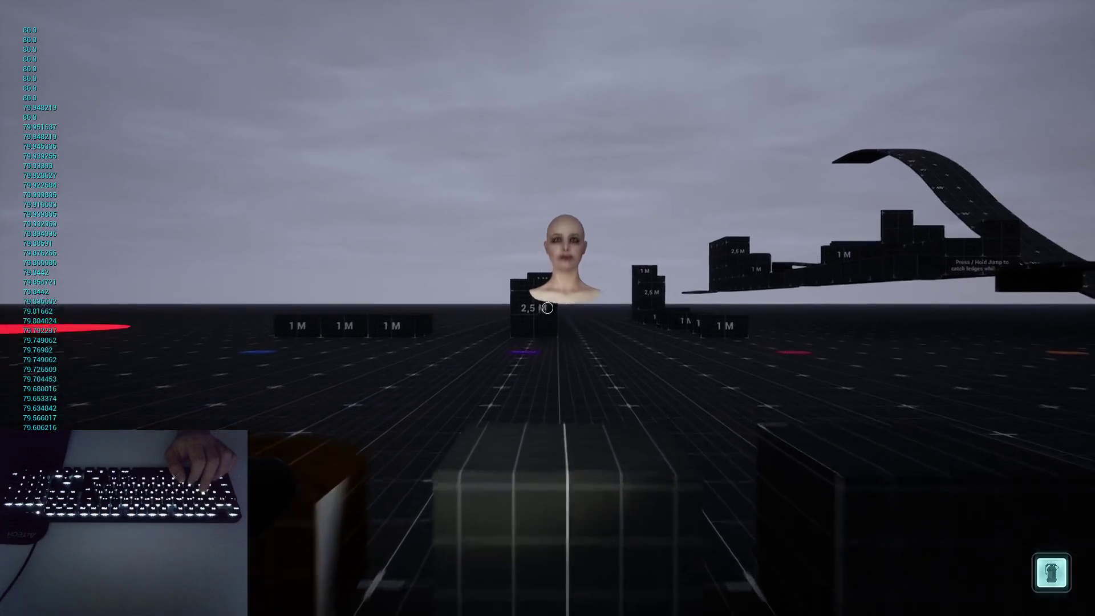
pyautogui.press('s')
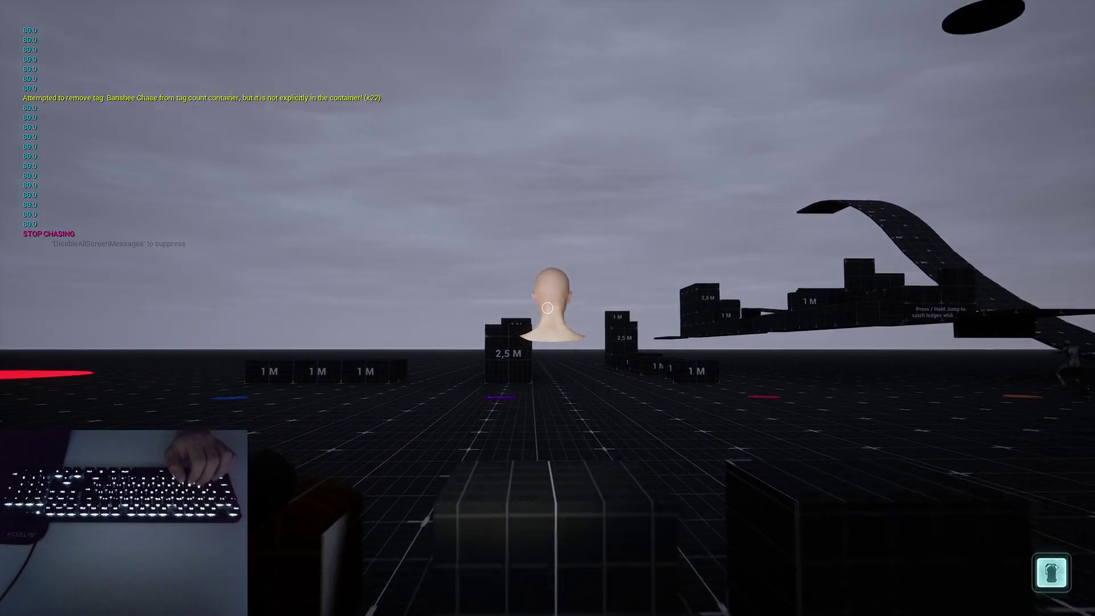
pyautogui.press('w')
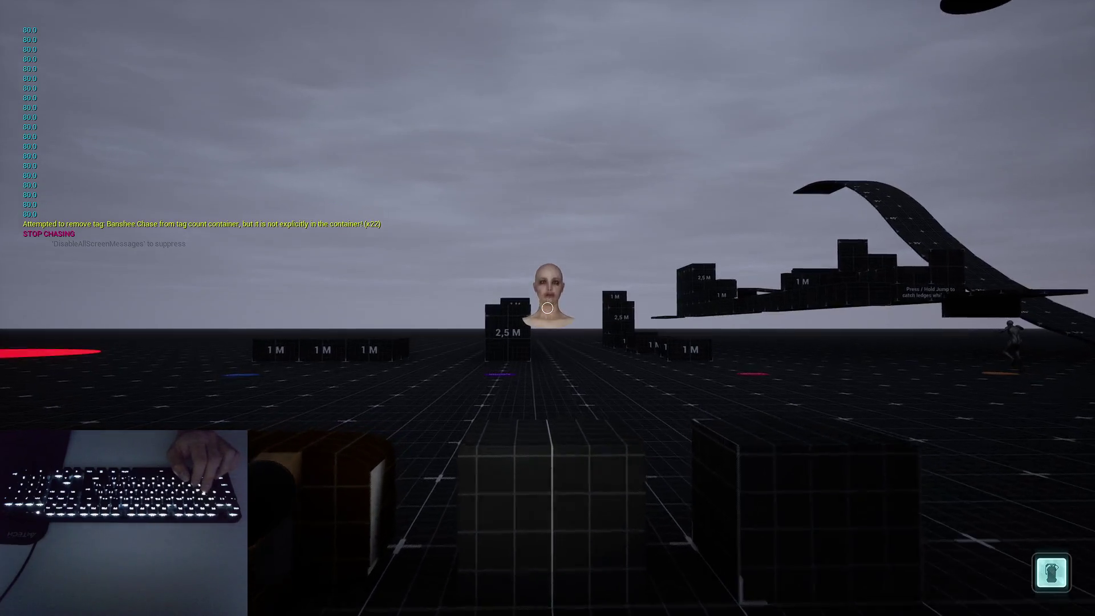
pyautogui.press('s')
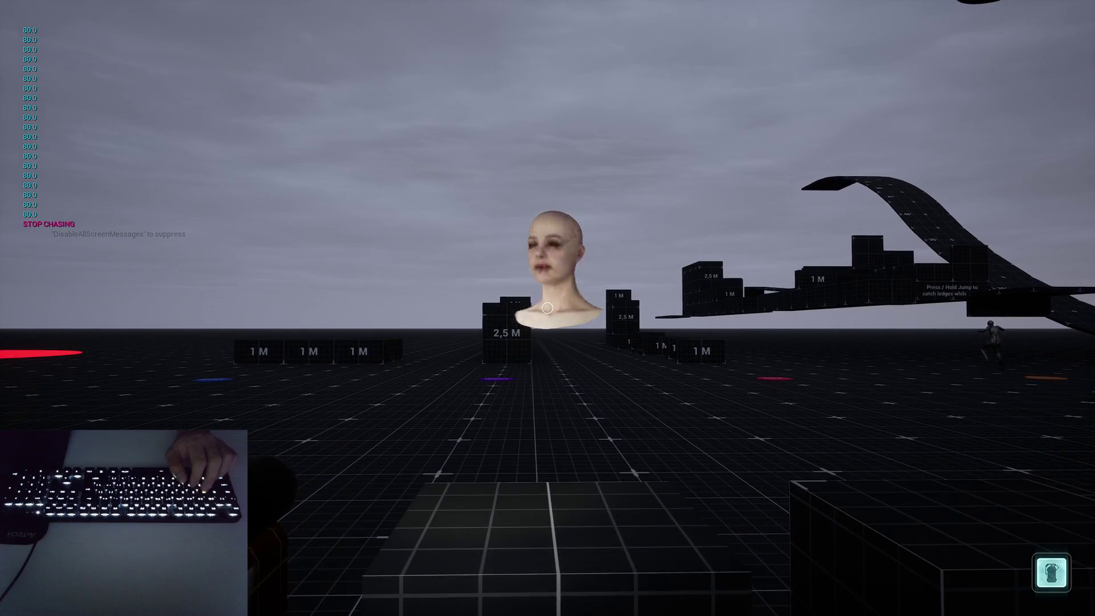
pyautogui.hotkey('alt', 'Tab')
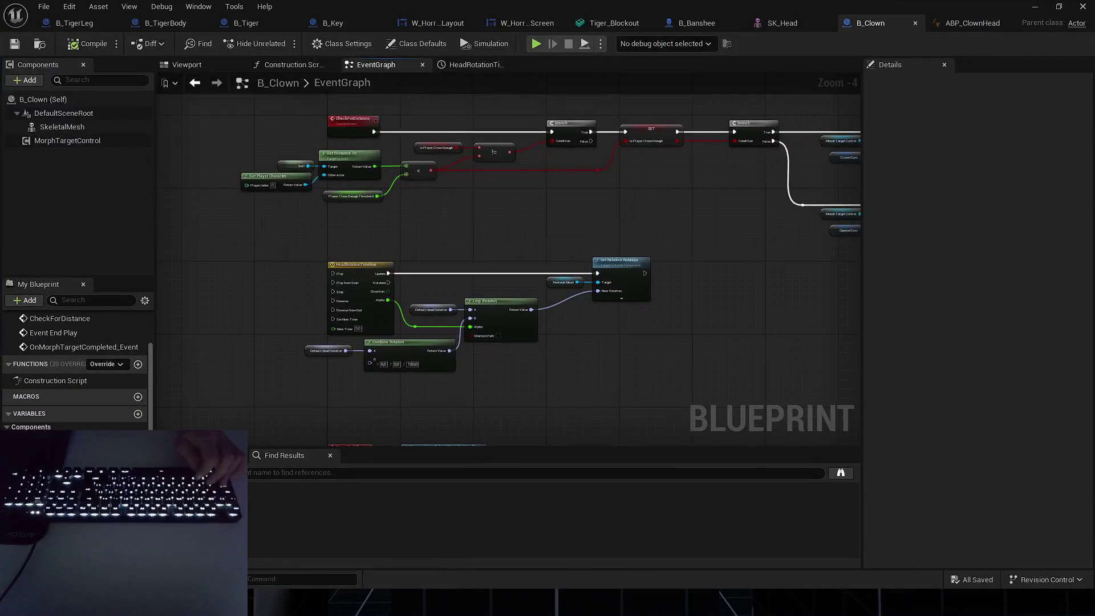
# Move the second Branch, Play and Reverse nodes right to make room.
pyautogui.scroll(-5, 539, 233)
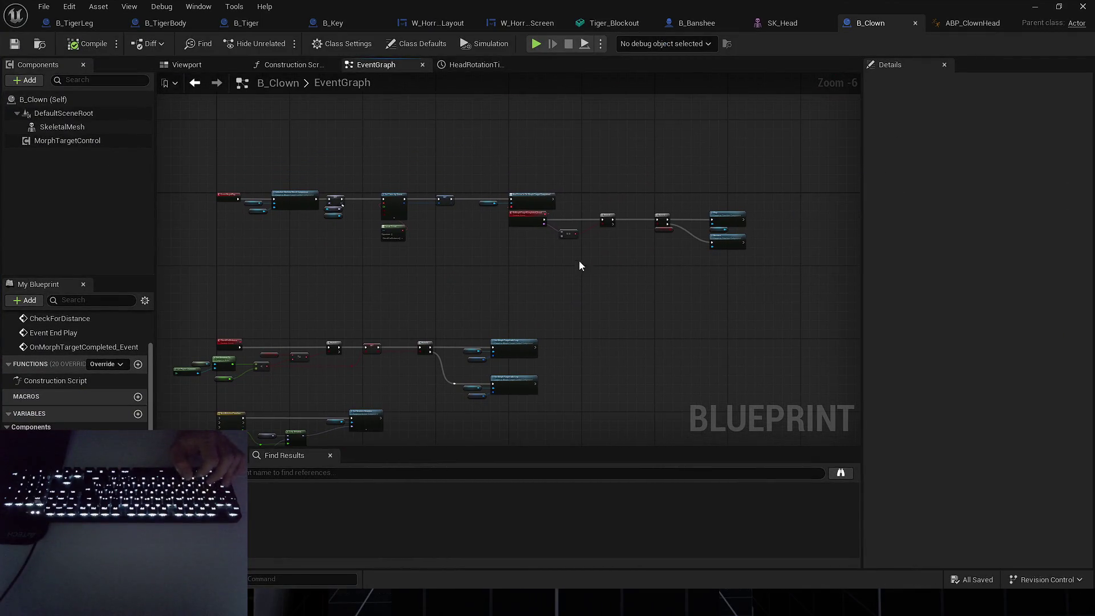
pyautogui.moveTo(575, 235)
pyautogui.mouseDown()
pyautogui.moveTo(391, 186)
pyautogui.moveTo(398, 196)
pyautogui.mouseUp()
pyautogui.scroll(3, 425, 190)
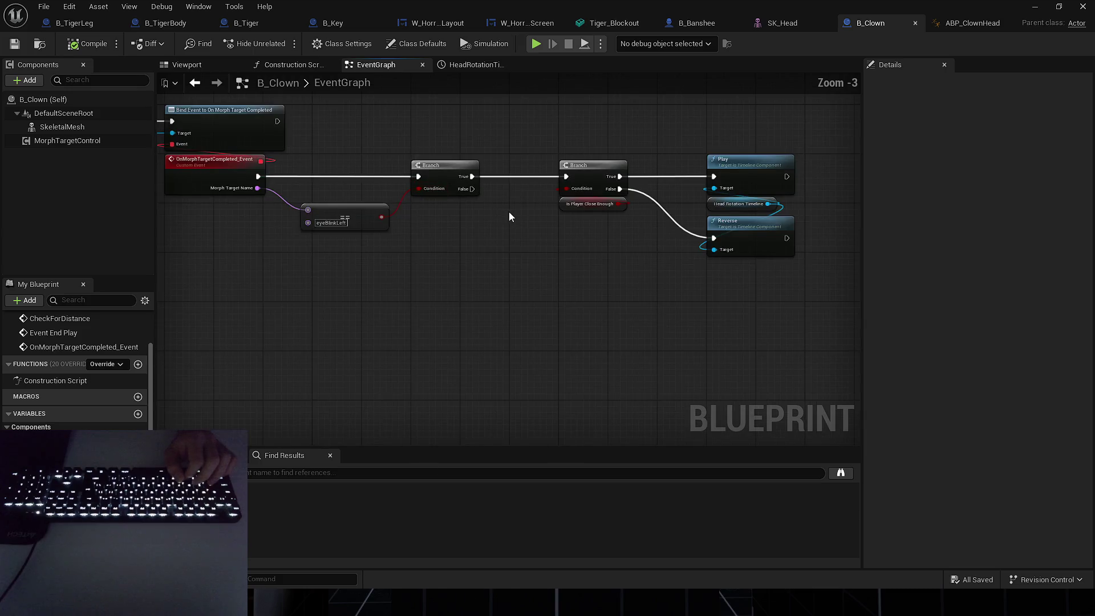
pyautogui.scroll(1, 482, 266)
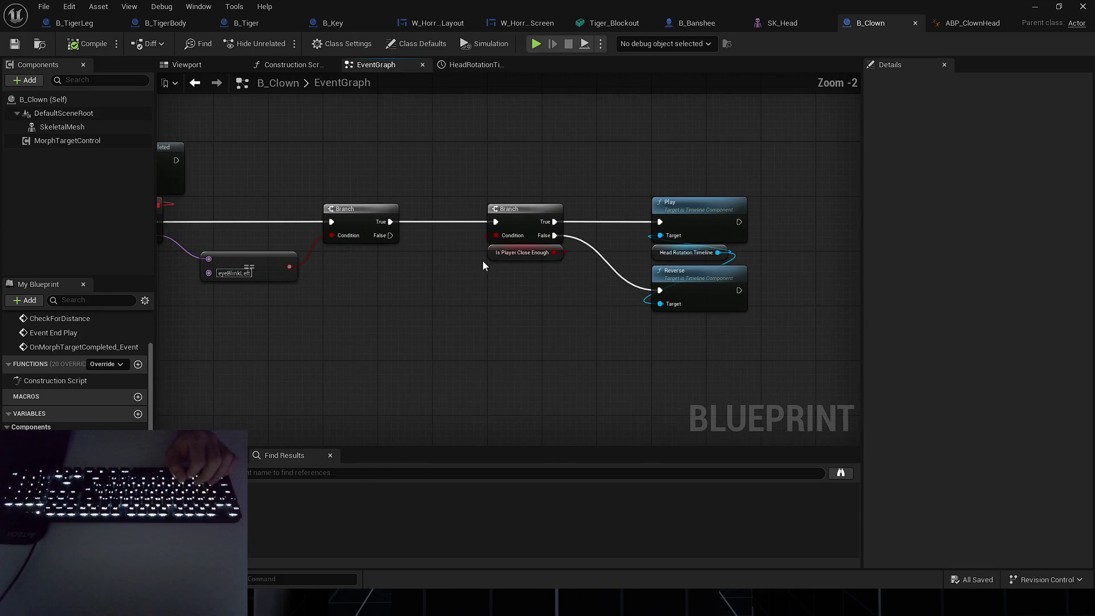
pyautogui.moveTo(454, 273); pyautogui.dragTo(576, 283)
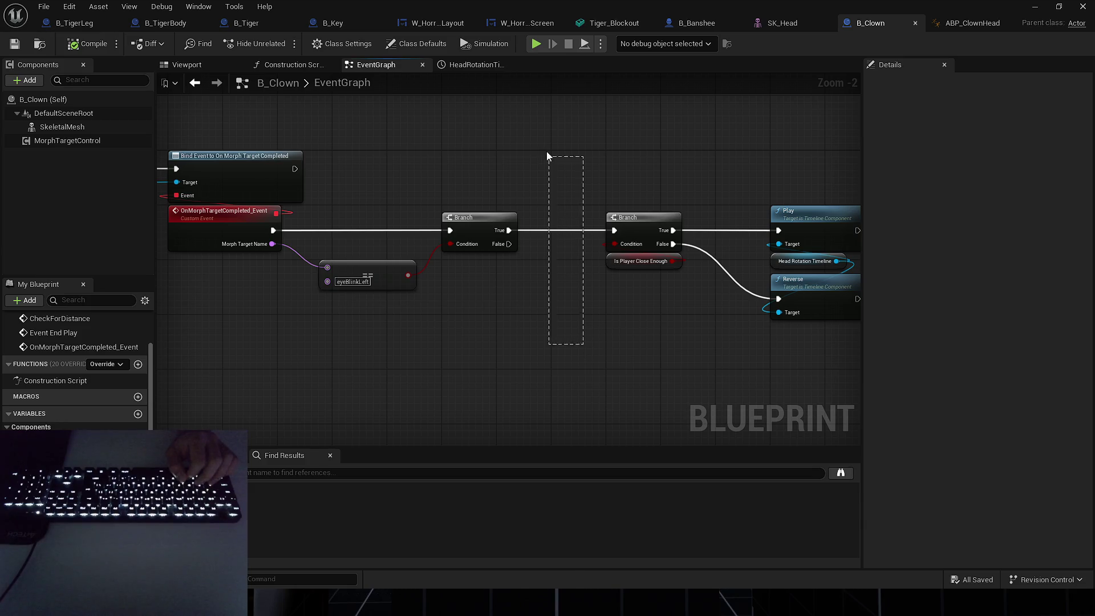
pyautogui.moveTo(582, 344); pyautogui.dragTo(523, 345)
pyautogui.moveTo(550, 191); pyautogui.dragTo(715, 346)
pyautogui.moveTo(604, 239); pyautogui.dragTo(714, 238)
pyautogui.click(571, 268)
# Insert a Delay with Duration 1.0 after the first Branch's True output.
pyautogui.click(443, 240)
pyautogui.moveTo(443, 240); pyautogui.dragTo(524, 226)
pyautogui.write('delay')
pyautogui.press('Return')
pyautogui.click(527, 255)
pyautogui.write('1')
pyautogui.press('Return')
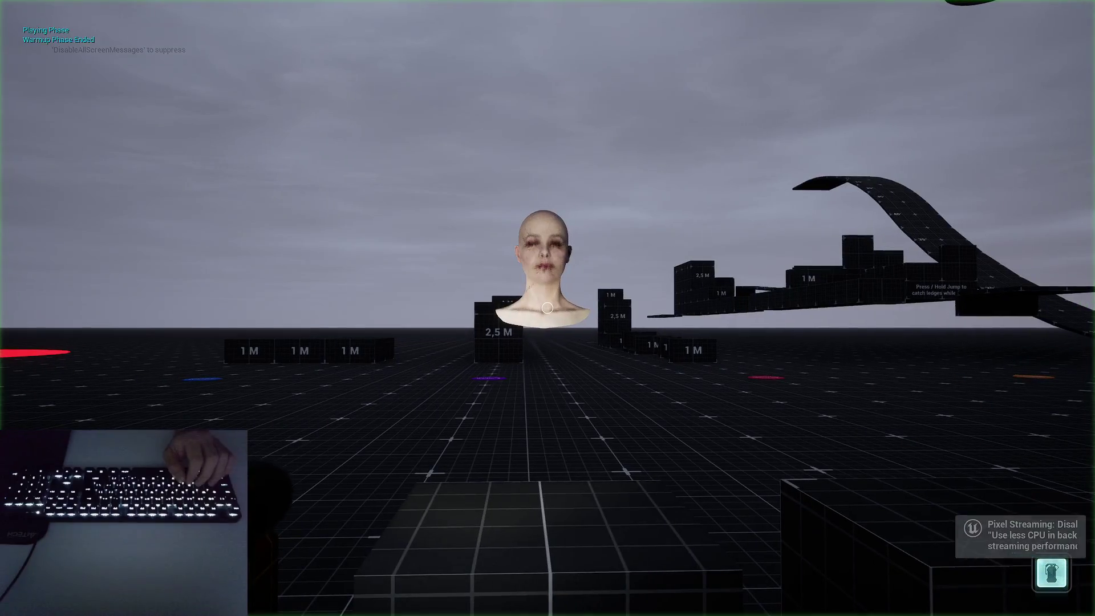
# Walk toward and away from the head repeatedly to test the delayed turn, then stop play.
pyautogui.press('s')
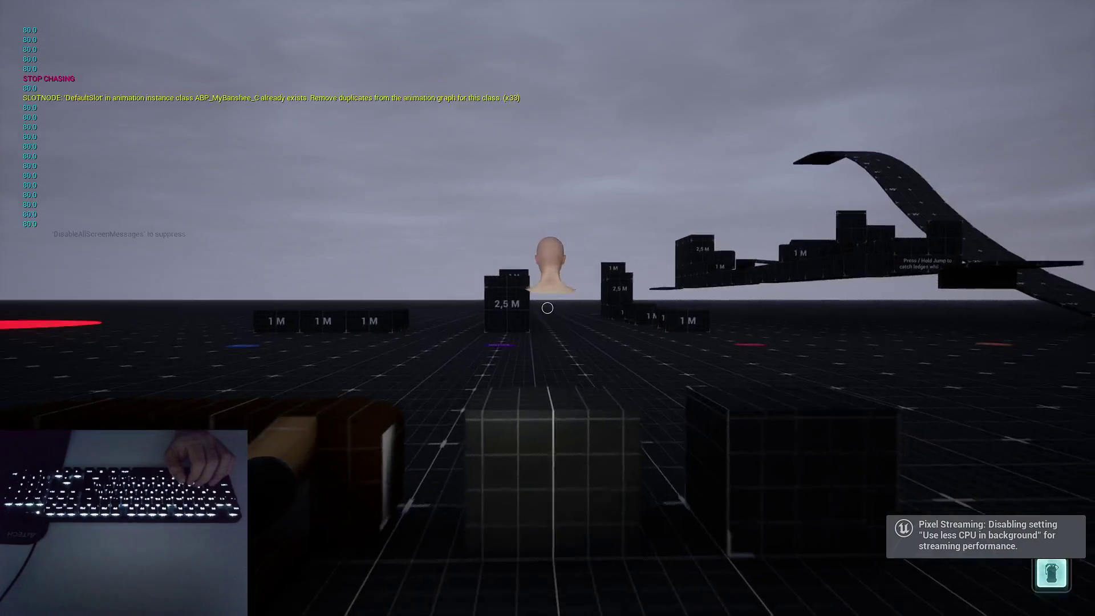
pyautogui.press('w')
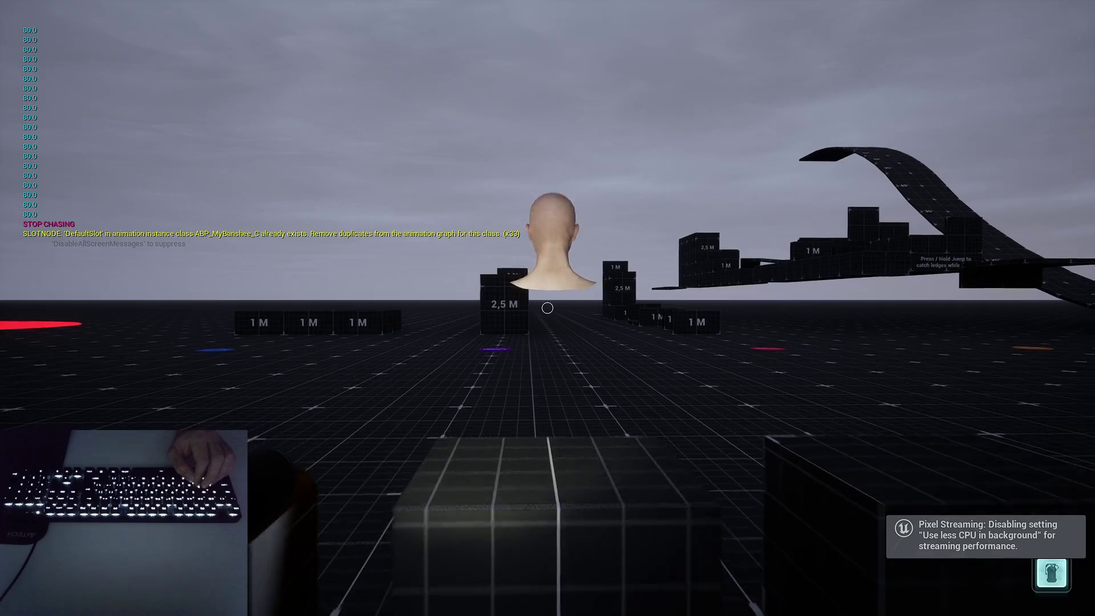
pyautogui.press('w')
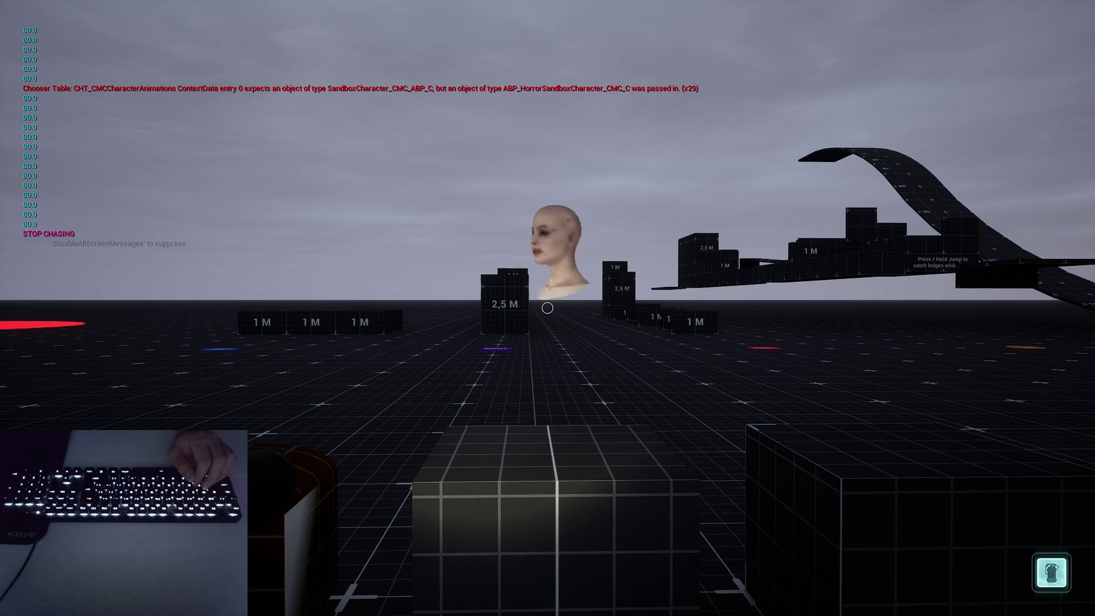
pyautogui.press('s')
pyautogui.press('s')
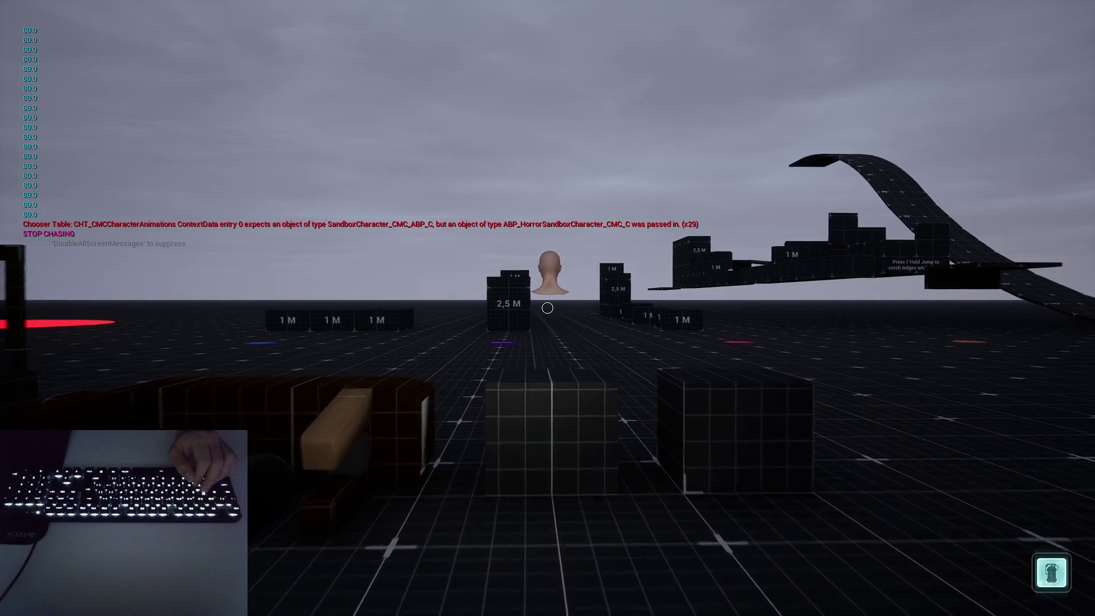
pyautogui.press('w')
pyautogui.press('s')
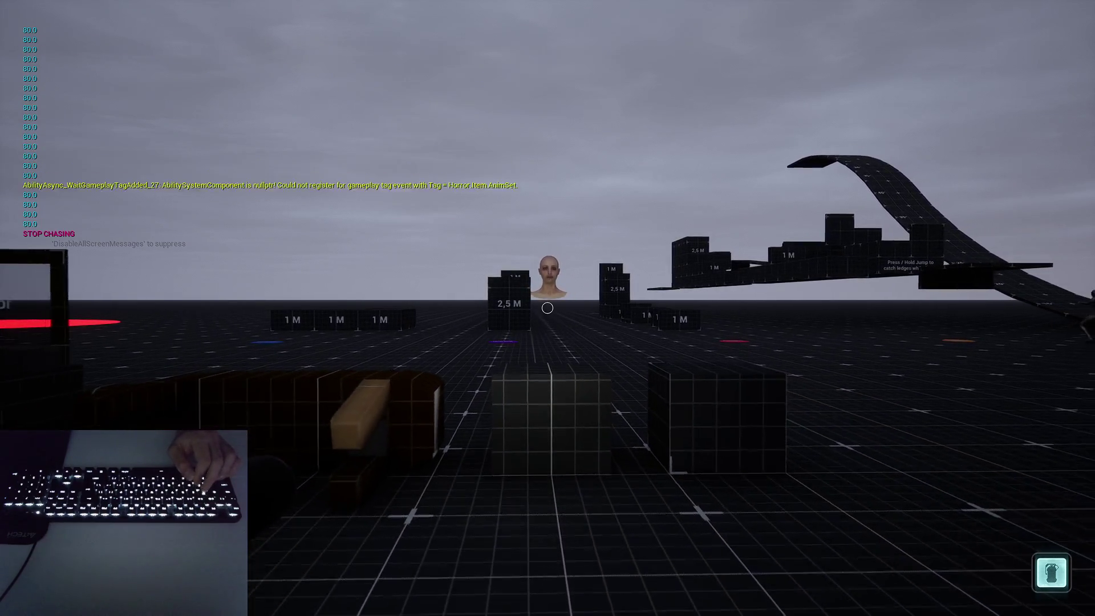
pyautogui.press('w')
pyautogui.press('s')
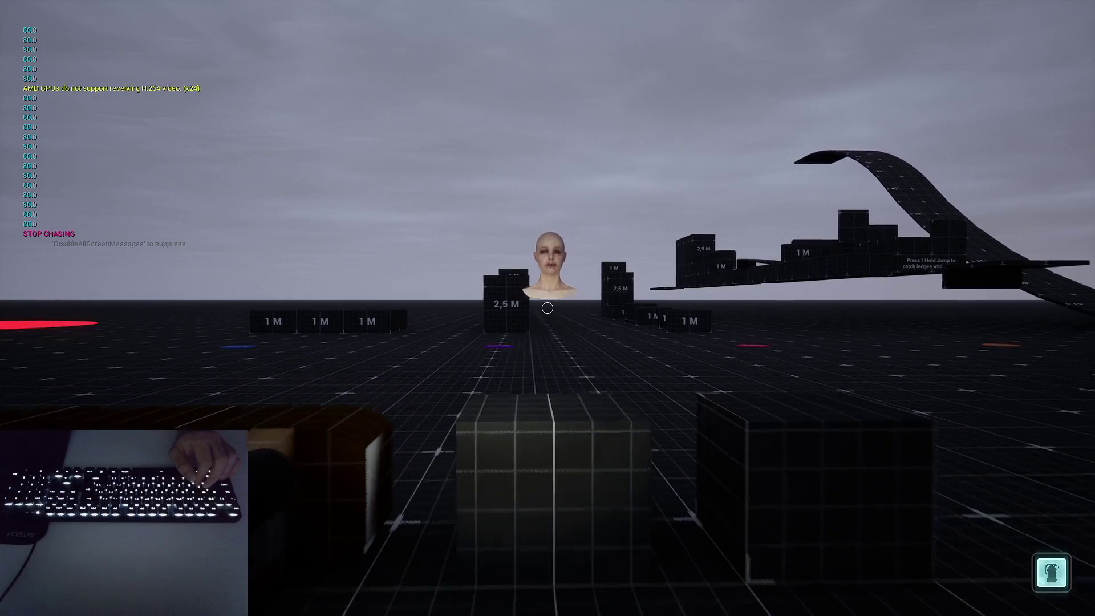
pyautogui.press('w')
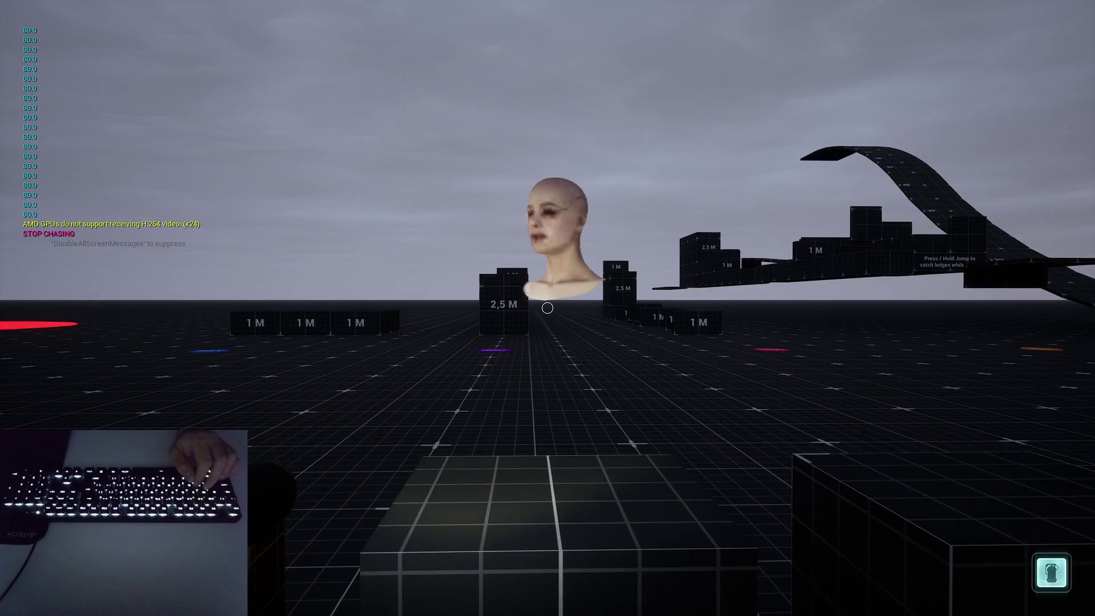
pyautogui.press('s')
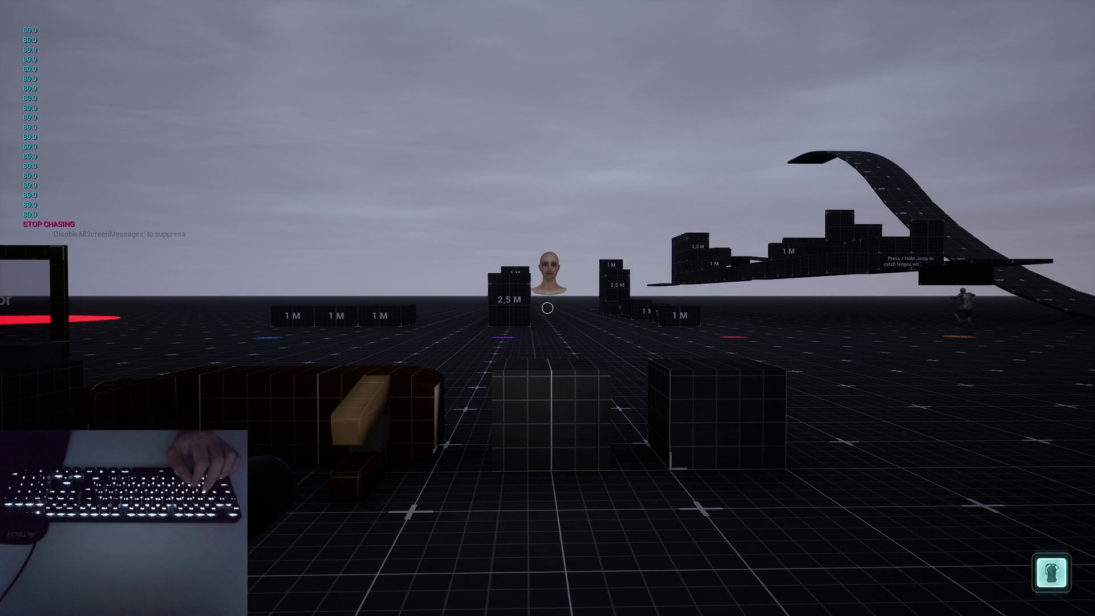
pyautogui.press('w')
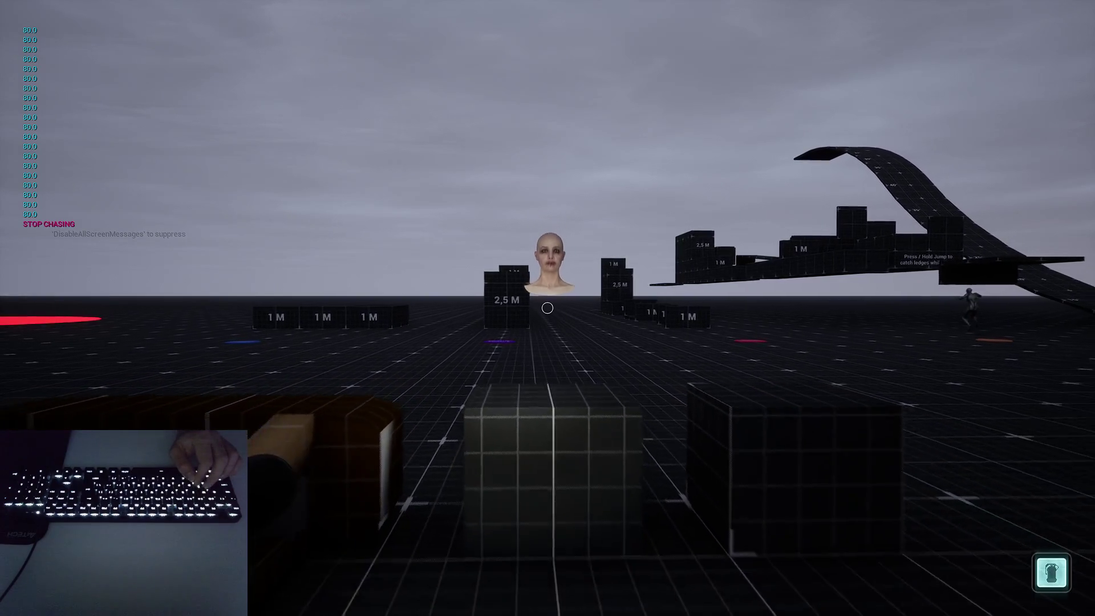
pyautogui.press('w')
pyautogui.press('s')
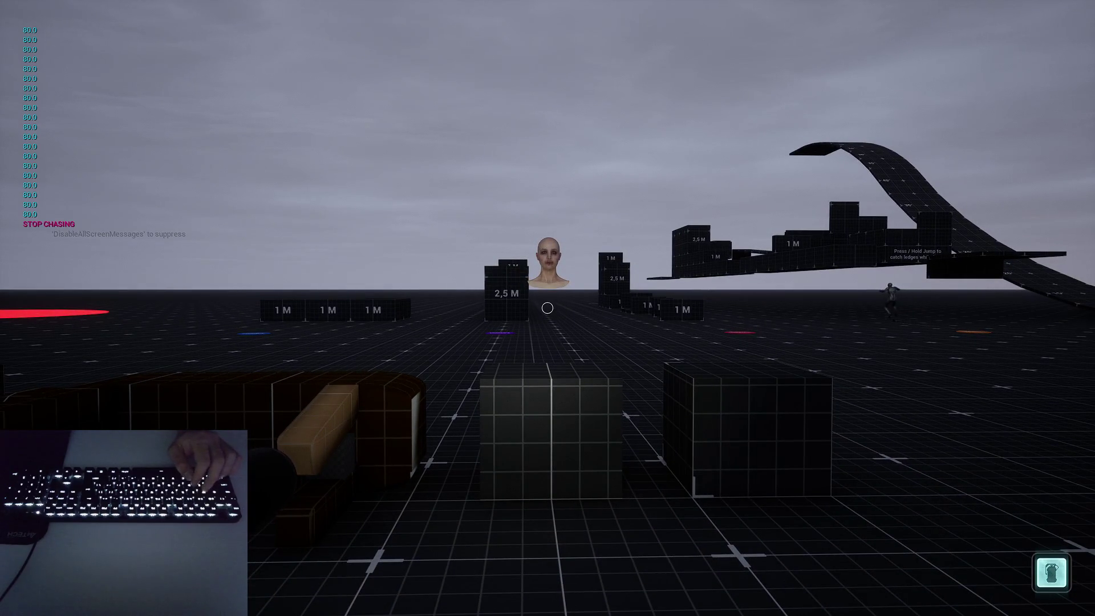
pyautogui.press('w')
pyautogui.press('s')
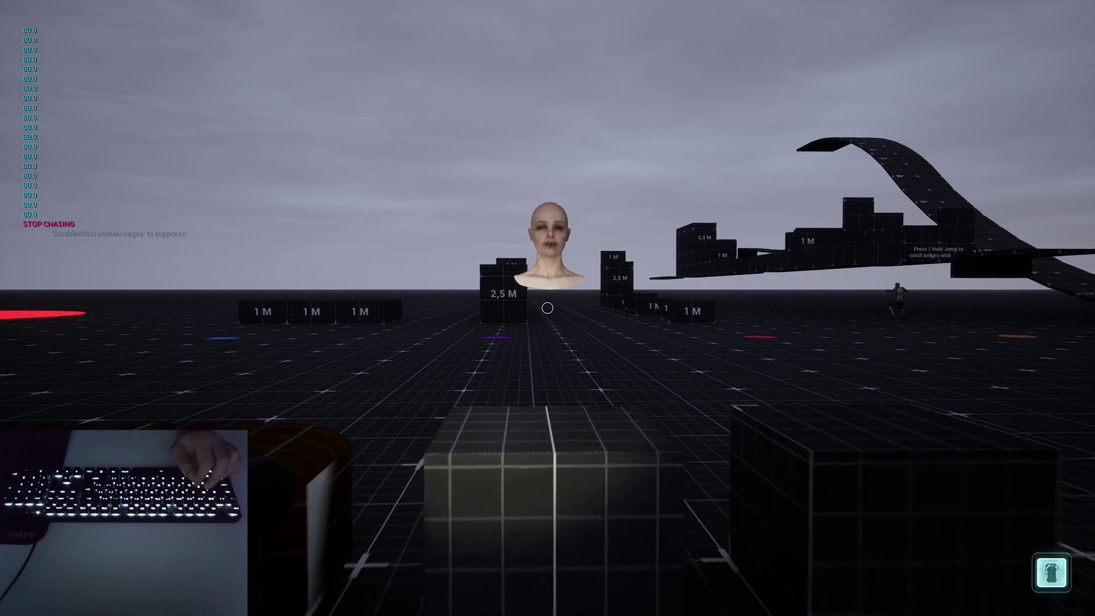
pyautogui.press('w')
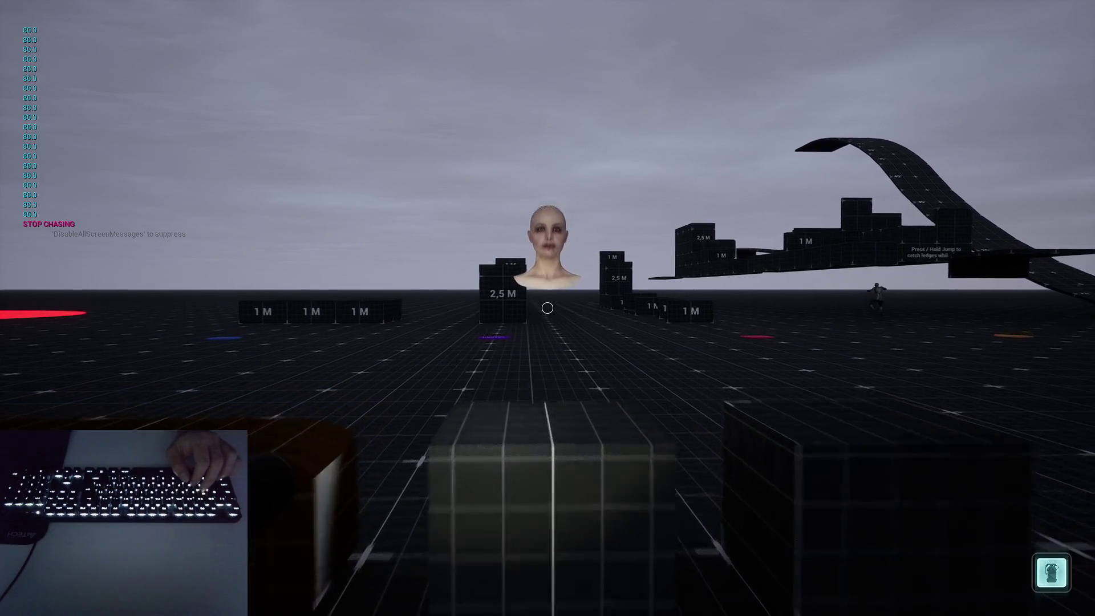
pyautogui.press('s')
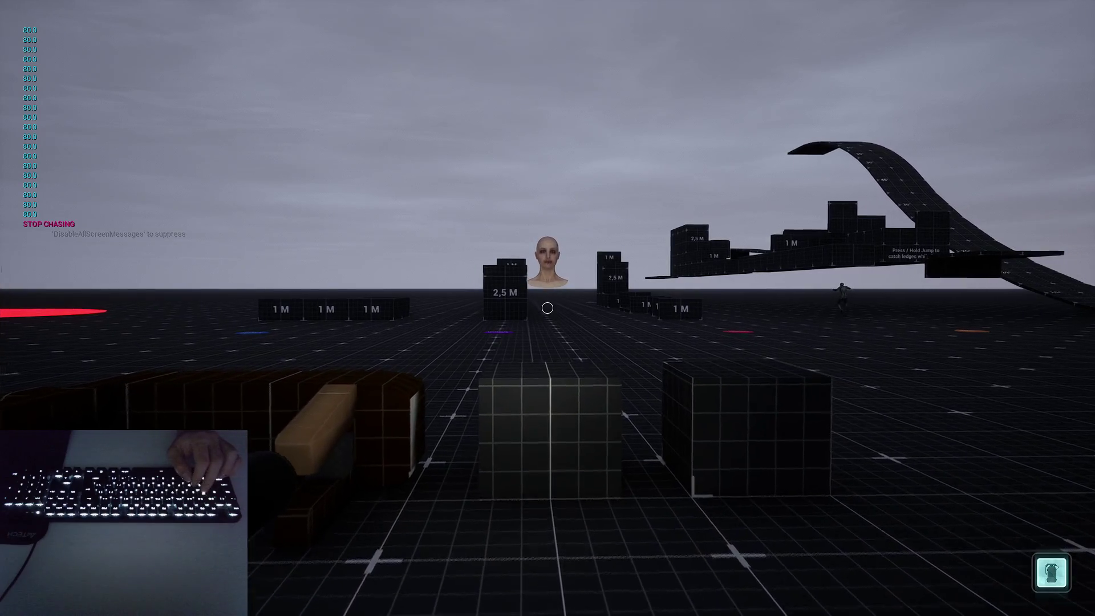
pyautogui.press('w')
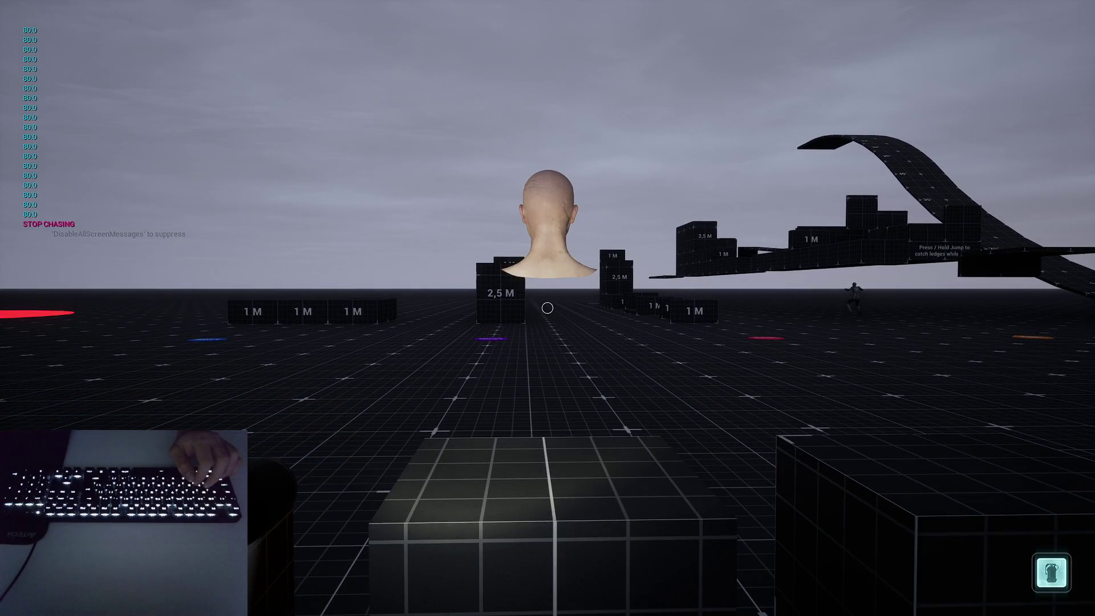
pyautogui.press('Escape')
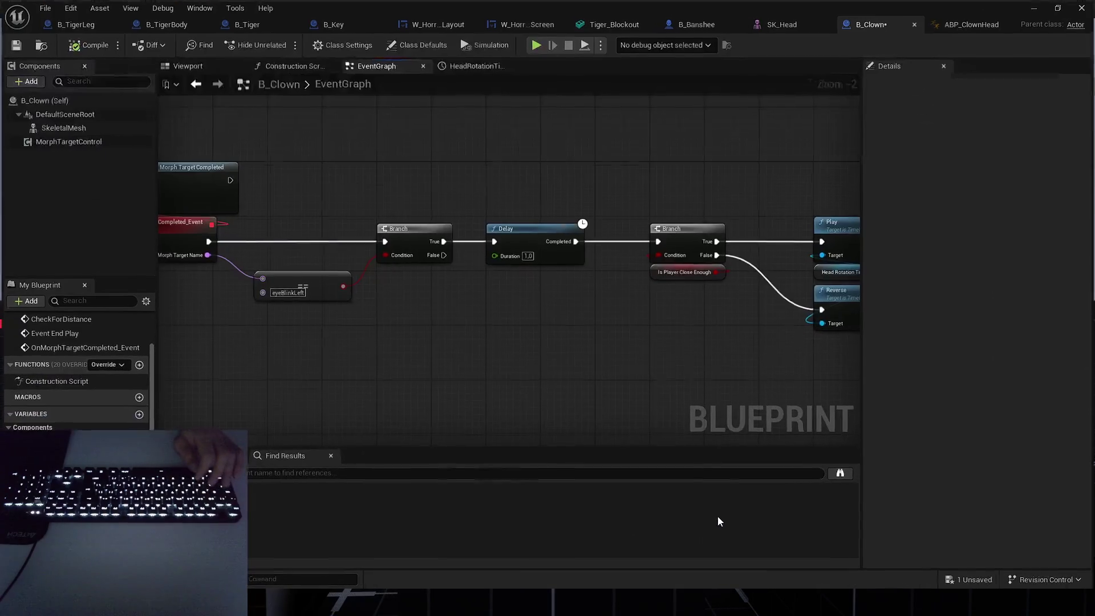
# Add a Retriggerable Delay wired between the Branch True output and the proximity Branch.
pyautogui.scroll(-2, 502, 376)
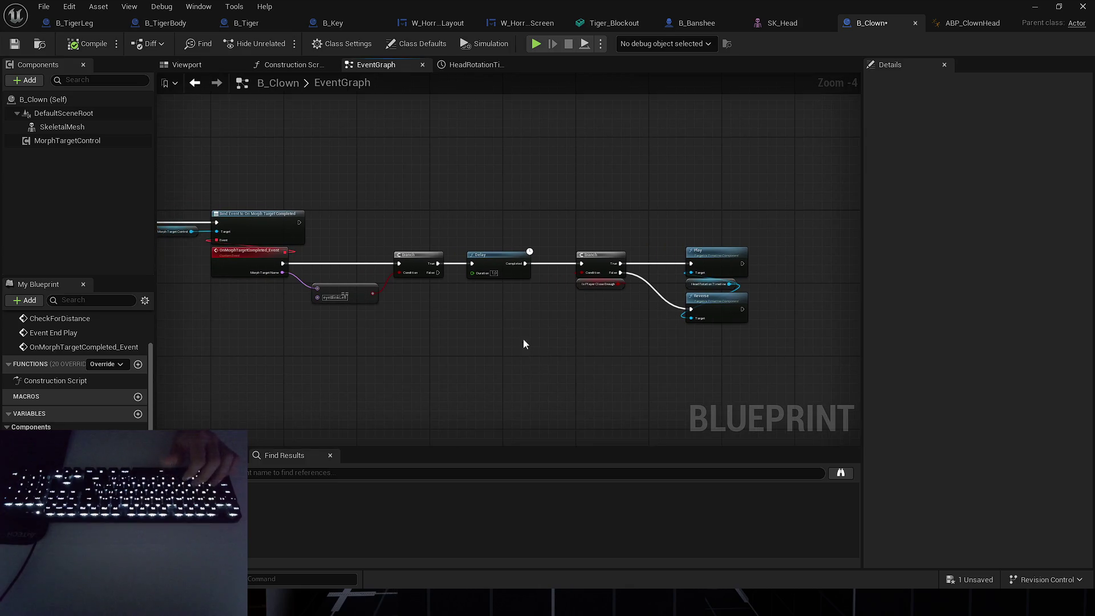
pyautogui.scroll(5, 483, 299)
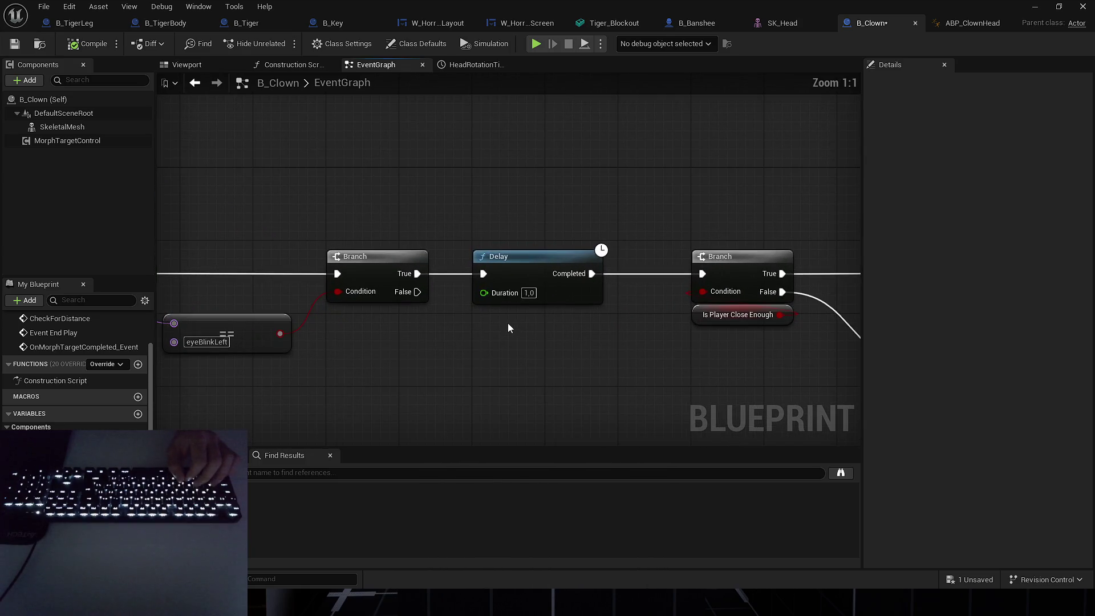
pyautogui.click(514, 268)
pyautogui.rightClick(473, 349)
pyautogui.write('ret')
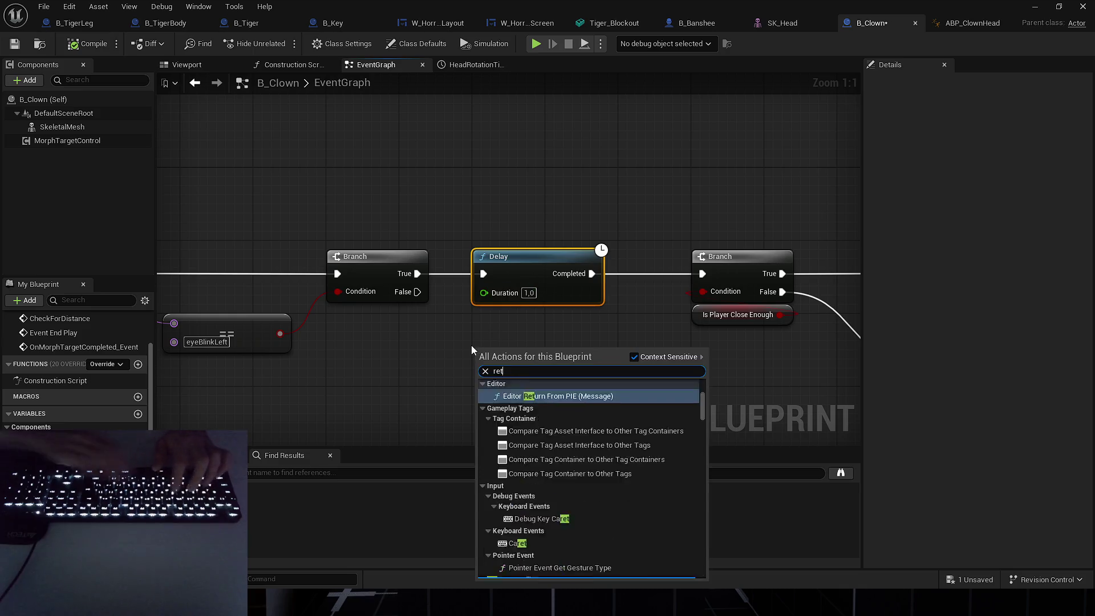
pyautogui.write('rig')
pyautogui.press('Return')
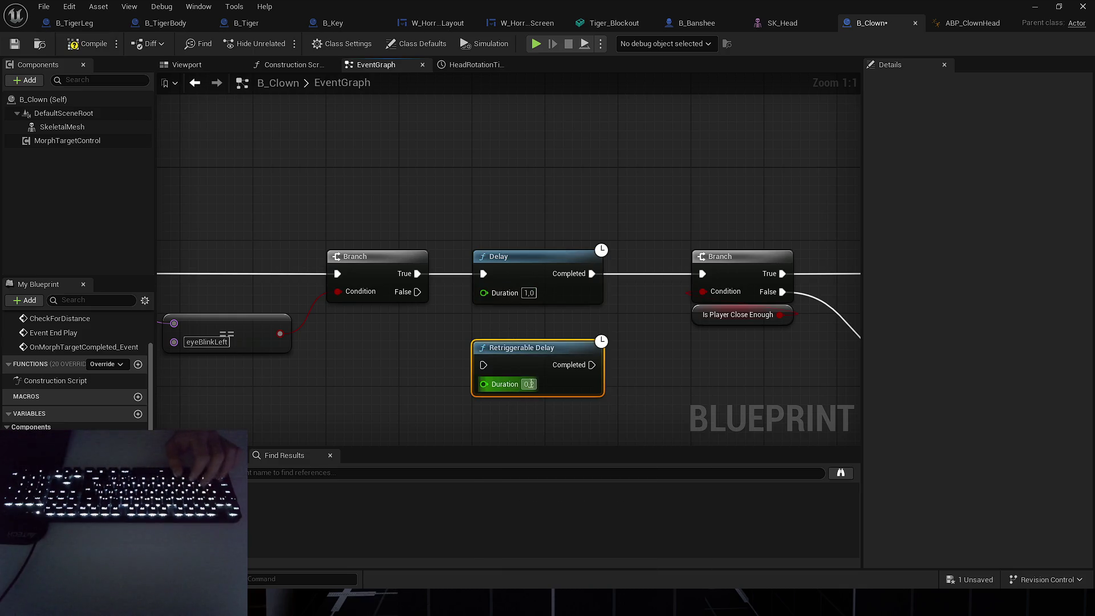
pyautogui.moveTo(483, 273); pyautogui.dragTo(483, 365)
pyautogui.moveTo(591, 273); pyautogui.dragTo(592, 364)
# Delete the old Delay, move the Retriggerable Delay into its place, compile, save, and show the game.
pyautogui.click(514, 257)
pyautogui.press('Delete')
pyautogui.moveTo(523, 357); pyautogui.dragTo(523, 265)
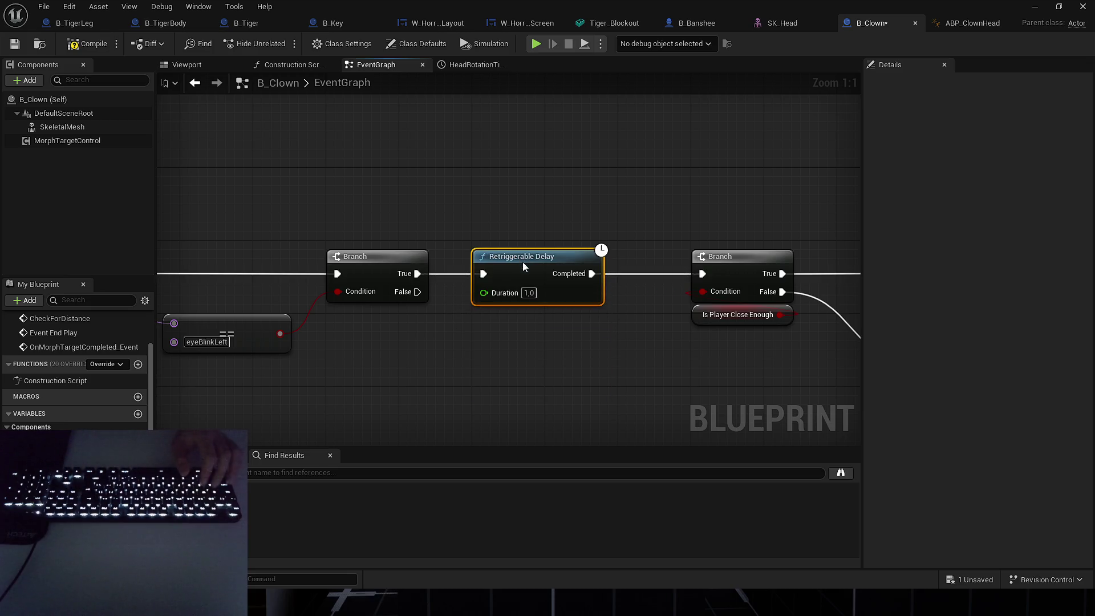
pyautogui.press('F7')
pyautogui.hotkey('ctrl', 's')
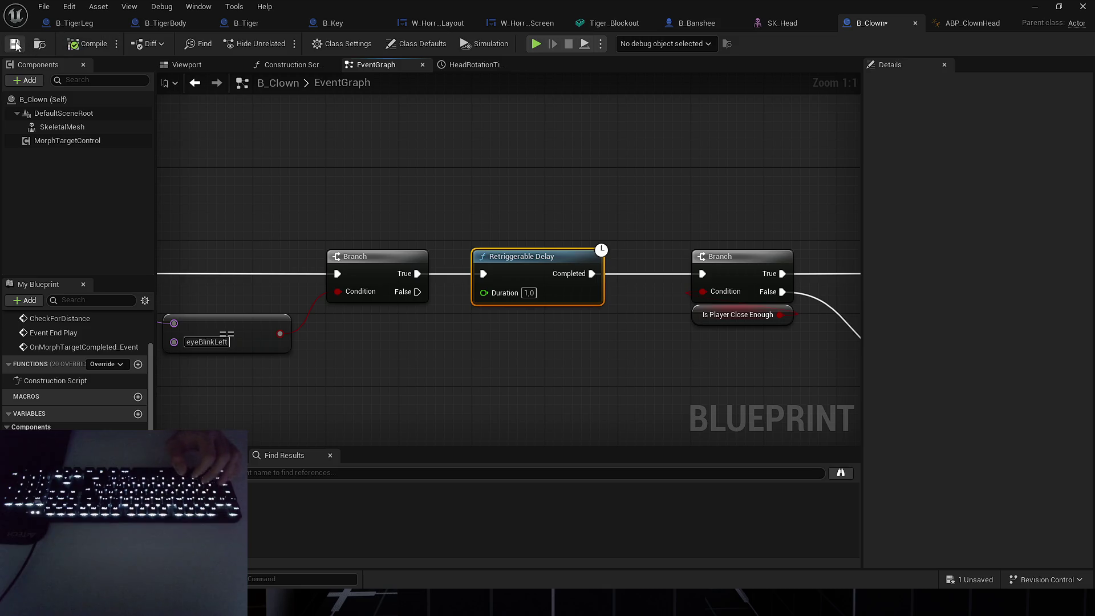
pyautogui.click(1034, 6)
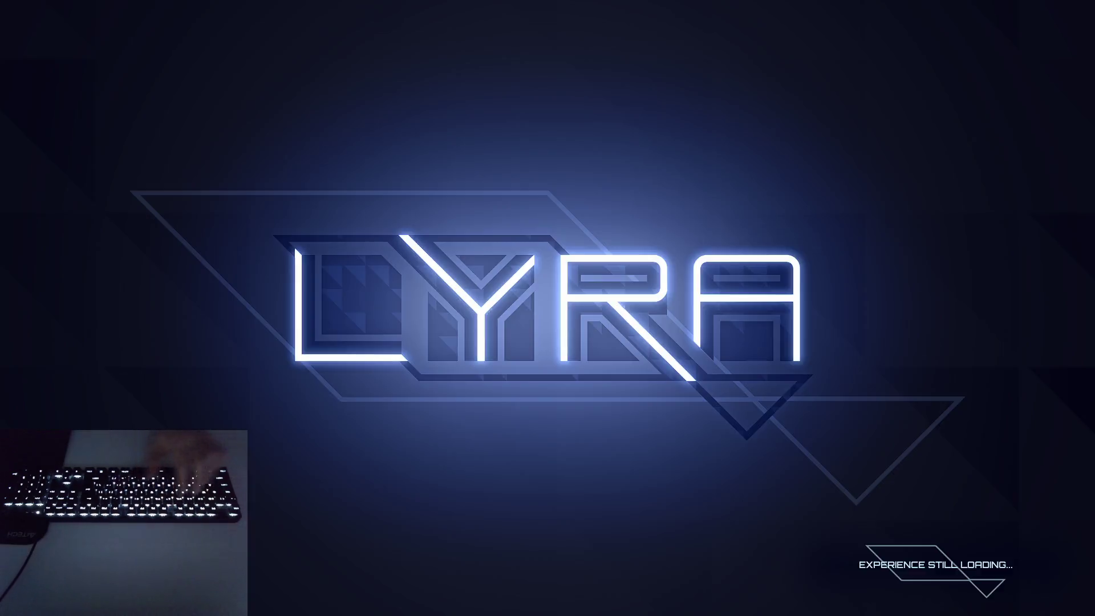
# Walk repeatedly toward and away from the floating clown head to confirm it turns, then return to B_Clown.
pyautogui.press('s')
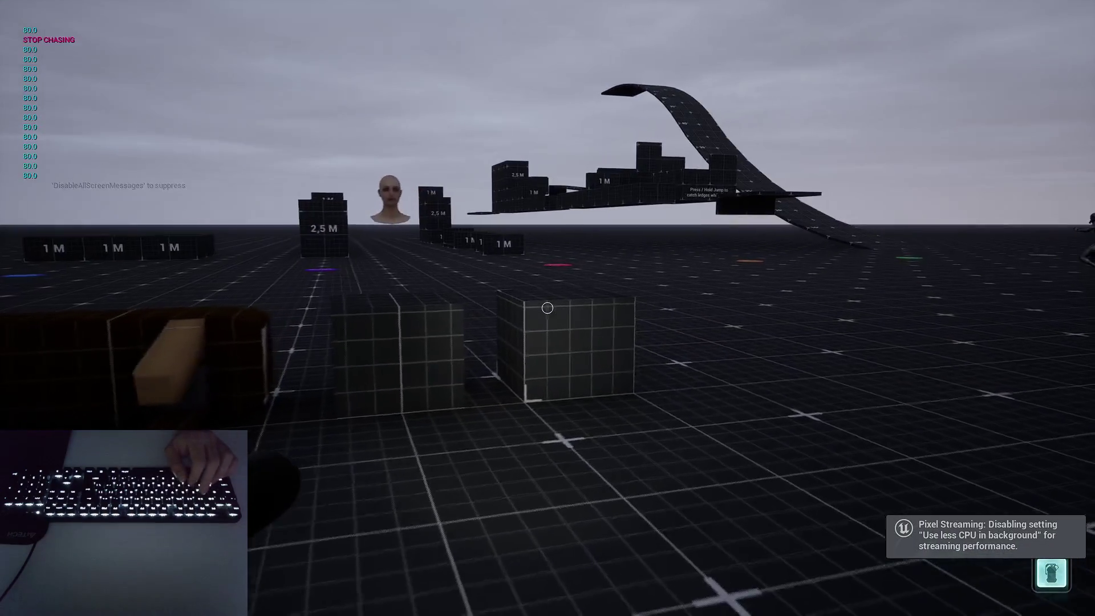
pyautogui.press('w')
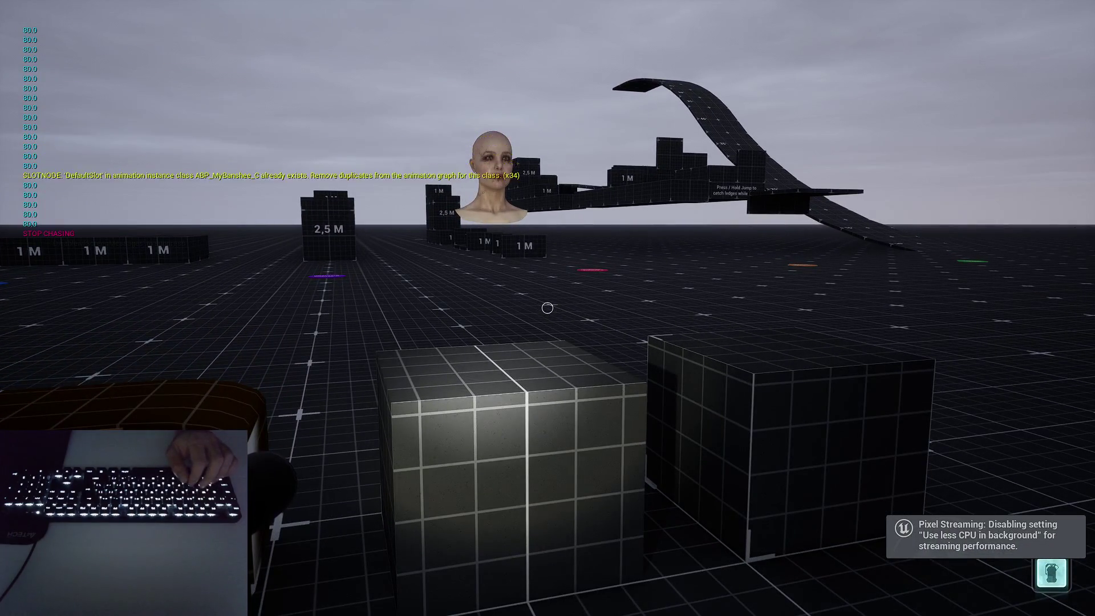
pyautogui.press('s')
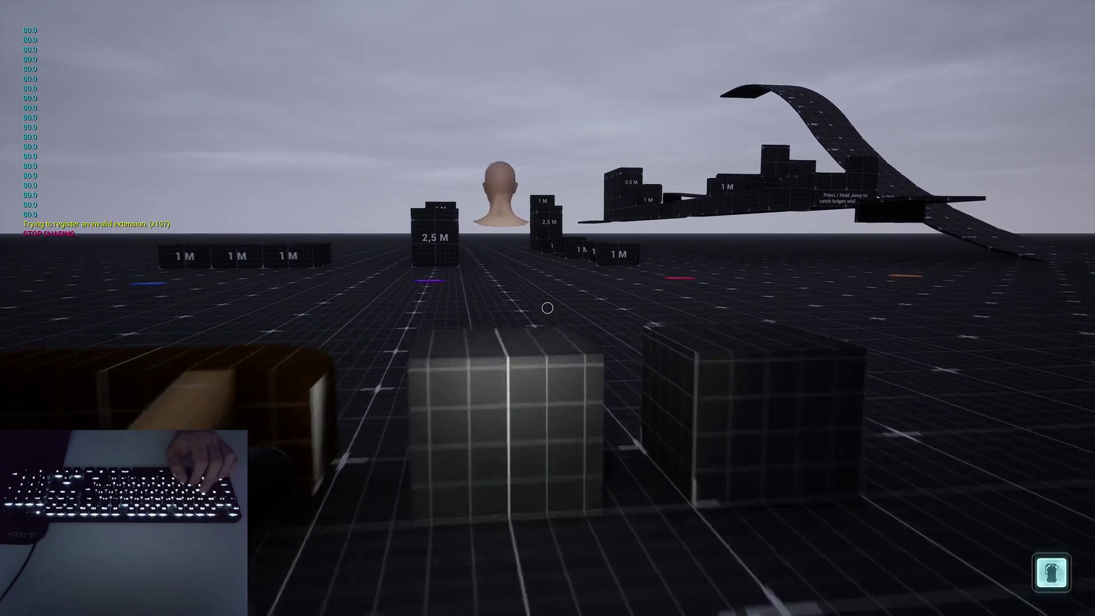
pyautogui.press('w')
pyautogui.press('s')
pyautogui.press('w')
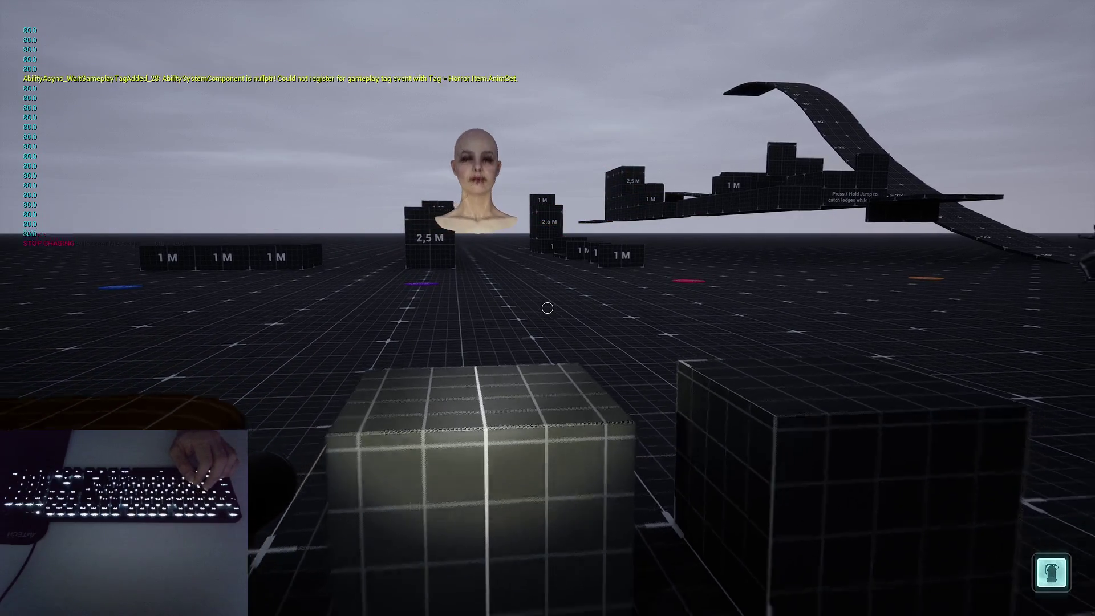
pyautogui.press('s')
pyautogui.press('w')
pyautogui.press('s')
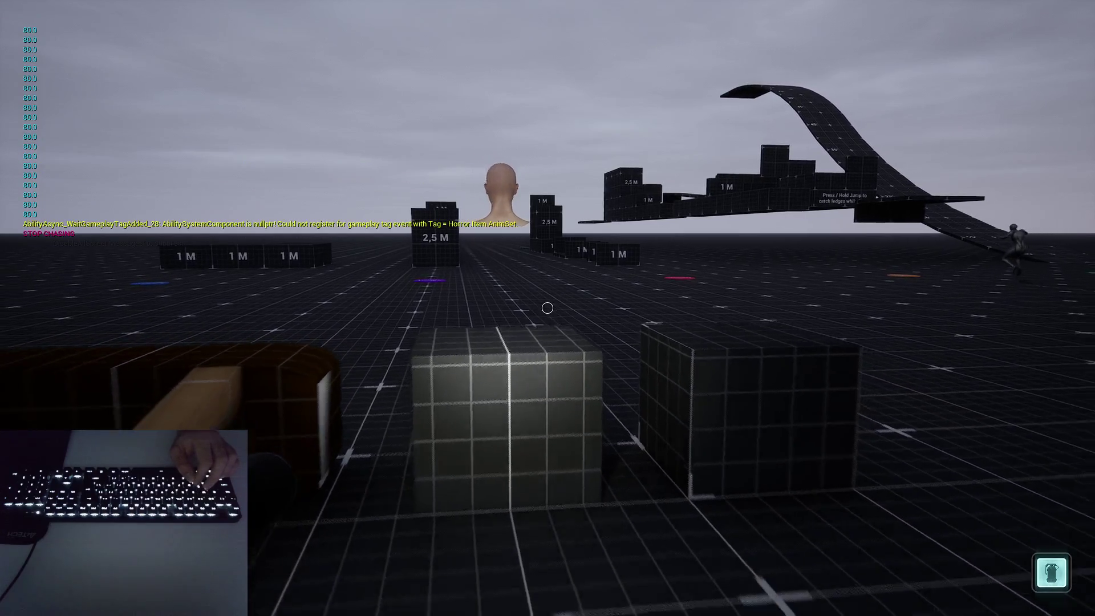
pyautogui.press('w')
pyautogui.press('s')
pyautogui.press('w')
pyautogui.press('s')
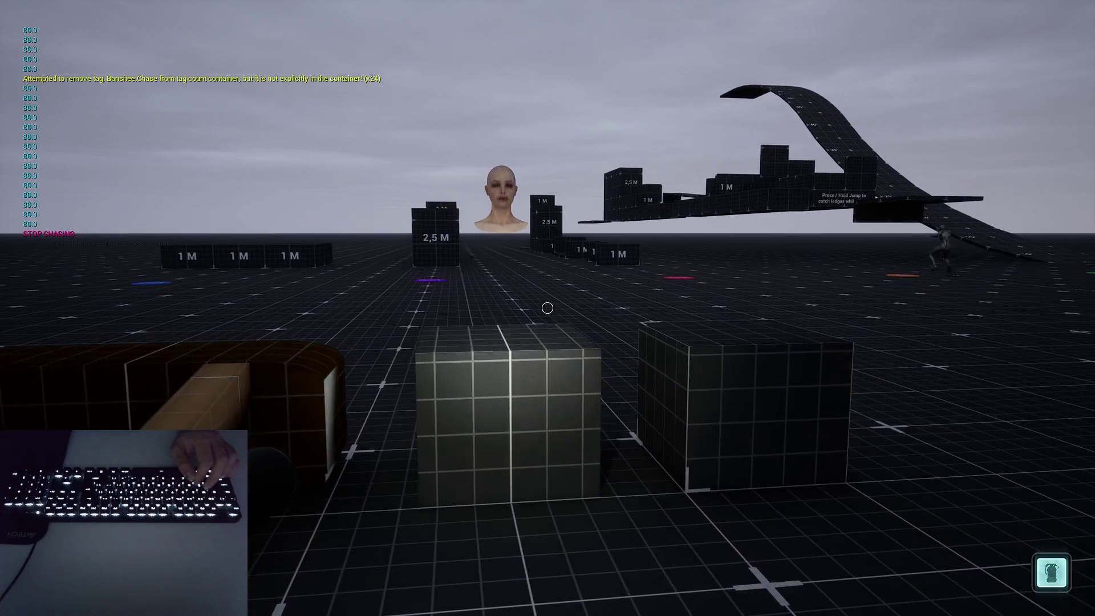
pyautogui.press('w')
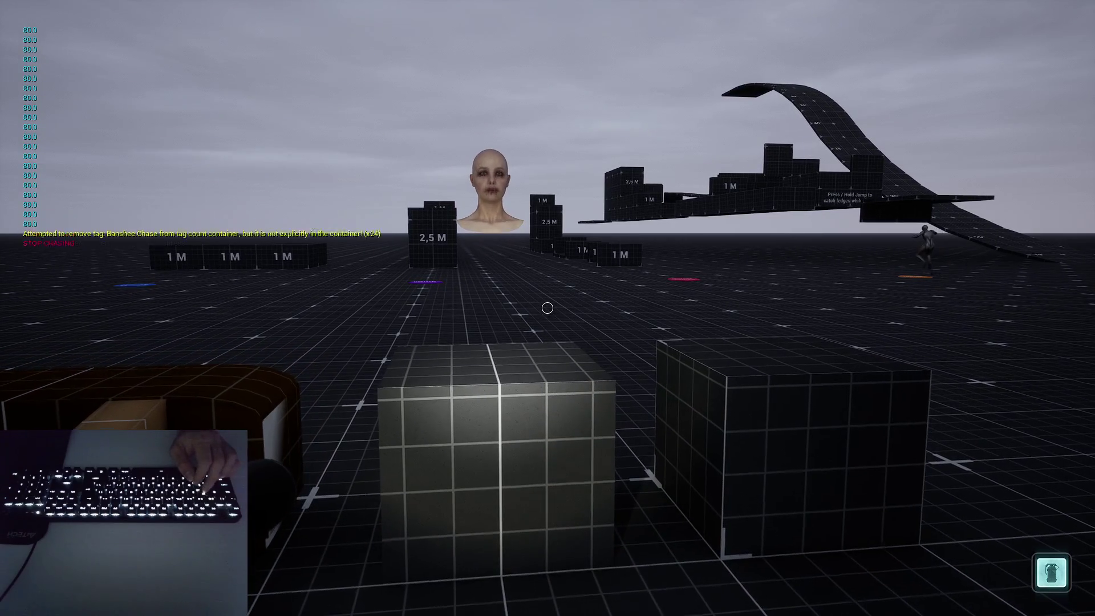
pyautogui.press('s')
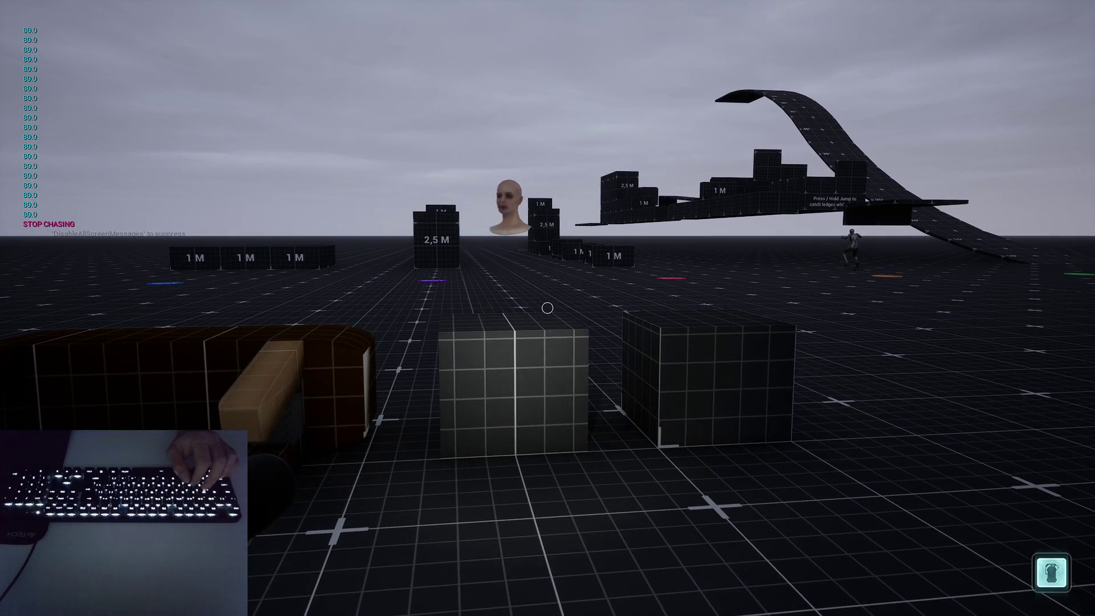
pyautogui.hotkey('alt', 'Tab')
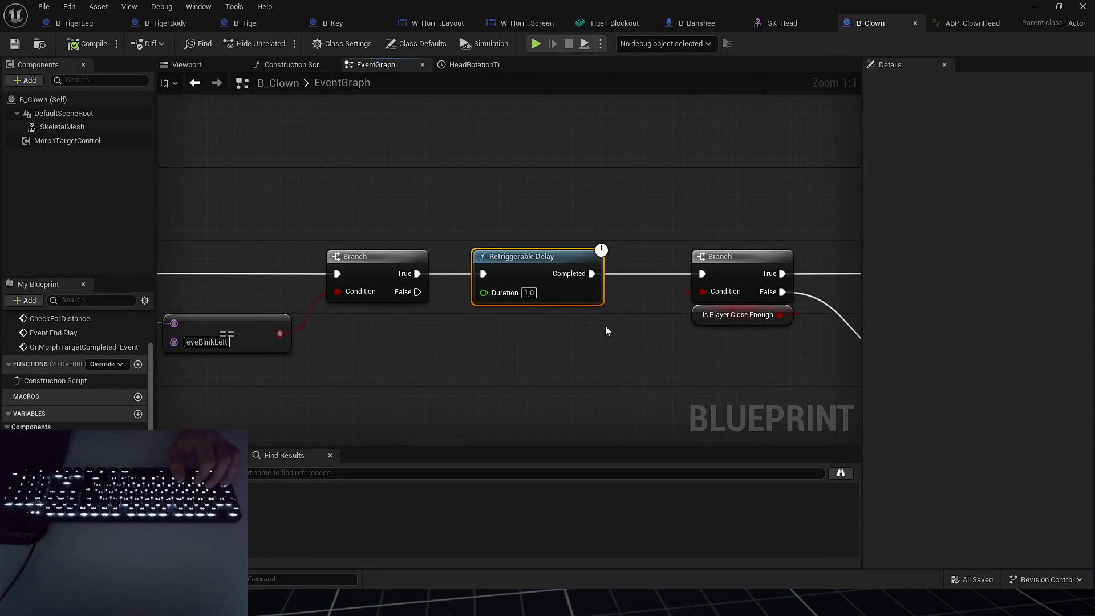
# Bring the Set Morph Target with Lerp nodes into view and select the Opened Eyes variable node.
pyautogui.moveTo(615, 348); pyautogui.dragTo(446, 338)
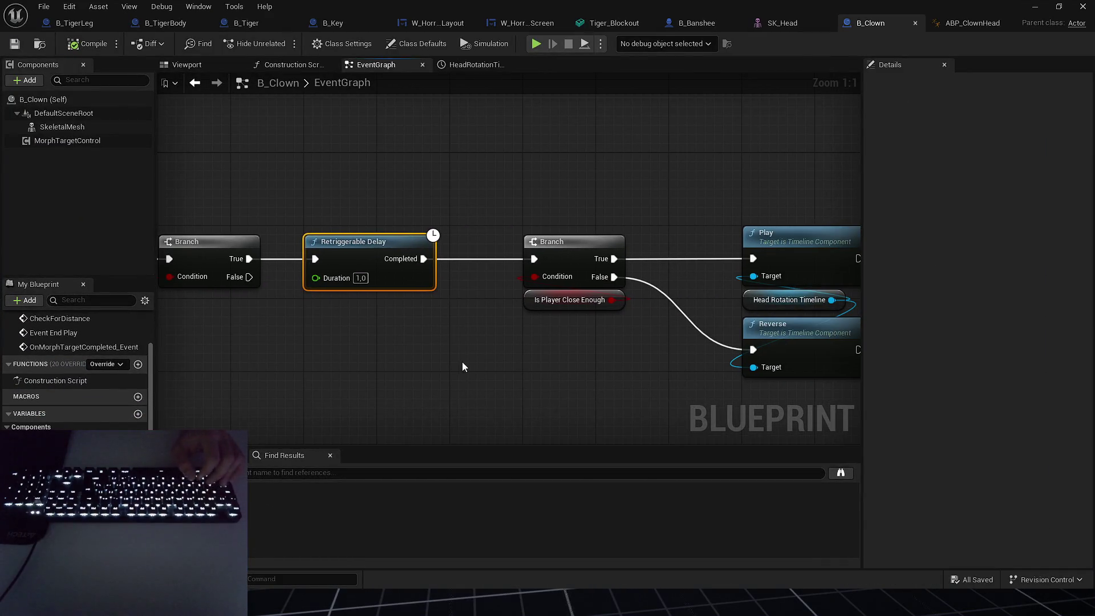
pyautogui.scroll(-5, 462, 366)
pyautogui.moveTo(426, 314)
pyautogui.mouseDown()
pyautogui.moveTo(513, 249)
pyautogui.moveTo(610, 221)
pyautogui.moveTo(448, 252)
pyautogui.moveTo(426, 237)
pyautogui.moveTo(499, 220)
pyautogui.mouseUp()
pyautogui.scroll(1, 613, 272)
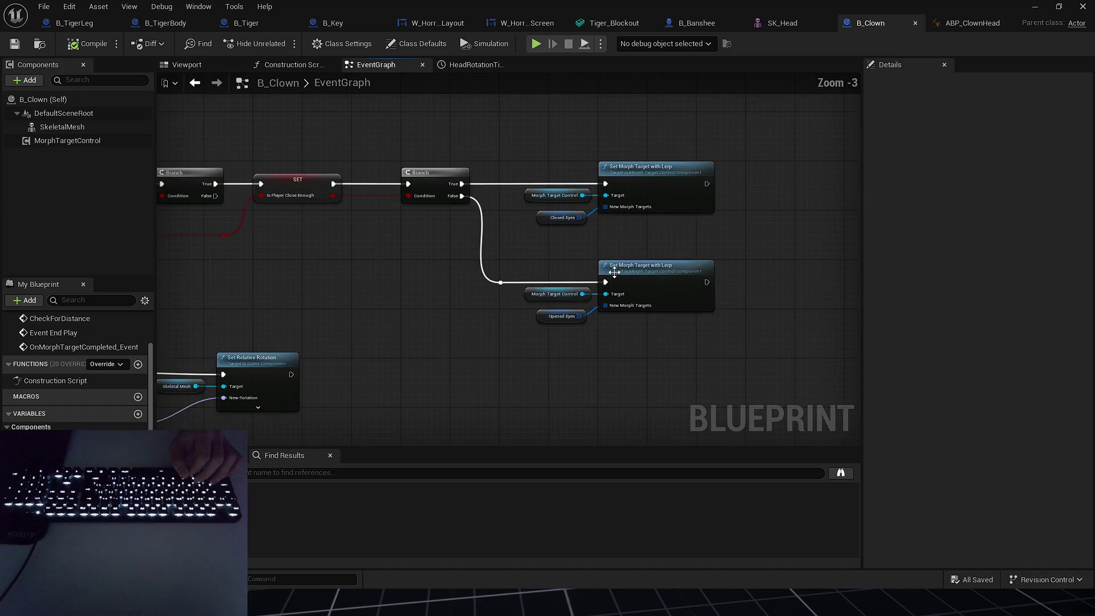
pyautogui.moveTo(579, 292); pyautogui.dragTo(604, 322)
pyautogui.moveTo(571, 361); pyautogui.dragTo(526, 379)
pyautogui.click(517, 335)
# Set the Opened Eyes Lerp Time for Index 0 and Index 1 to 2.0 and save the blueprint.
pyautogui.click(984, 364)
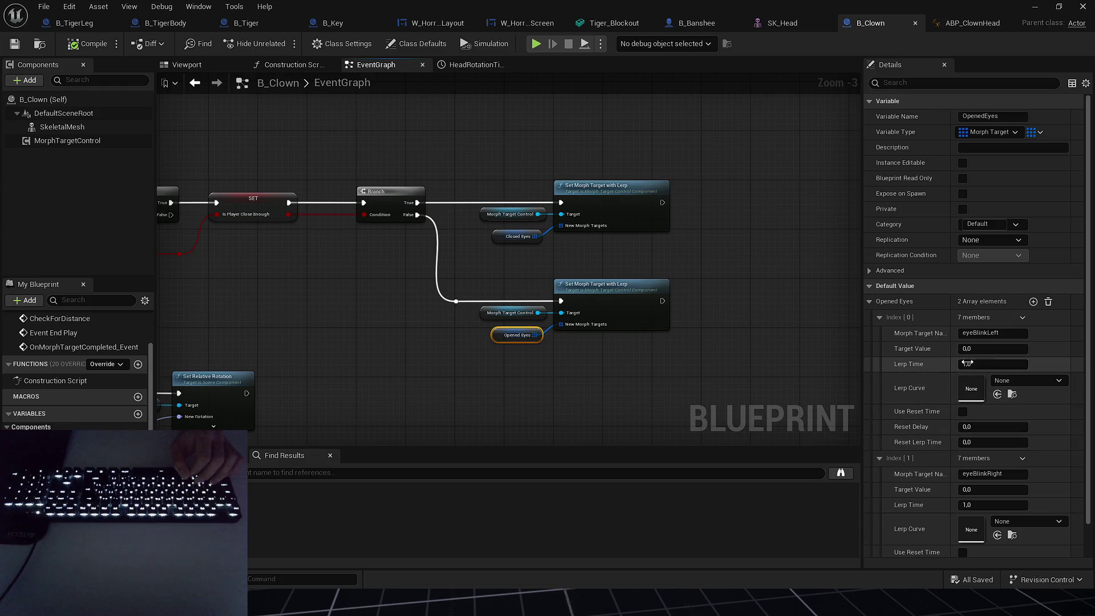
pyautogui.write('2')
pyautogui.click(991, 505)
pyautogui.write('2')
pyautogui.click(961, 568)
pyautogui.press('Return')
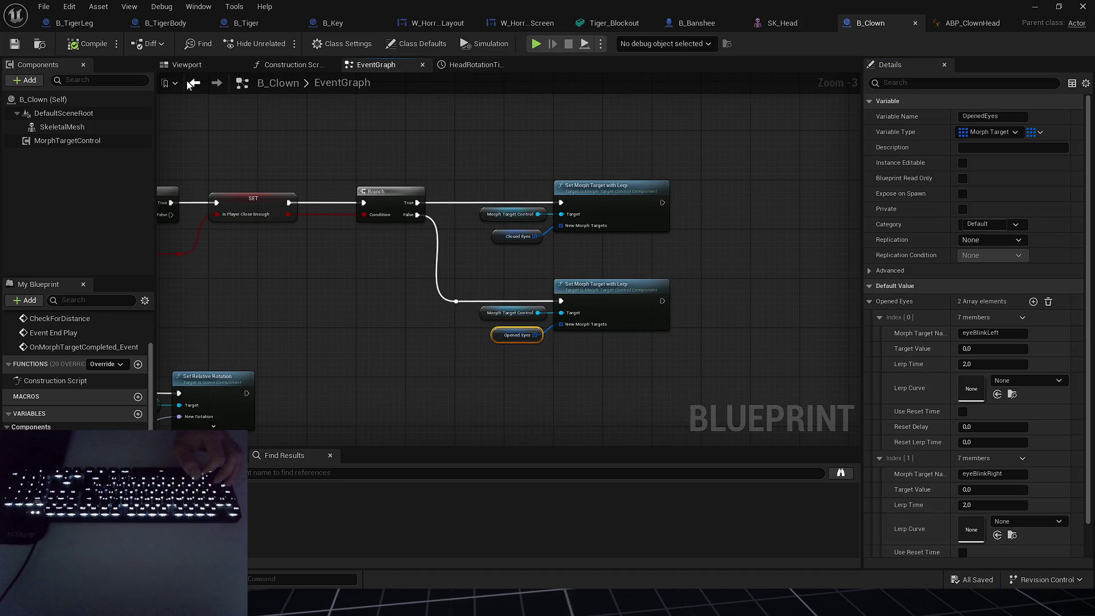
pyautogui.scroll(-3, 509, 240)
pyautogui.moveTo(603, 239)
pyautogui.mouseDown()
pyautogui.moveTo(588, 261)
pyautogui.moveTo(417, 299)
pyautogui.mouseUp()
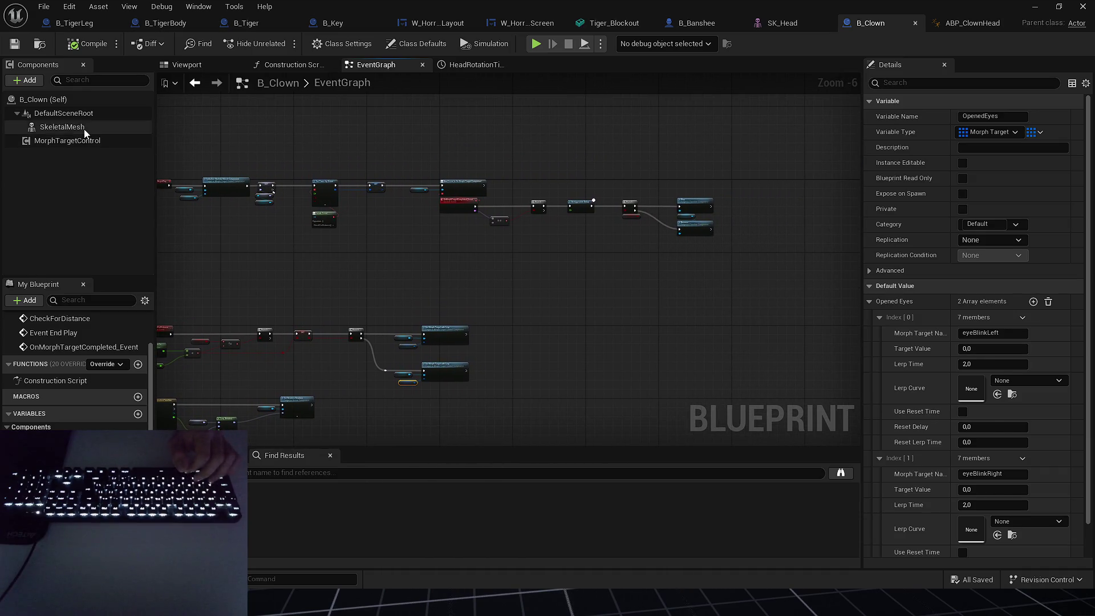
# Select the SkeletalMesh component and switch to the ABP_ClownHead animation blueprint's AnimGraph.
pyautogui.click(62, 126)
pyautogui.click(957, 21)
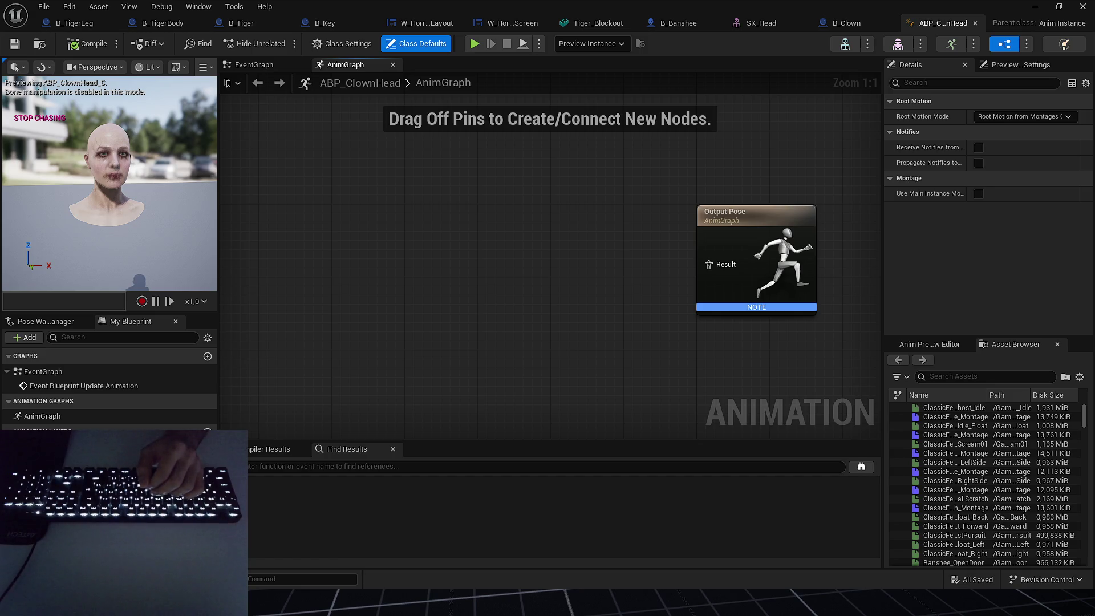
pyautogui.moveTo(443, 292)
pyautogui.mouseDown()
pyautogui.moveTo(475, 321)
pyautogui.moveTo(480, 314)
pyautogui.moveTo(408, 315)
pyautogui.moveTo(378, 288)
pyautogui.mouseUp()
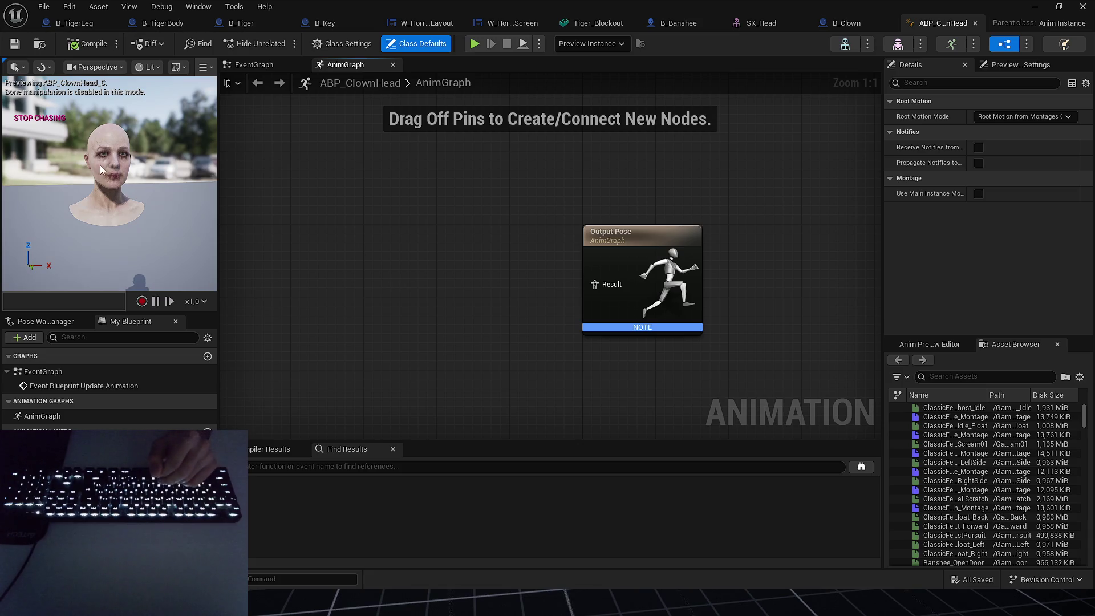
pyautogui.moveTo(429, 236); pyautogui.dragTo(495, 234)
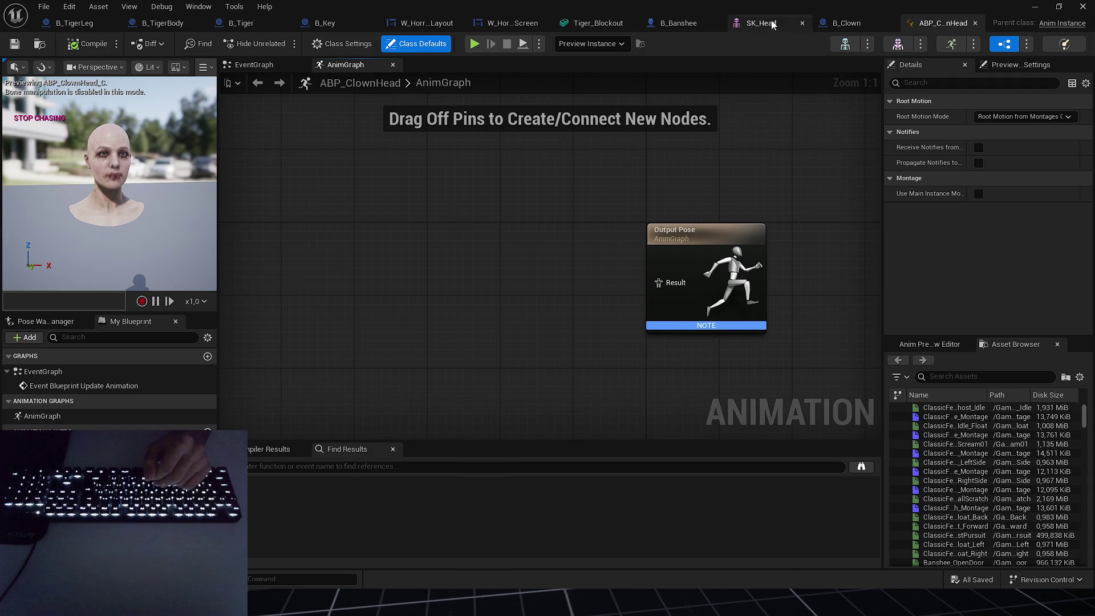
# In SK_Head, preview eyeLookDownLeft and eyeLookInLeft morph weights, pushing eyeLookInLeft negative.
pyautogui.click(736, 23)
pyautogui.moveTo(986, 147)
pyautogui.mouseDown()
pyautogui.moveTo(1021, 147)
pyautogui.moveTo(984, 146)
pyautogui.mouseUp()
pyautogui.moveTo(983, 181)
pyautogui.mouseDown()
pyautogui.moveTo(1055, 181)
pyautogui.moveTo(969, 181)
pyautogui.moveTo(1061, 181)
pyautogui.moveTo(989, 198)
pyautogui.moveTo(1042, 198)
pyautogui.moveTo(987, 198)
pyautogui.moveTo(995, 232)
pyautogui.moveTo(1070, 232)
pyautogui.moveTo(1019, 232)
pyautogui.mouseUp()
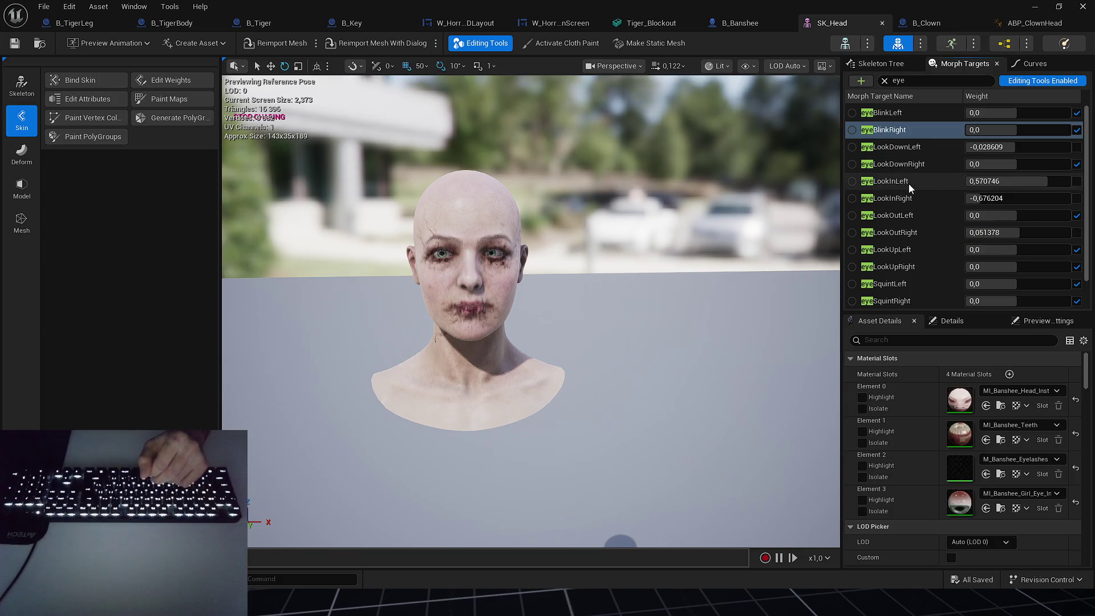
pyautogui.moveTo(1017, 183)
pyautogui.mouseDown()
pyautogui.moveTo(972, 182)
pyautogui.moveTo(995, 182)
pyautogui.moveTo(1003, 217)
pyautogui.moveTo(1020, 217)
pyautogui.moveTo(980, 217)
pyautogui.moveTo(1027, 217)
pyautogui.moveTo(1015, 218)
pyautogui.mouseUp()
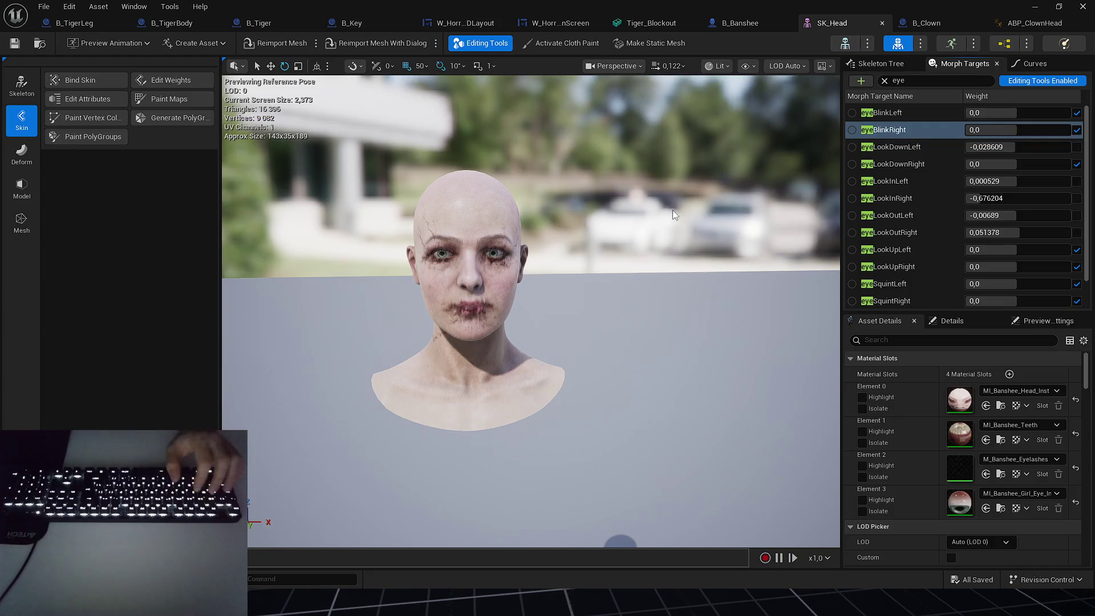
# Raise the eyeLookUpLeft morph weight to 1.0, then bring it back near zero.
pyautogui.click(921, 147)
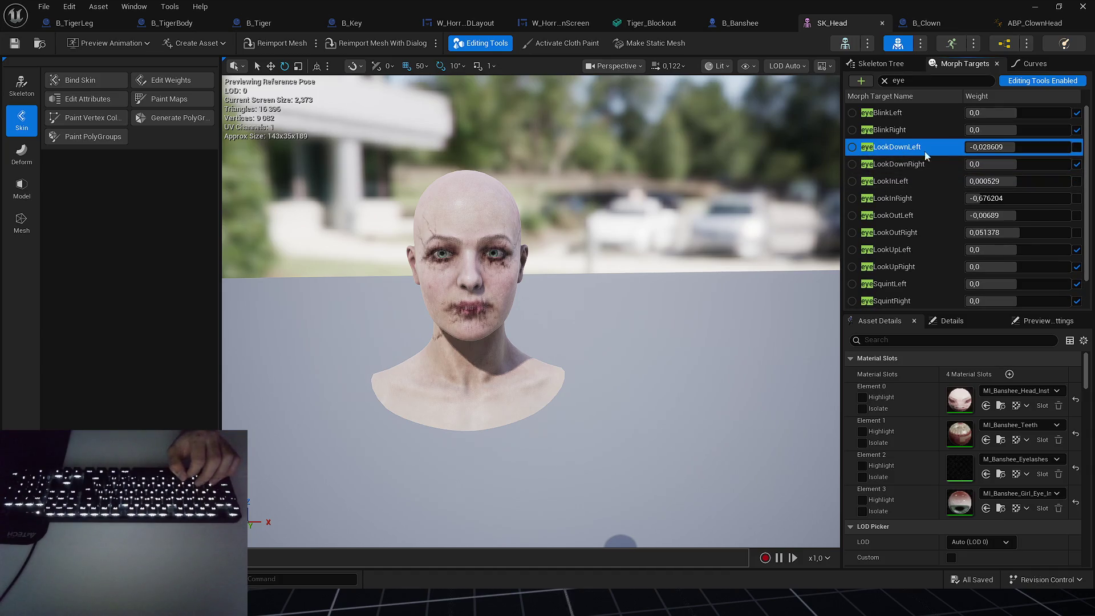
pyautogui.moveTo(991, 250); pyautogui.dragTo(1072, 249)
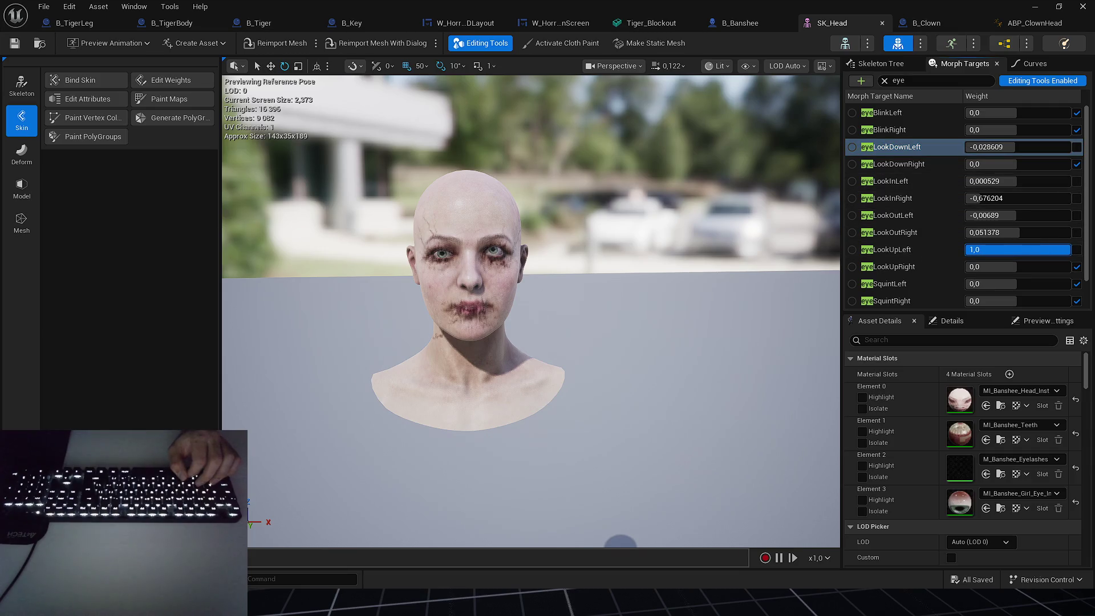
pyautogui.moveTo(1071, 249); pyautogui.dragTo(1015, 249)
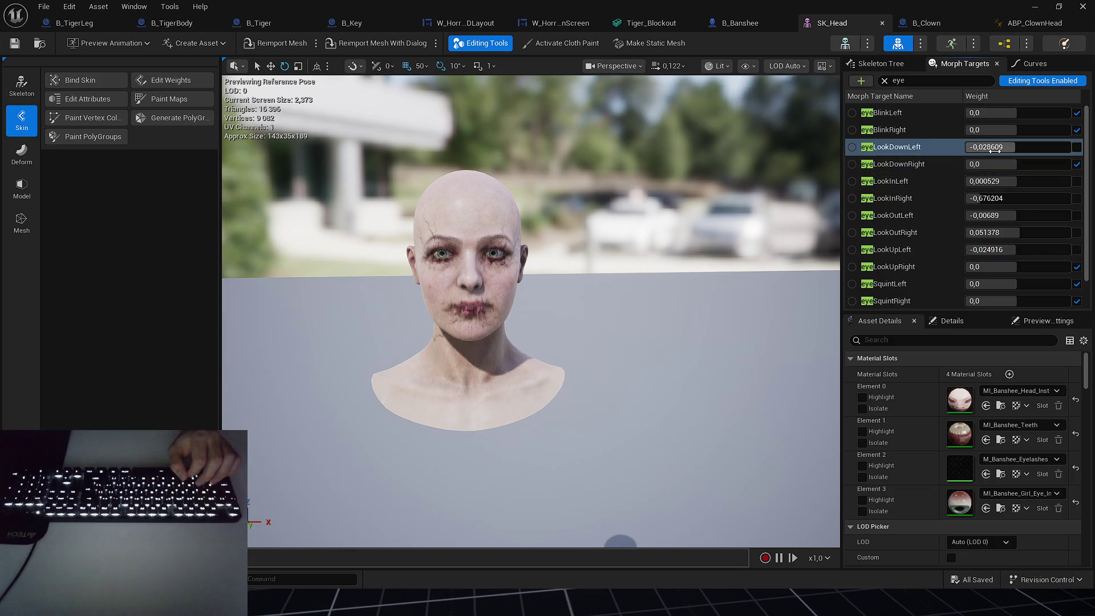